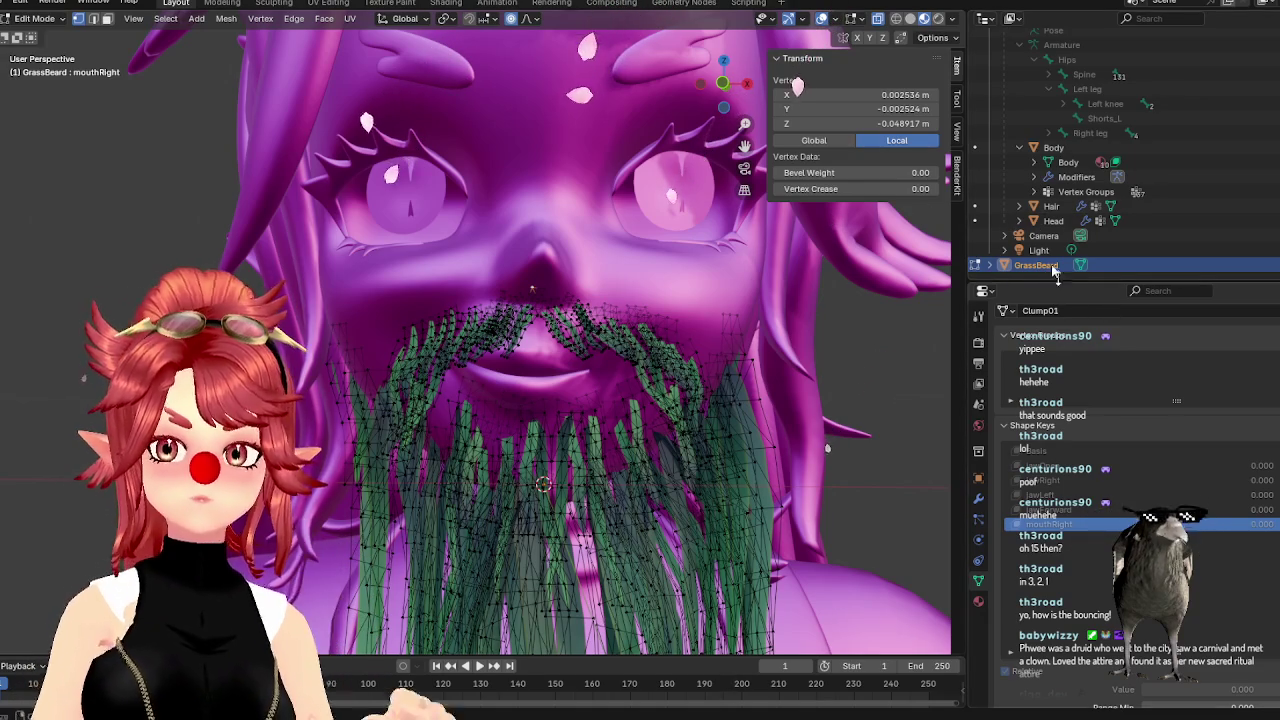
# Select the Head, return it to Object Mode, and set its mouthRight shape key to 1.0
pyautogui.moveTo(600, 320)
pyautogui.mouseDown(button='middle')
pyautogui.moveTo(650, 330)
pyautogui.moveTo(738, 388)
pyautogui.mouseUp(button='middle')
pyautogui.click(1060, 220)
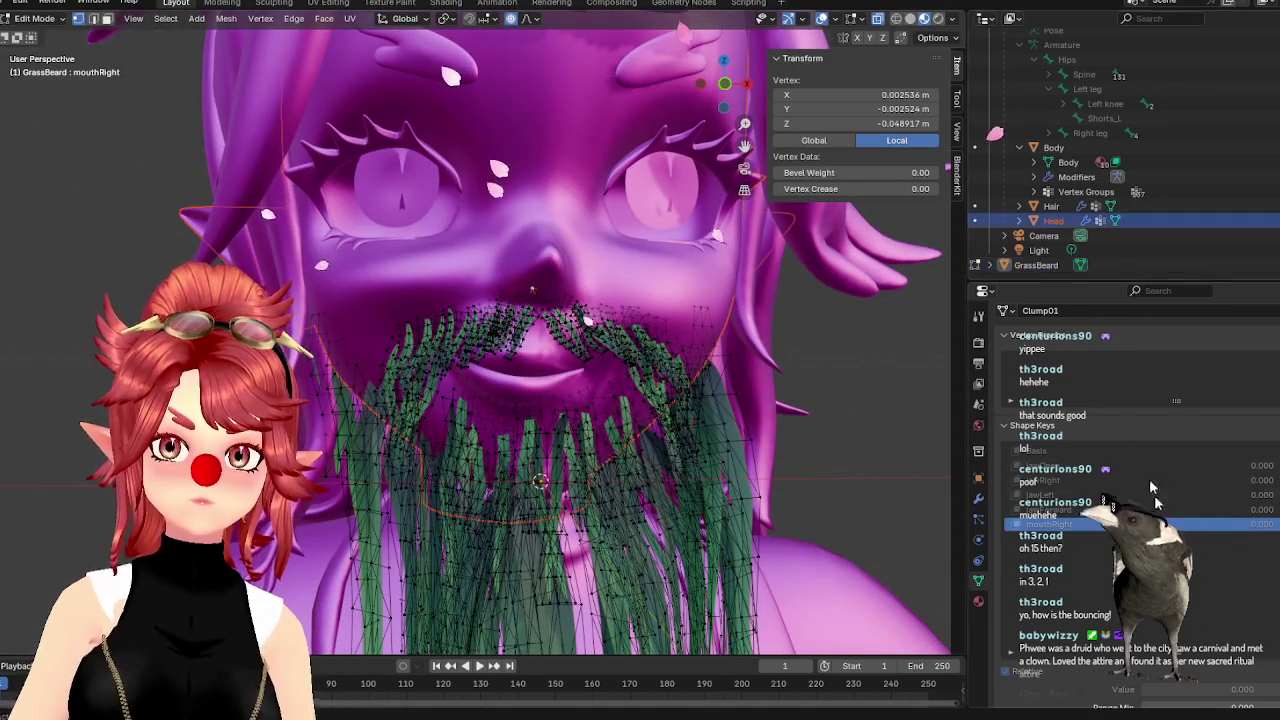
pyautogui.click(976, 221)
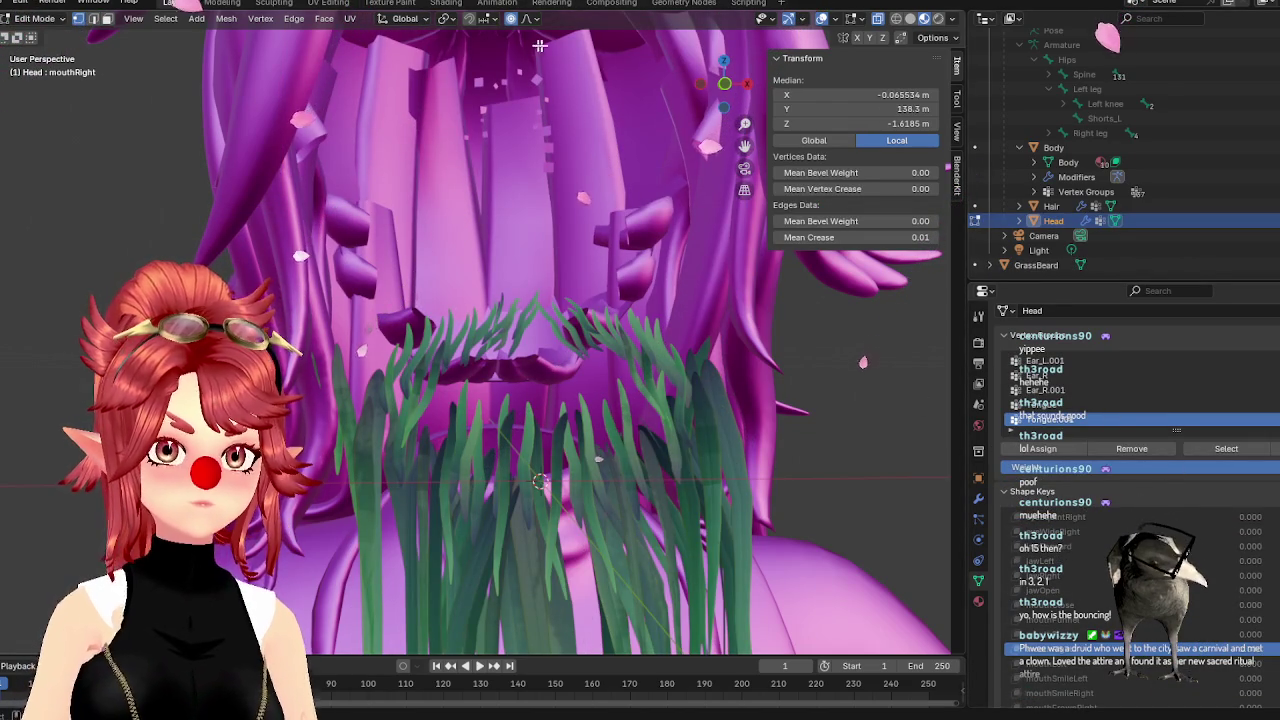
pyautogui.click(38, 18)
pyautogui.click(45, 36)
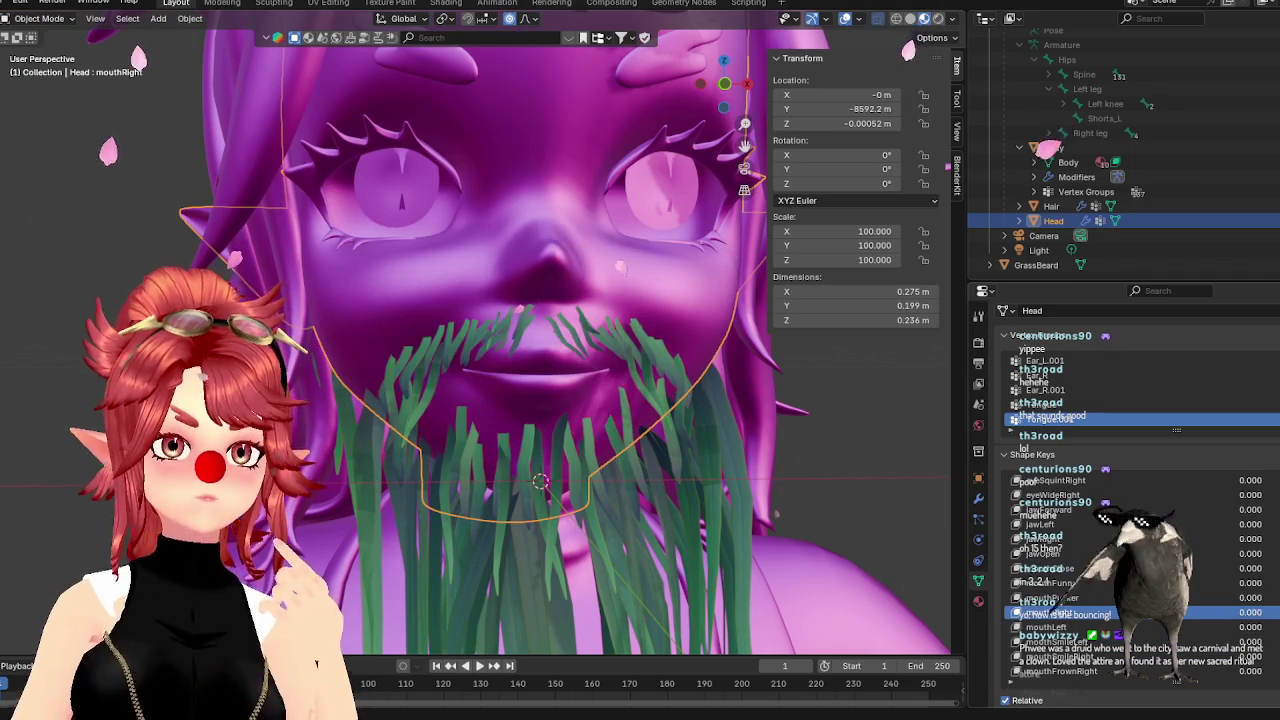
pyautogui.moveTo(1230, 612); pyautogui.dragTo(1275, 612)
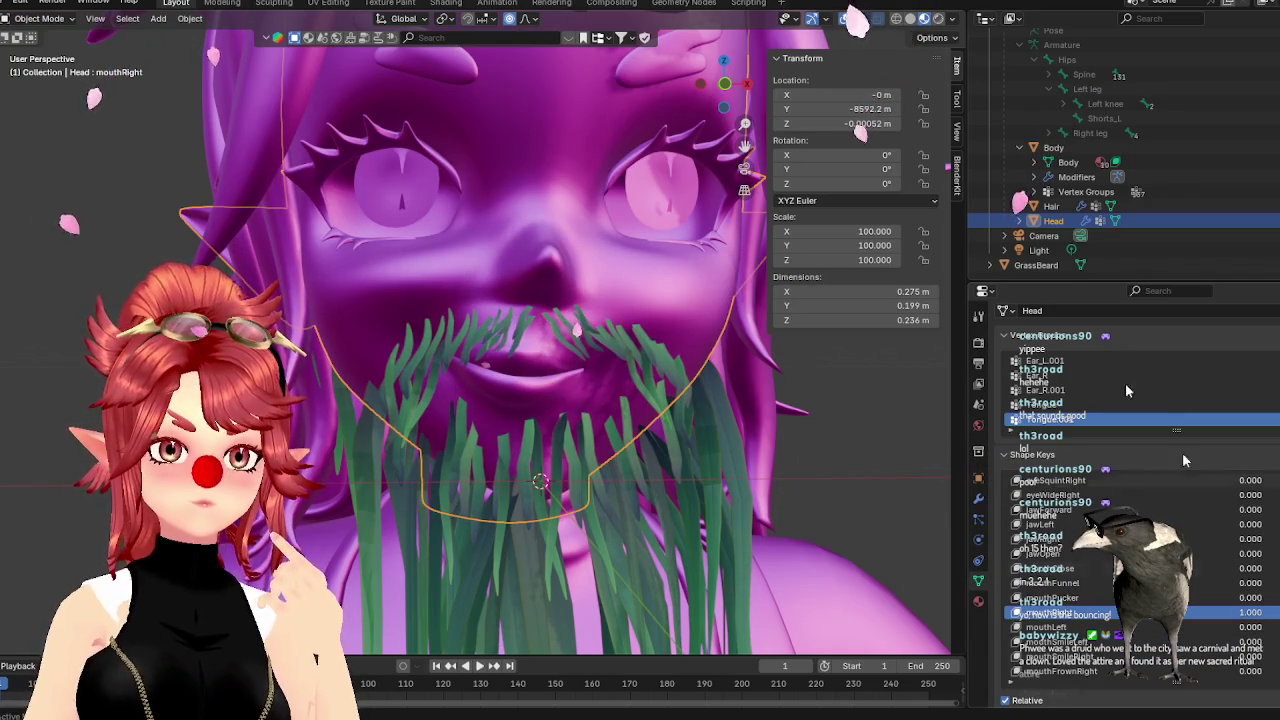
# Select GrassBeard, enter Edit Mode, and select a linked mustache strand
pyautogui.click(1036, 265)
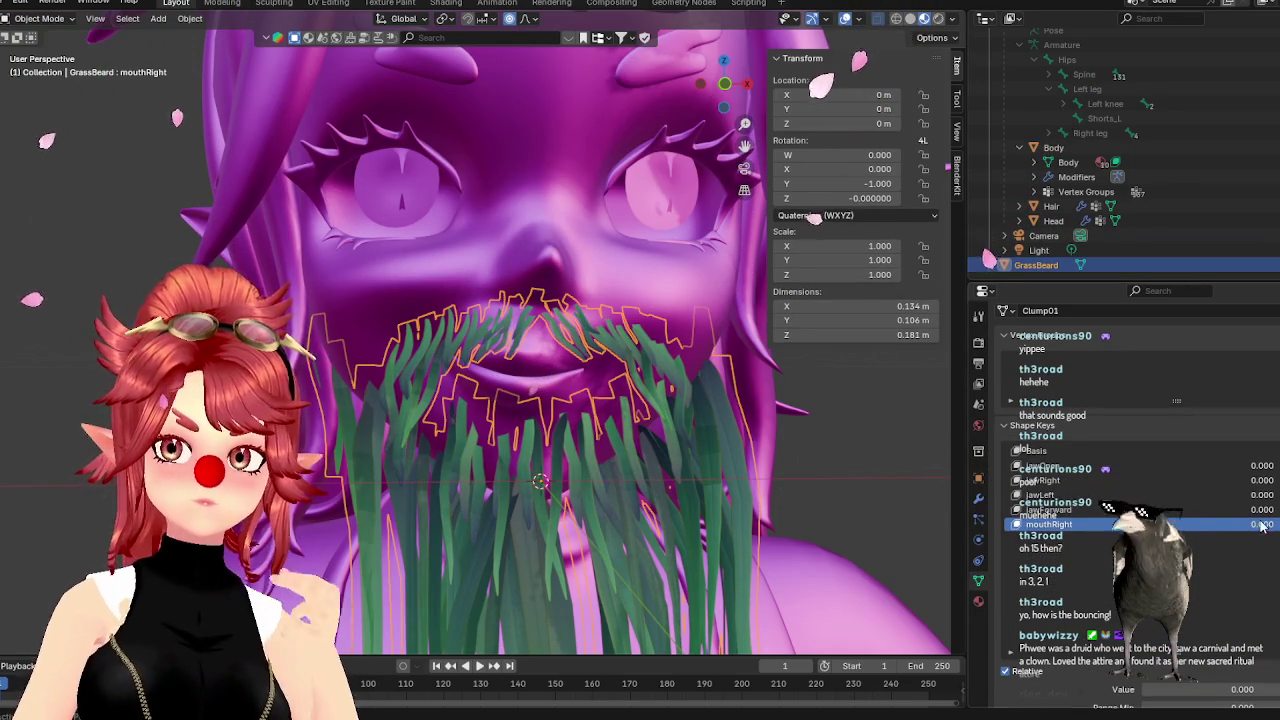
pyautogui.click(45, 19)
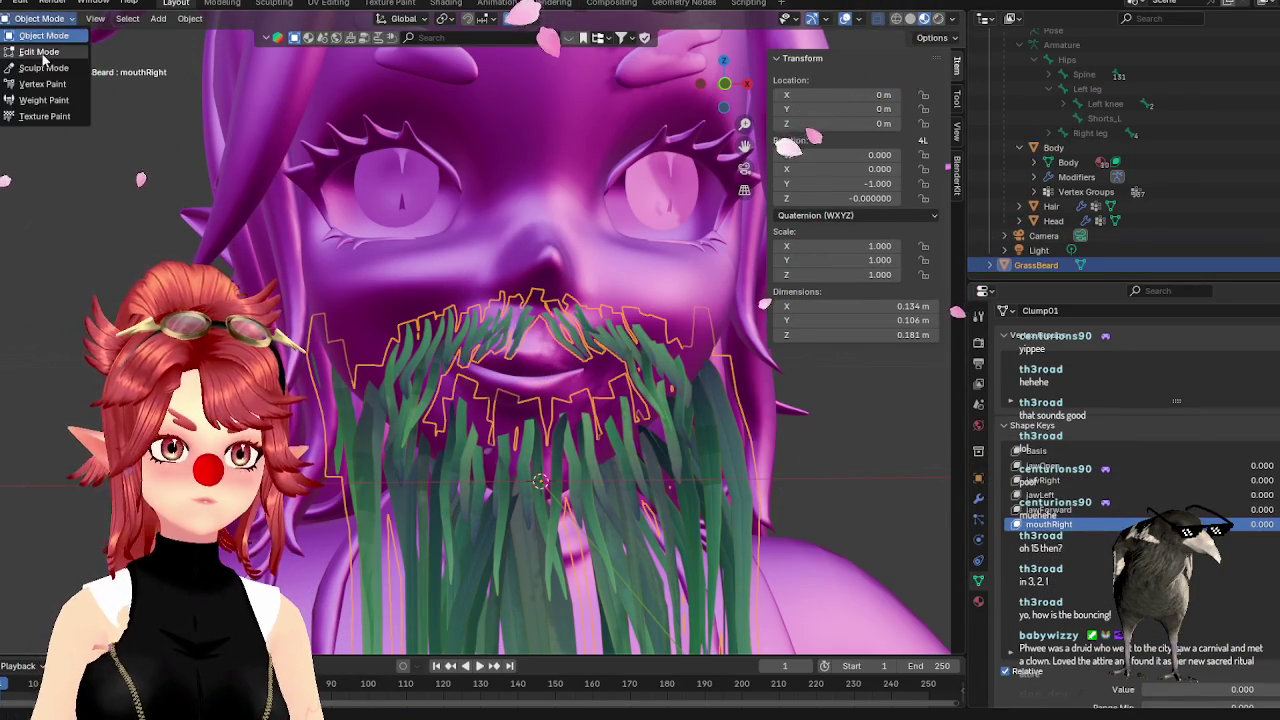
pyautogui.click(40, 51)
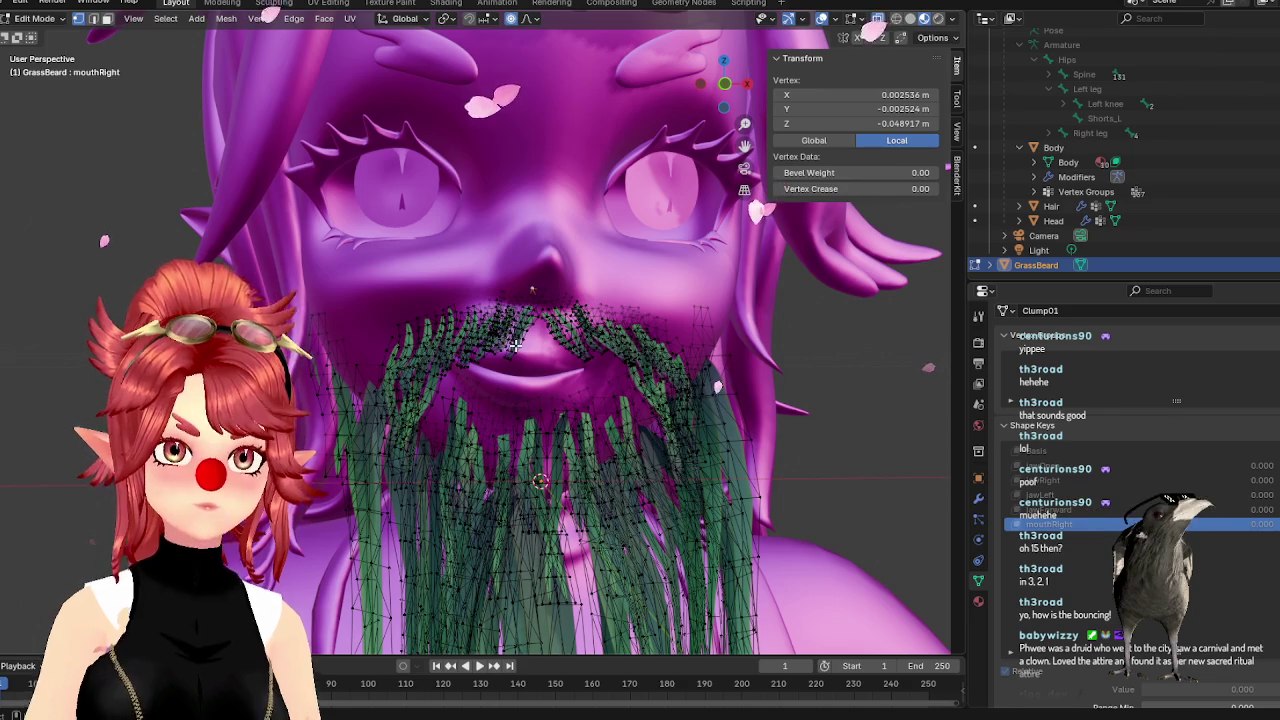
pyautogui.press('l')
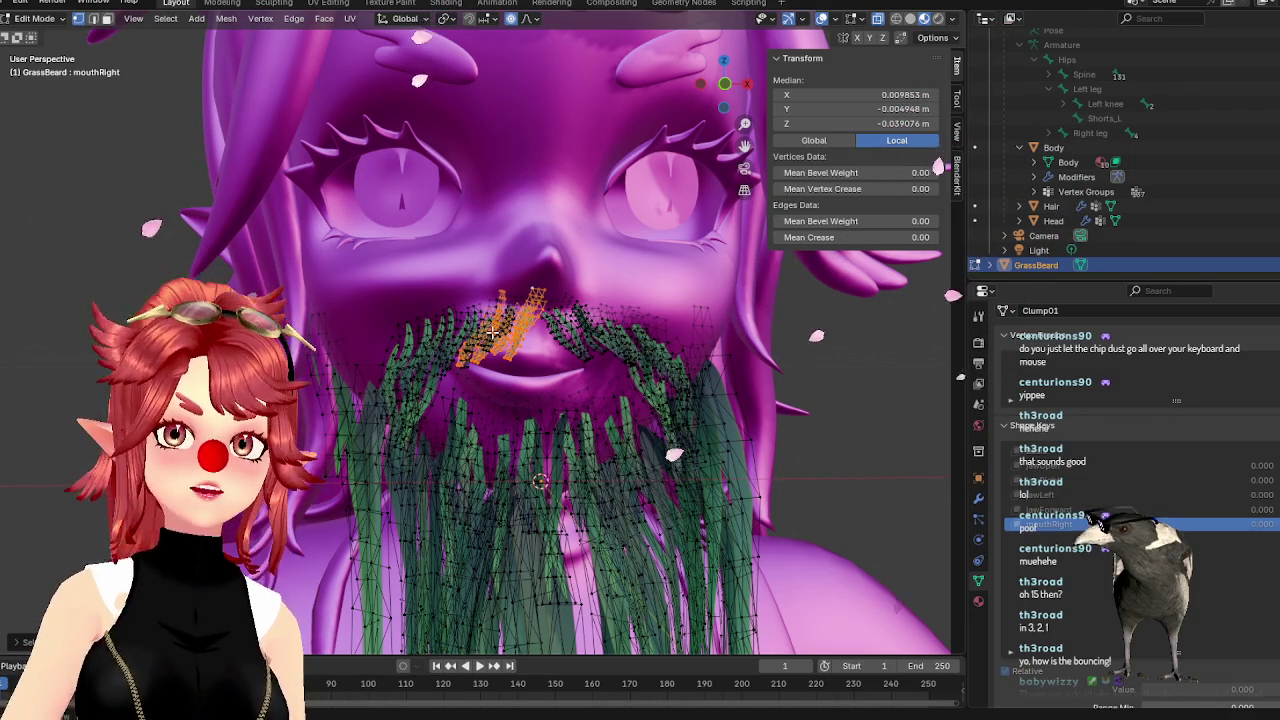
# Adjust the mustache blade selection to cover the left half of the mustache
pyautogui.click(503, 325)
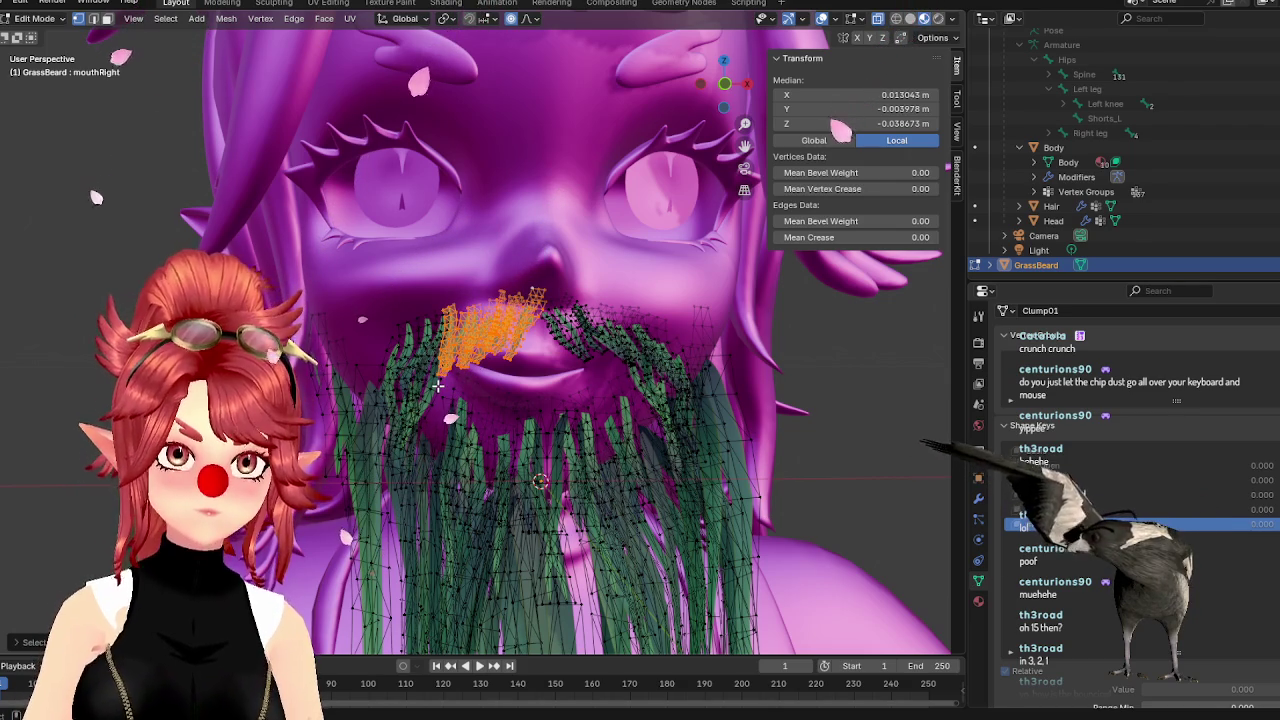
pyautogui.moveTo(466, 377)
pyautogui.mouseDown(button='middle')
pyautogui.moveTo(479, 381)
pyautogui.moveTo(418, 322)
pyautogui.mouseUp(button='middle')
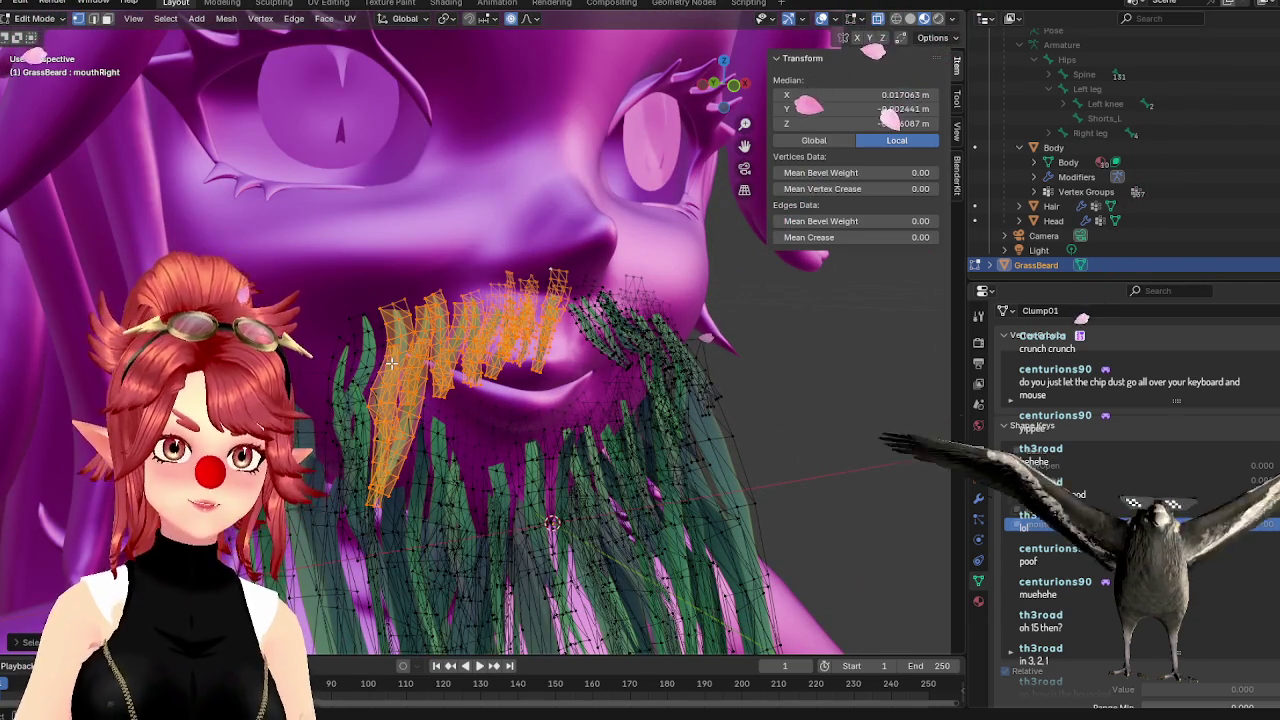
pyautogui.moveTo(391, 365); pyautogui.dragTo(426, 357, button='middle')
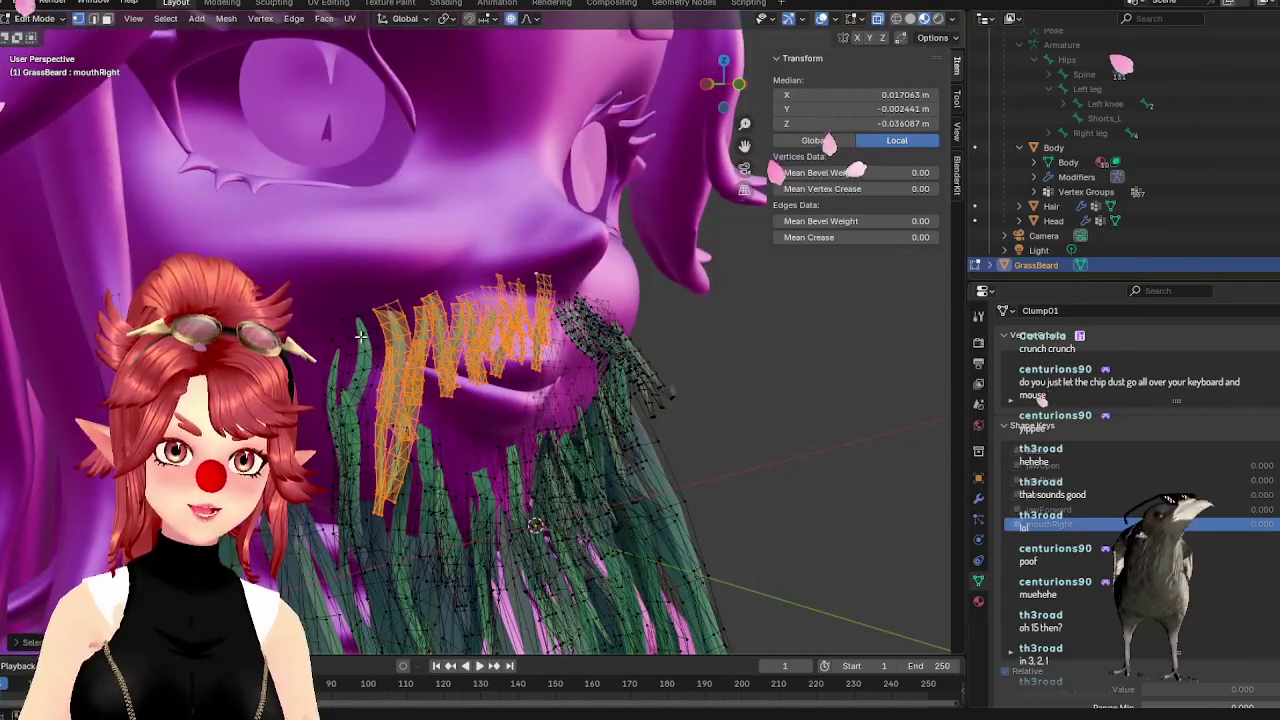
pyautogui.moveTo(361, 337)
pyautogui.mouseDown(button='middle')
pyautogui.moveTo(400, 399)
pyautogui.moveTo(362, 422)
pyautogui.moveTo(377, 413)
pyautogui.moveTo(326, 350)
pyautogui.moveTo(389, 379)
pyautogui.mouseUp(button='middle')
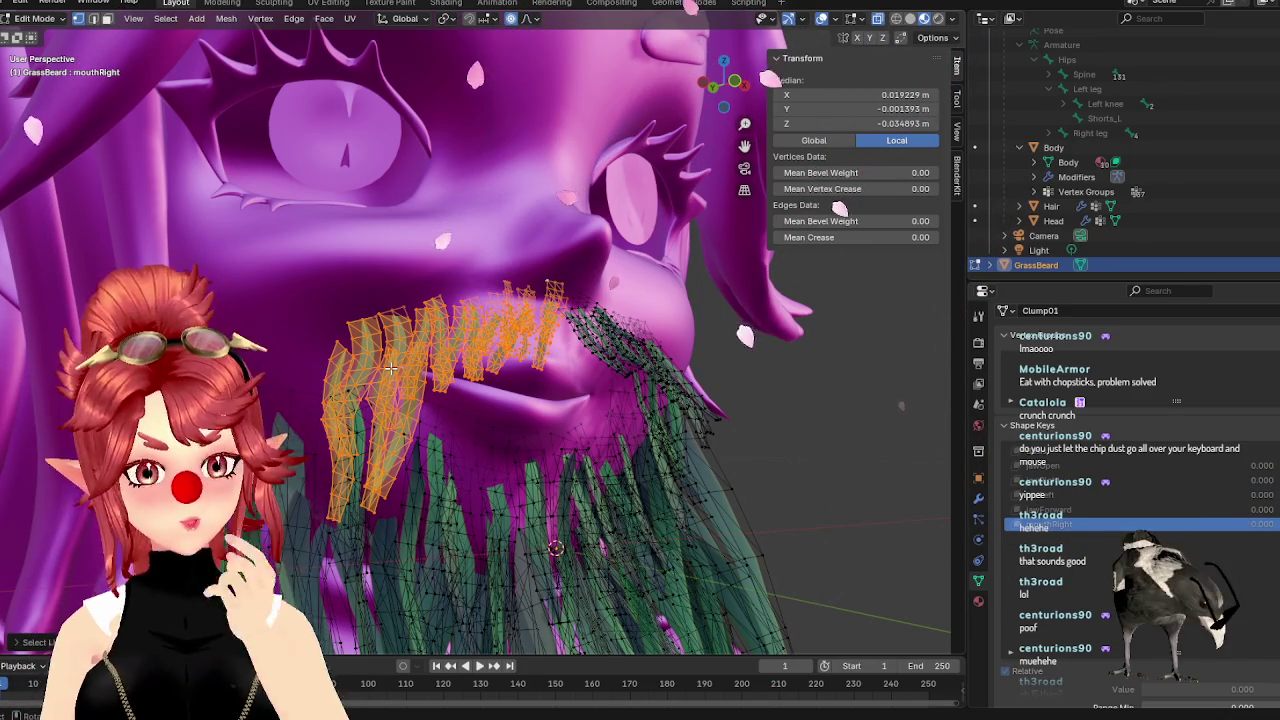
# Select a blade vertex and grow the selection to linked grass strips on the beard's left side
pyautogui.moveTo(390, 368)
pyautogui.mouseDown(button='middle')
pyautogui.moveTo(543, 429)
pyautogui.moveTo(466, 443)
pyautogui.moveTo(511, 451)
pyautogui.mouseUp(button='middle')
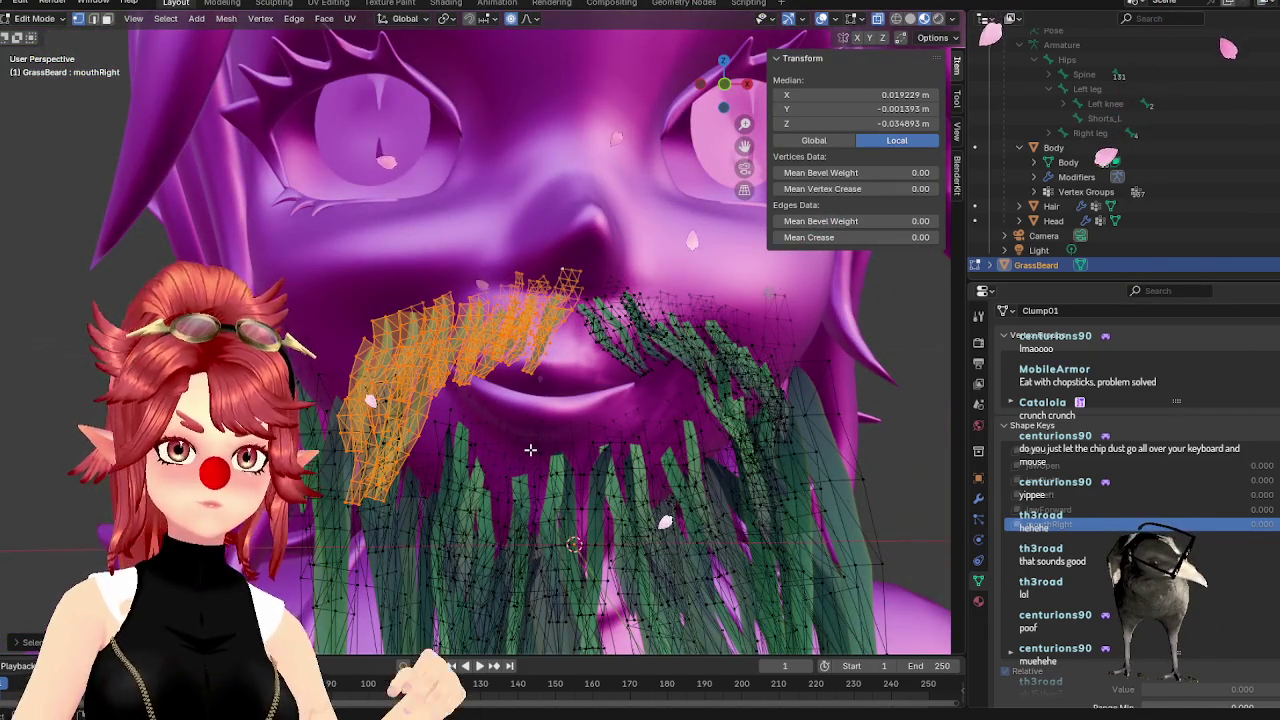
pyautogui.click(418, 314)
pyautogui.hotkey('ctrl', 'l')
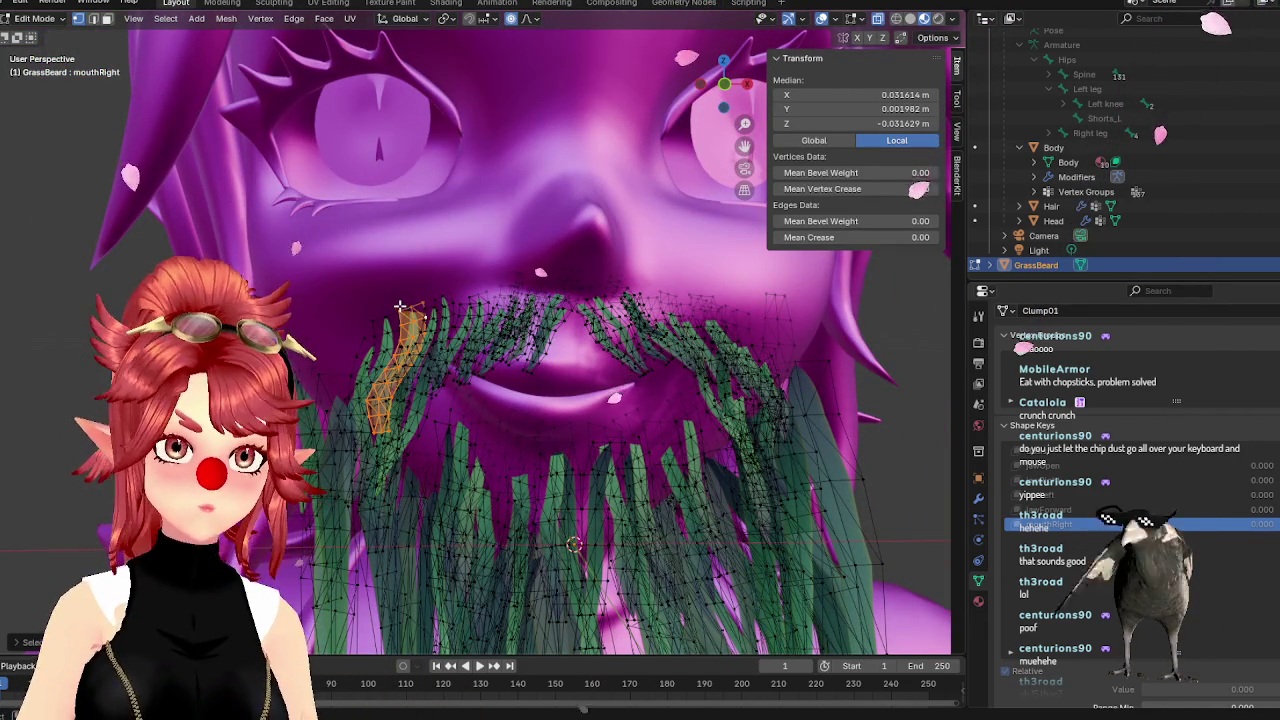
pyautogui.moveTo(400, 307); pyautogui.dragTo(430, 316, button='middle')
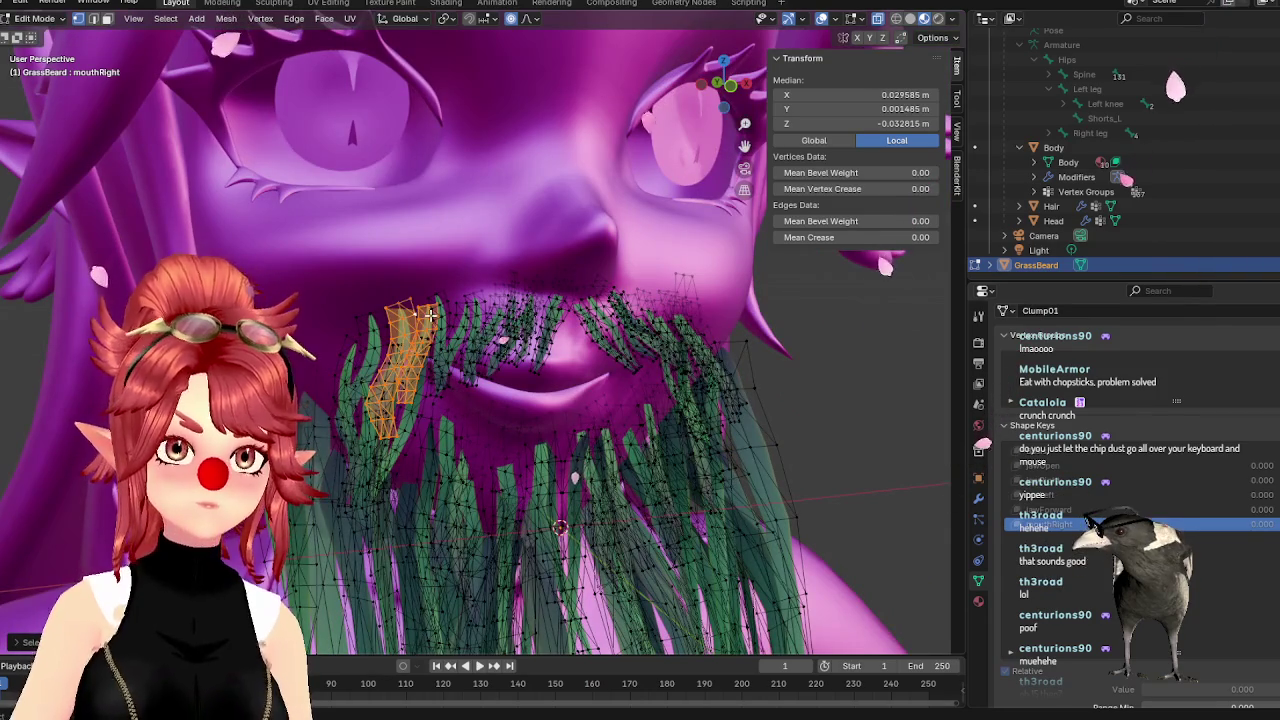
pyautogui.moveTo(442, 298); pyautogui.dragTo(473, 358, button='middle')
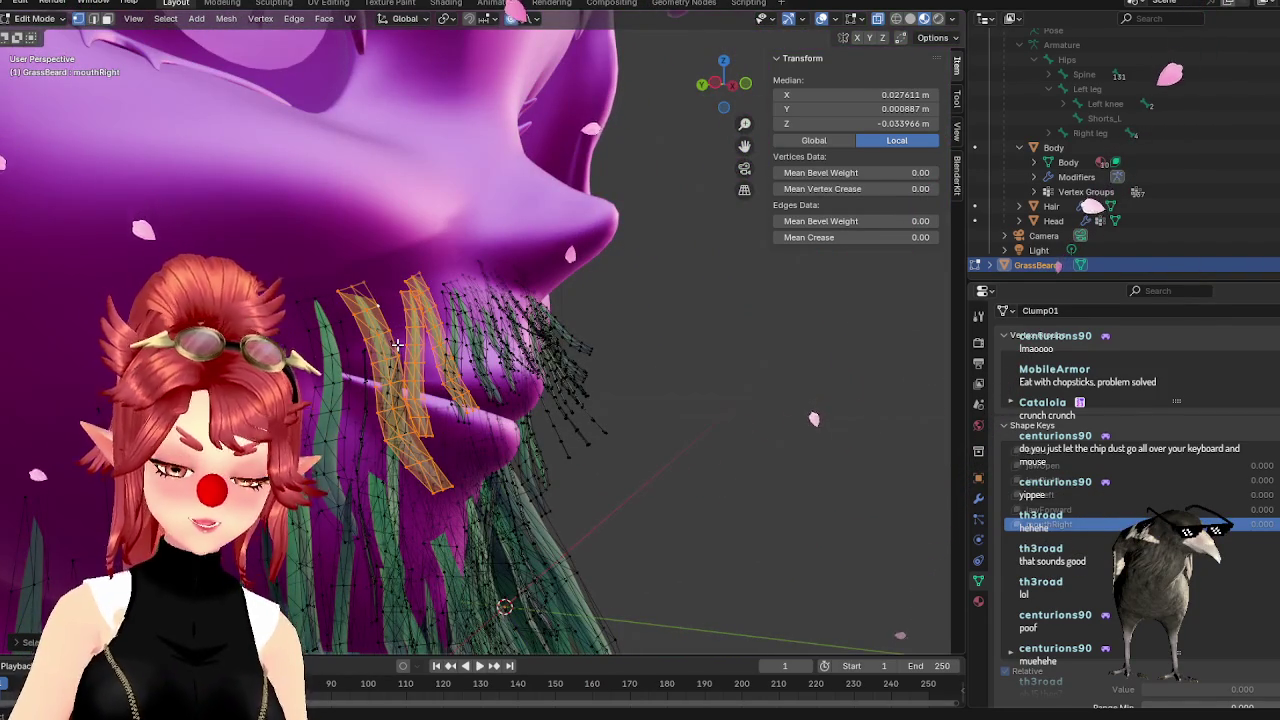
pyautogui.press('l')
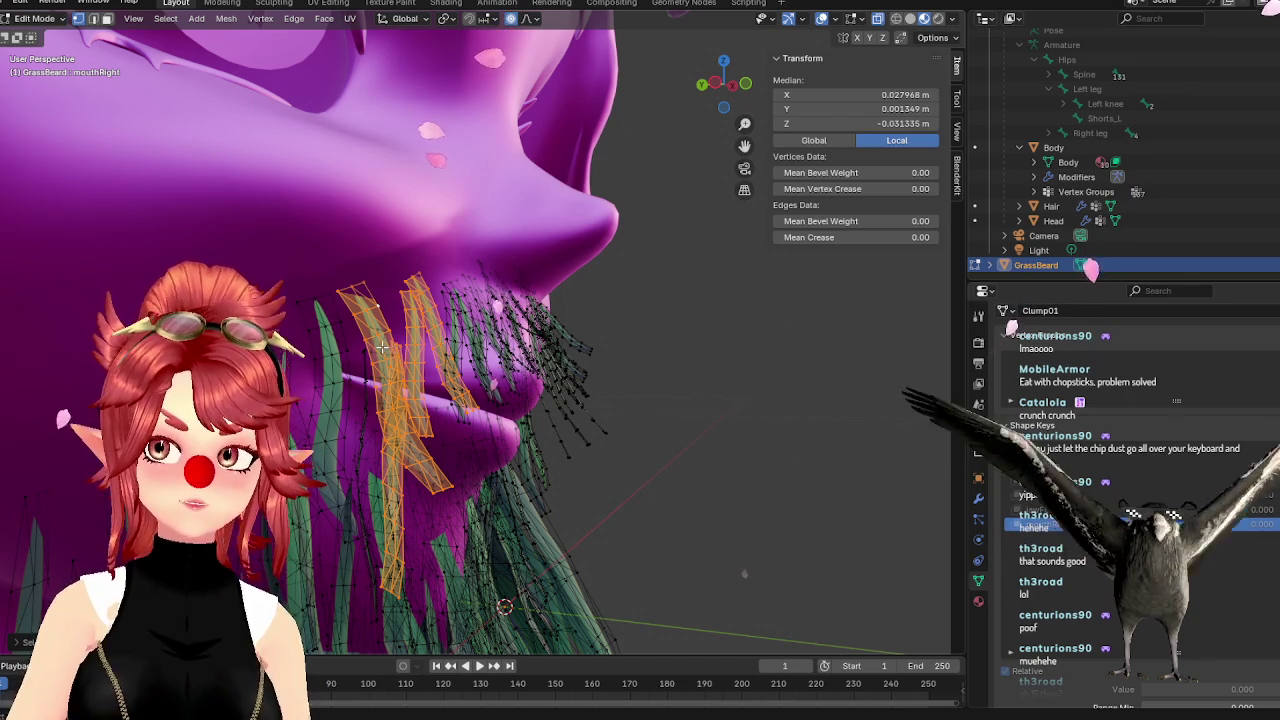
pyautogui.moveTo(550, 350)
pyautogui.mouseDown(button='middle')
pyautogui.moveTo(477, 370)
pyautogui.moveTo(478, 357)
pyautogui.moveTo(452, 374)
pyautogui.moveTo(521, 367)
pyautogui.mouseUp(button='middle')
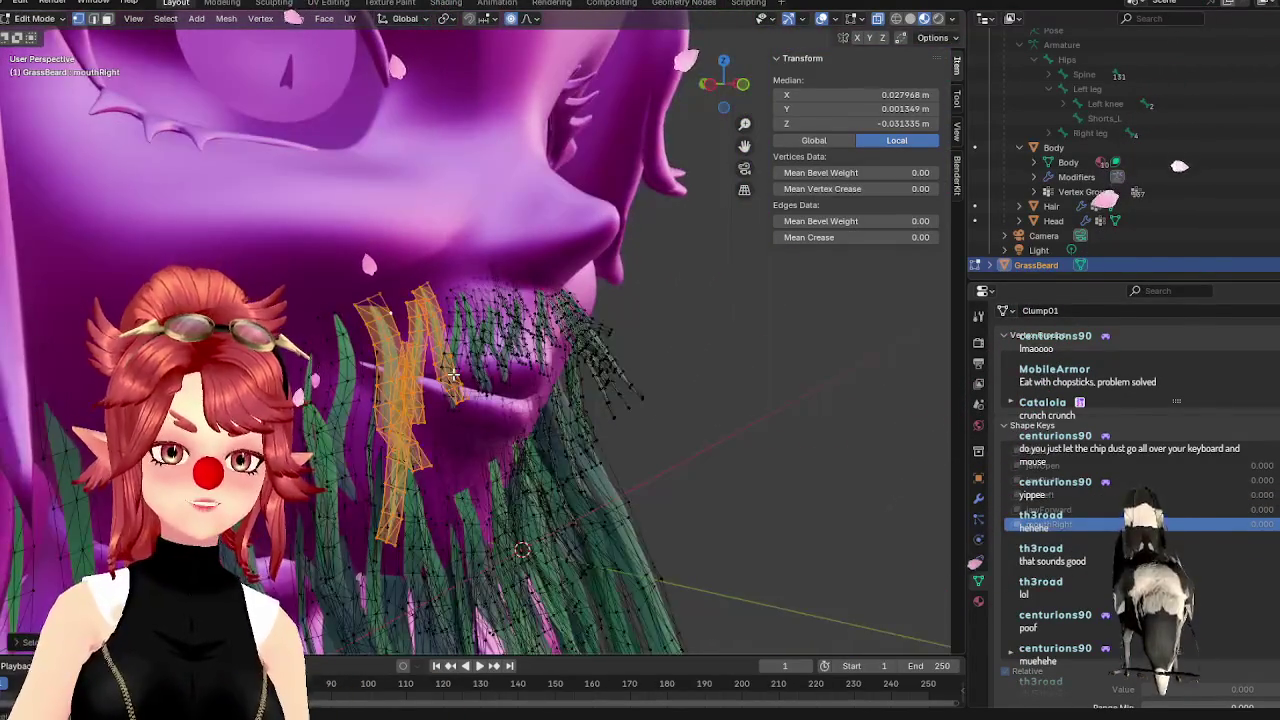
pyautogui.moveTo(484, 368)
pyautogui.mouseDown(button='middle')
pyautogui.moveTo(392, 370)
pyautogui.moveTo(340, 395)
pyautogui.mouseUp(button='middle')
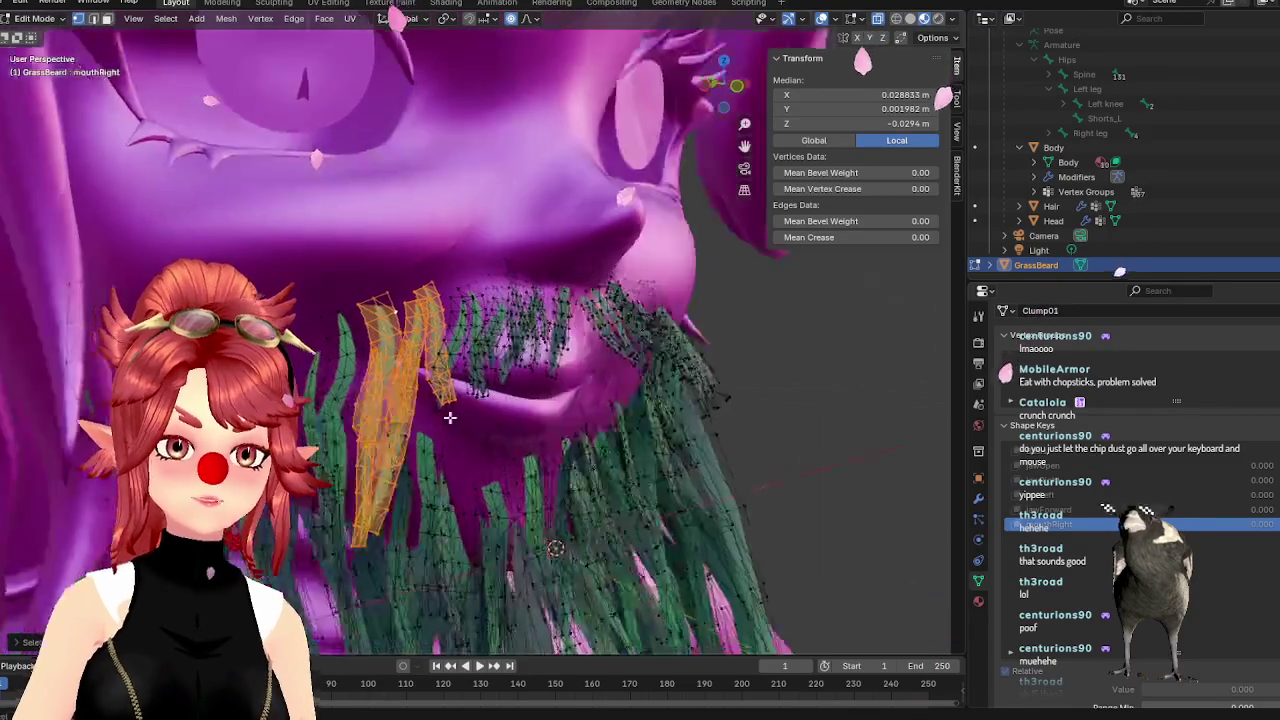
pyautogui.press('l')
pyautogui.moveTo(447, 370); pyautogui.dragTo(528, 398, button='middle')
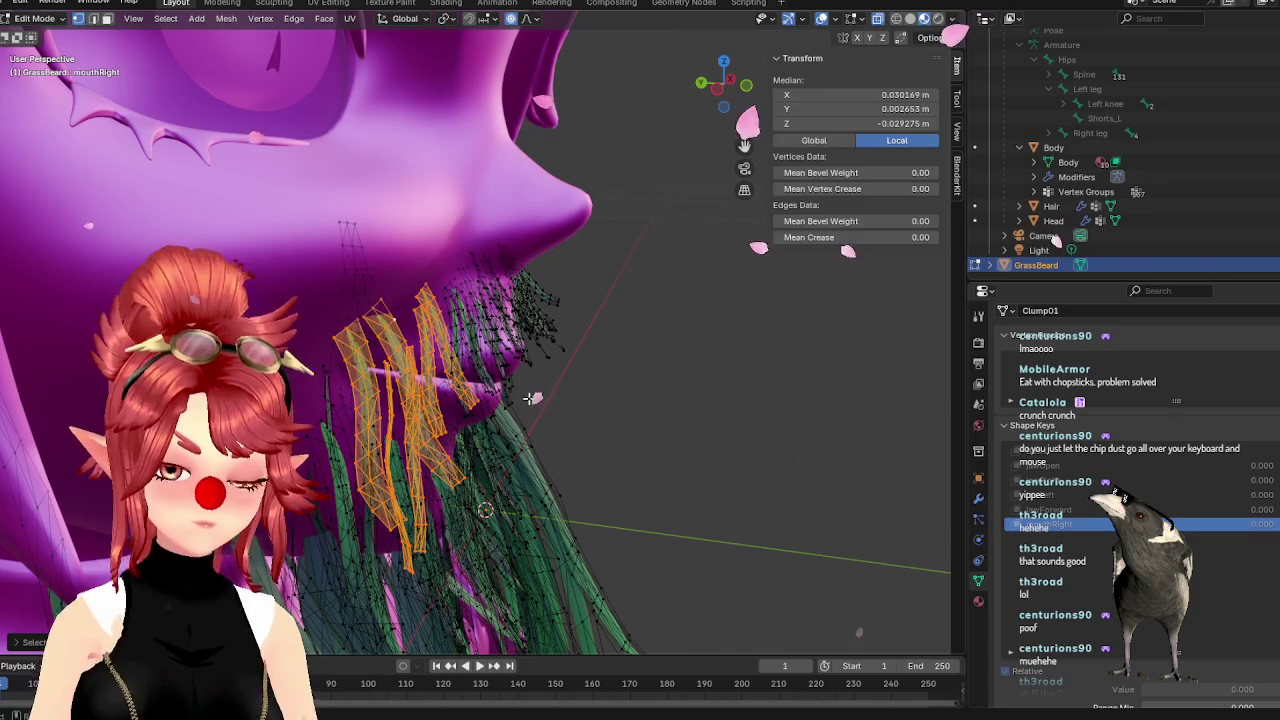
# Check the strips by hiding and unhiding them, then move them along Y with soft falloff
pyautogui.press('h')
pyautogui.hotkey('alt', 'h')
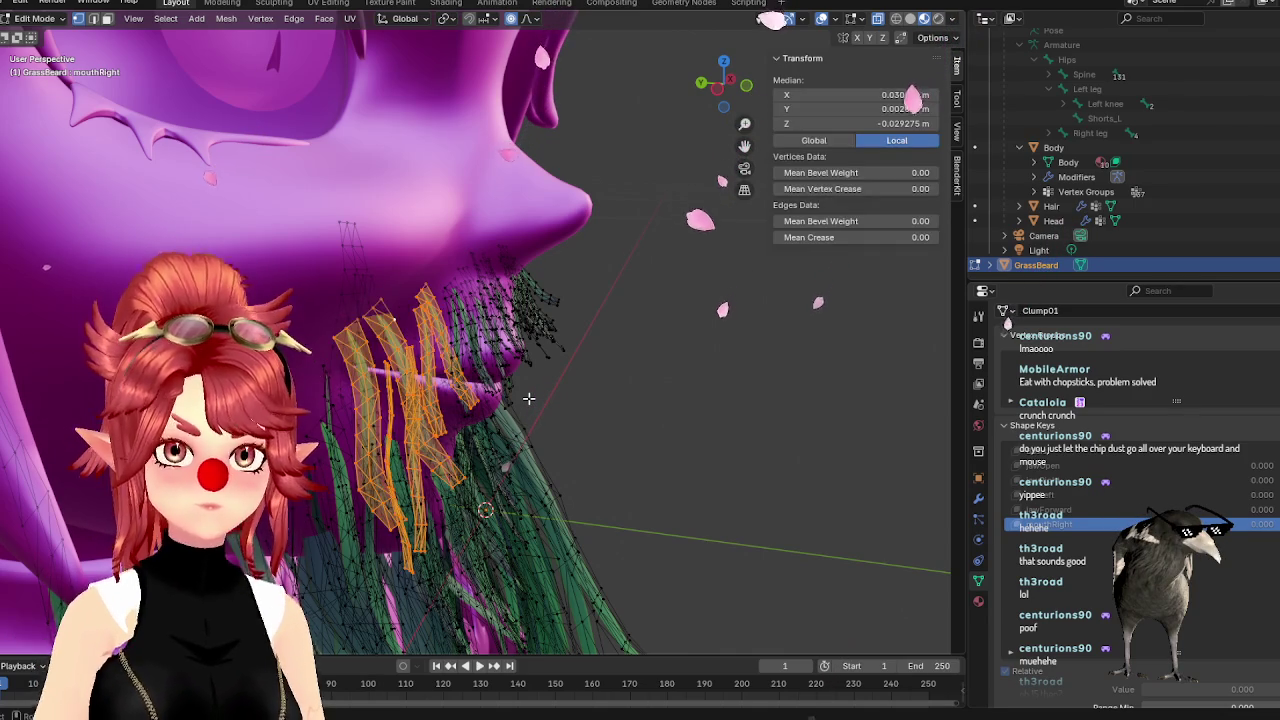
pyautogui.press('g')
pyautogui.press('y')
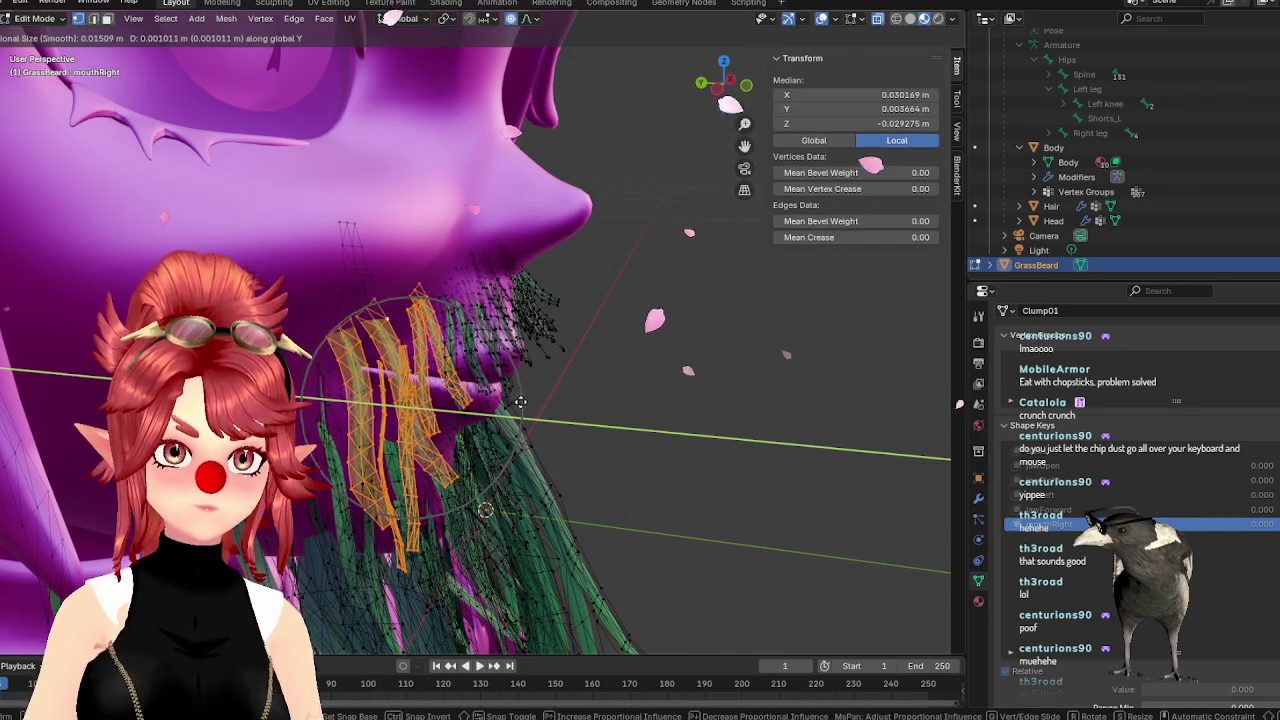
pyautogui.click(510, 402)
pyautogui.press('KP_1')
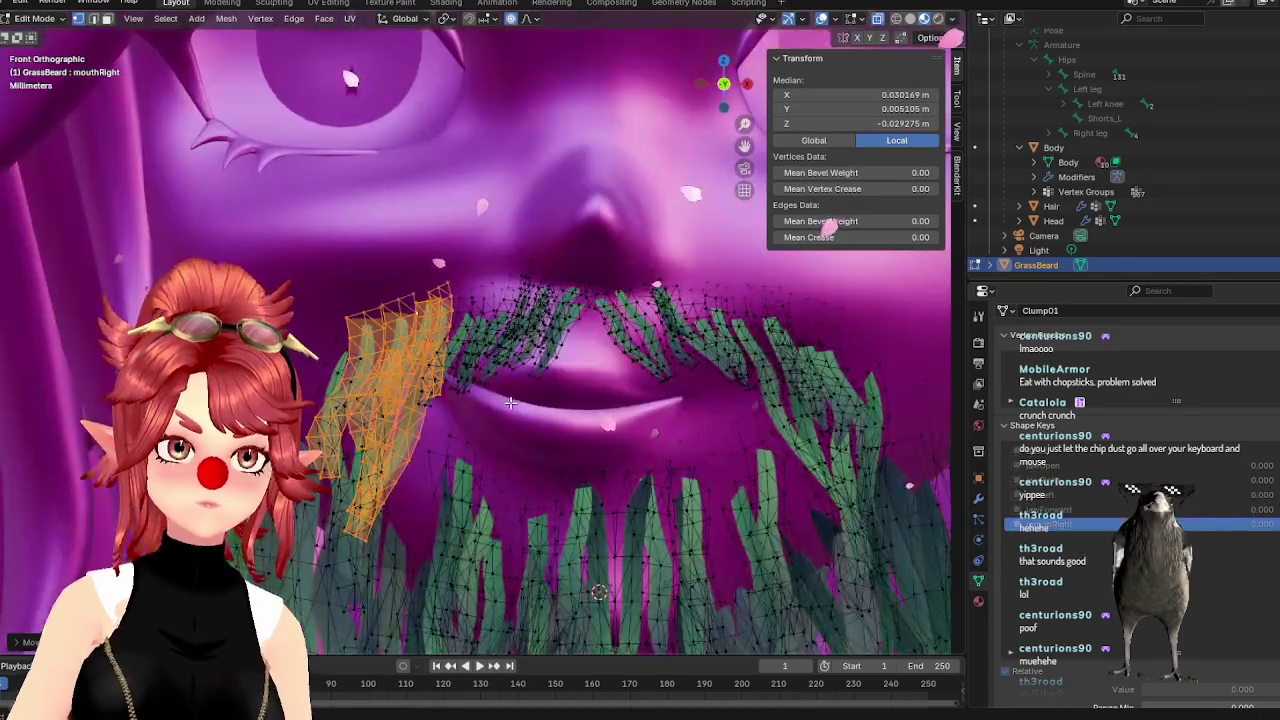
# Move the selected strips left along X, then adjust their height along Z
pyautogui.press('g')
pyautogui.press('x')
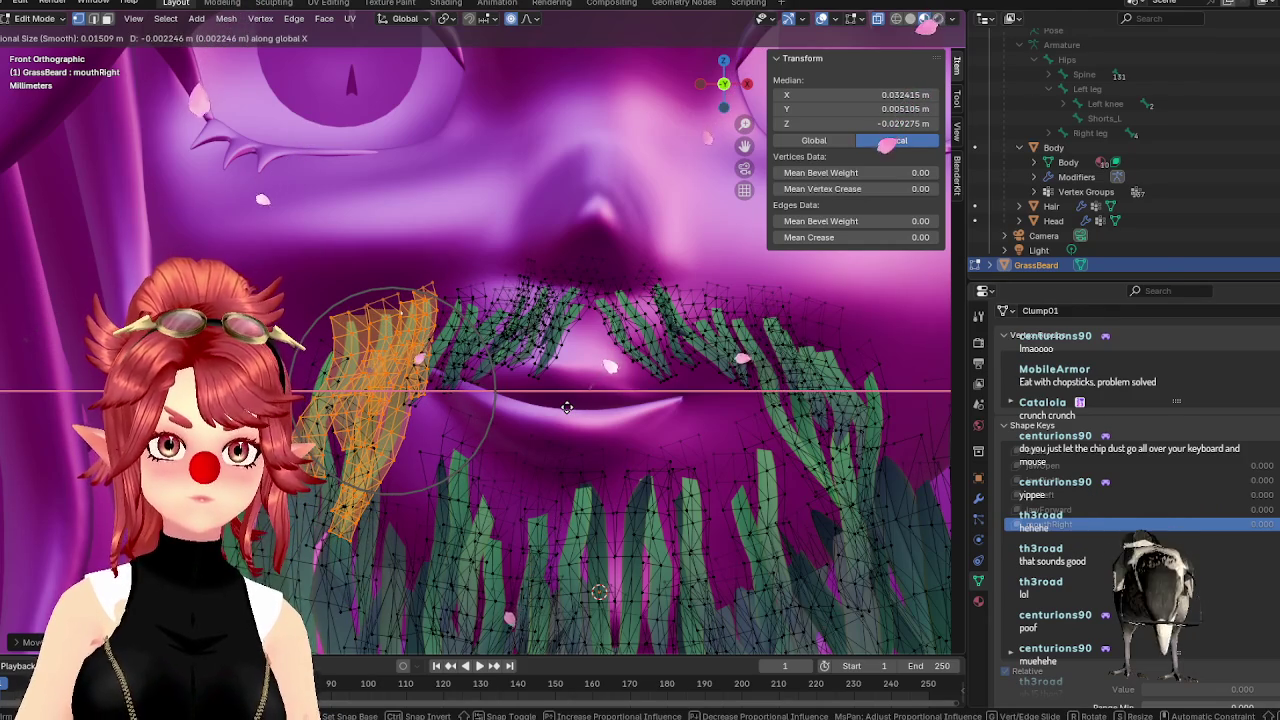
pyautogui.click(566, 407)
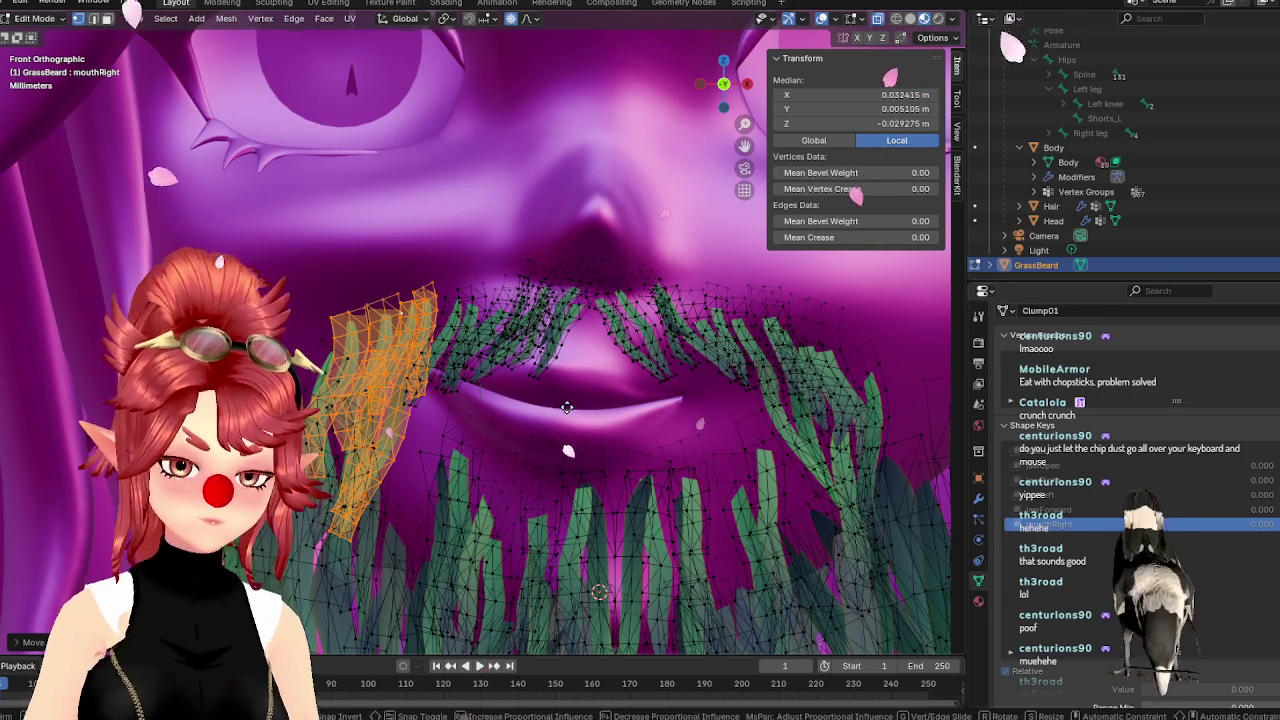
pyautogui.press('g')
pyautogui.press('z')
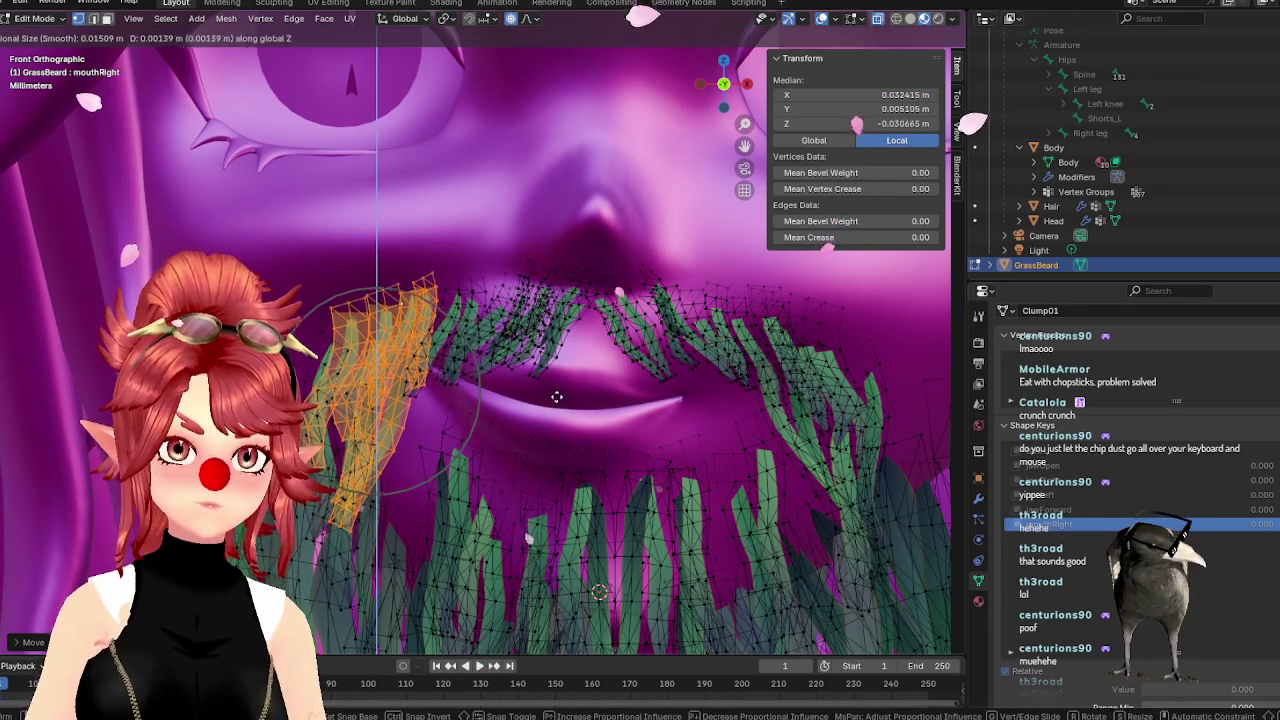
pyautogui.click(605, 428)
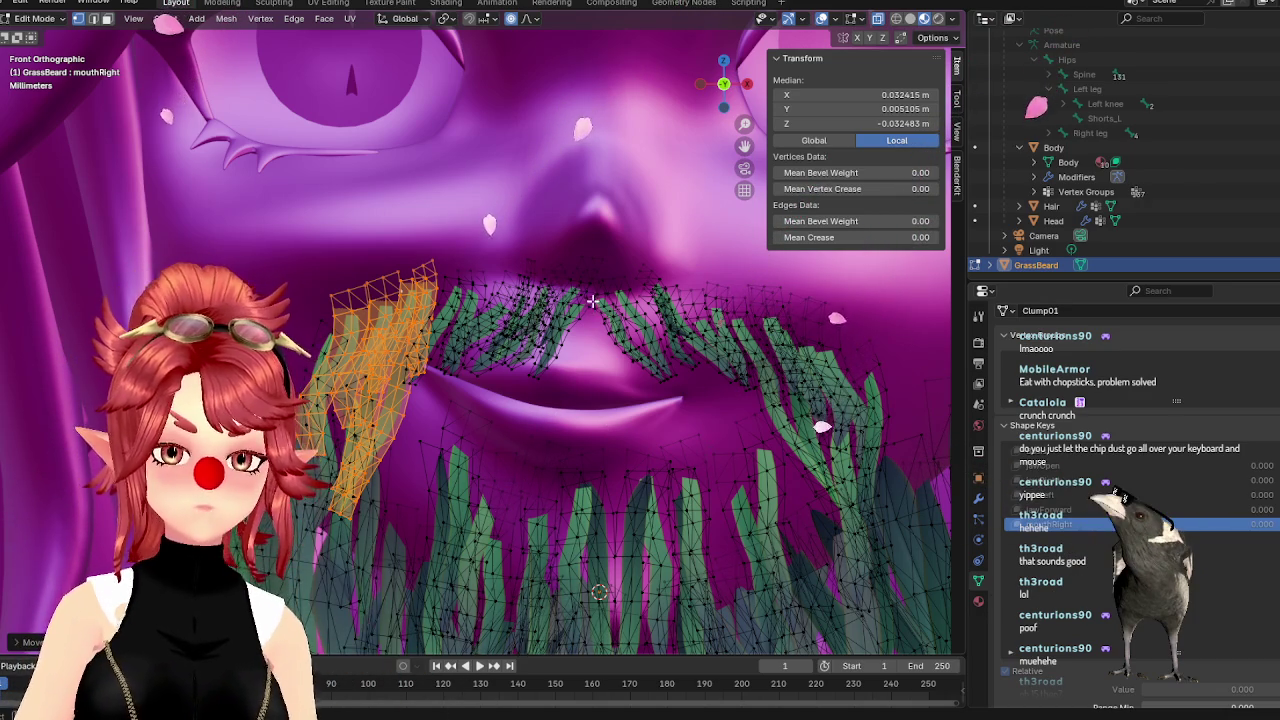
# Select a whole grass blade on the right side of the mustache
pyautogui.scroll(-2, 594, 305)
pyautogui.scroll(-3, 594, 305)
pyautogui.scroll(3, 640, 315)
pyautogui.scroll(2, 659, 323)
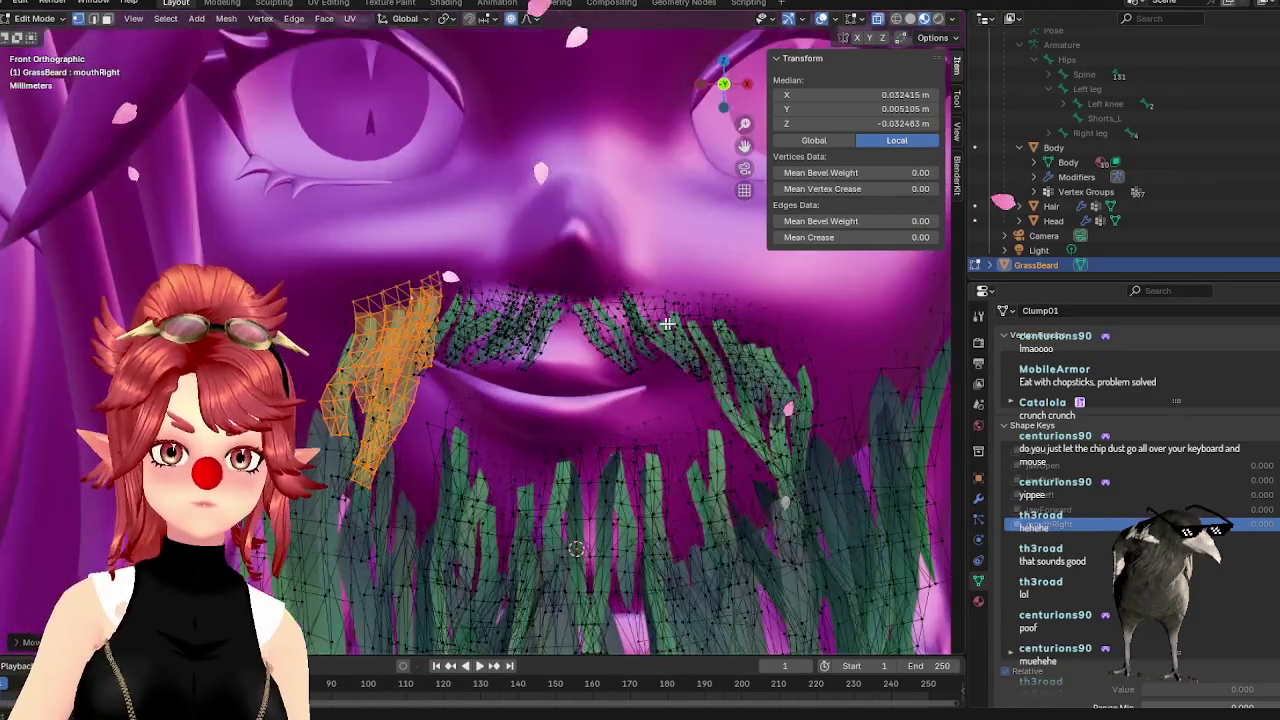
pyautogui.click(725, 333)
pyautogui.hotkey('ctrl', 'l')
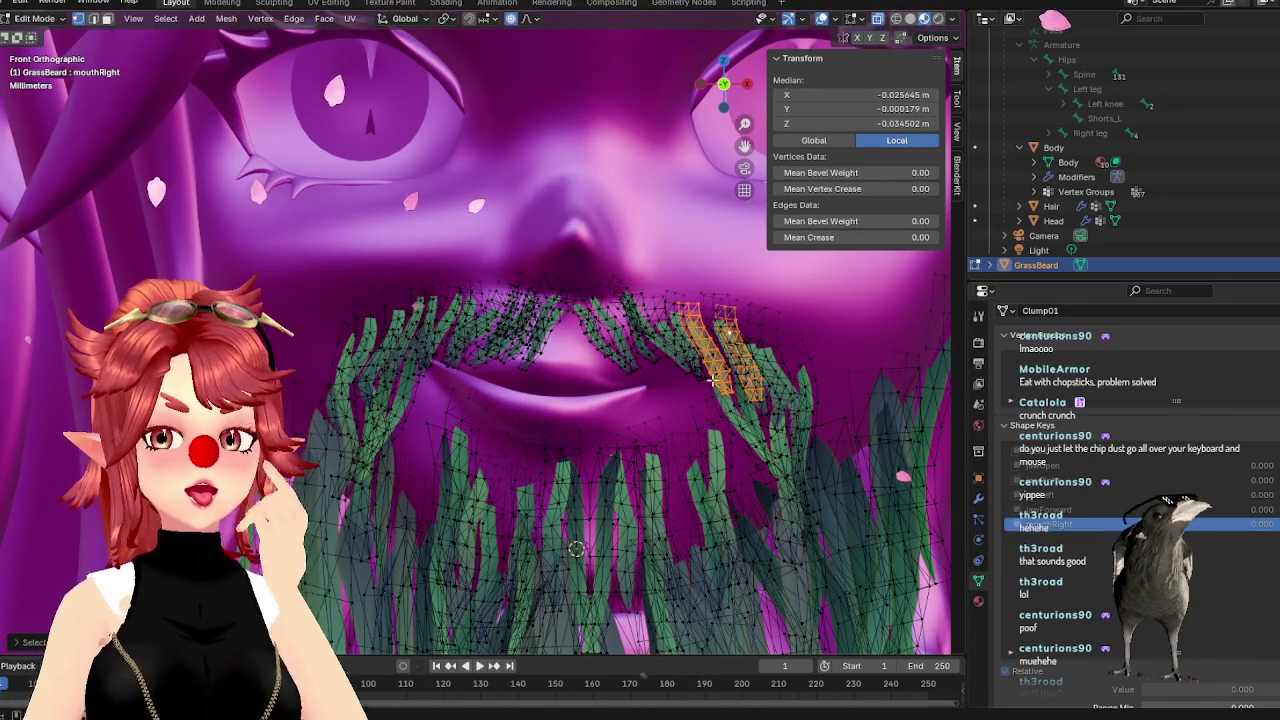
# Grow the selection to cover the grass blades at the mouth's right corner
pyautogui.press('l')
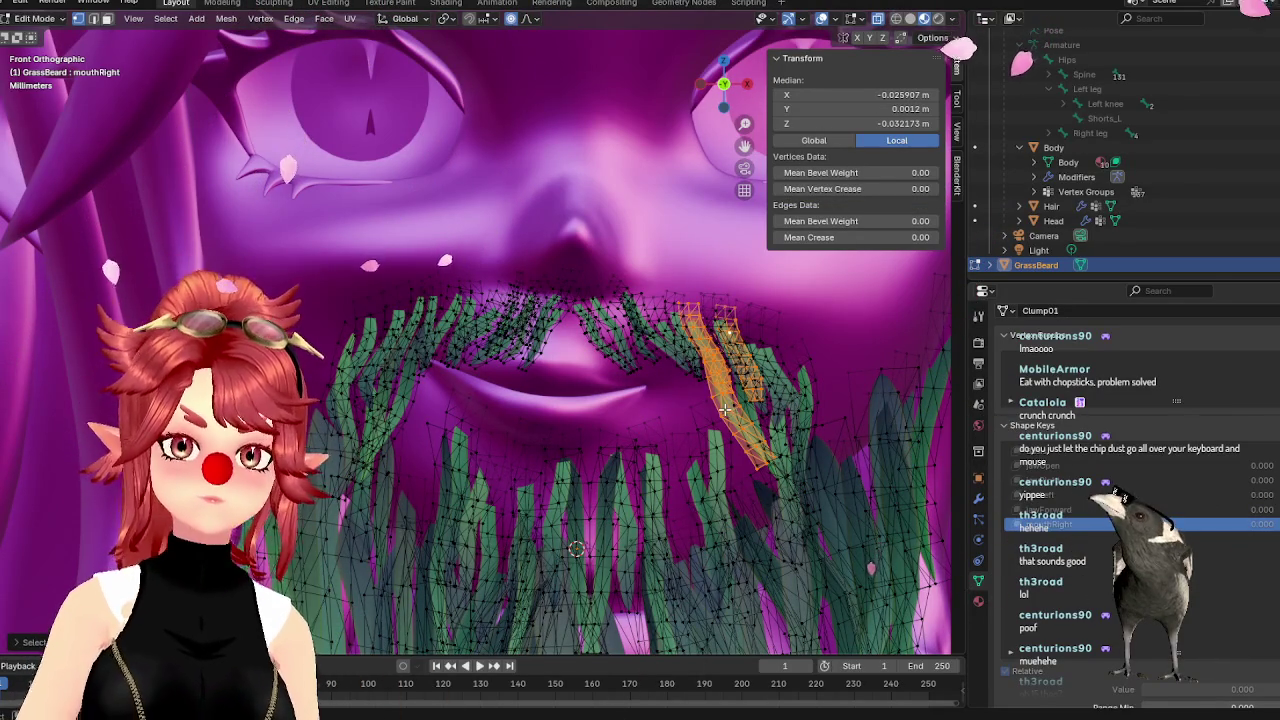
pyautogui.press('l')
pyautogui.scroll(1, 755, 360)
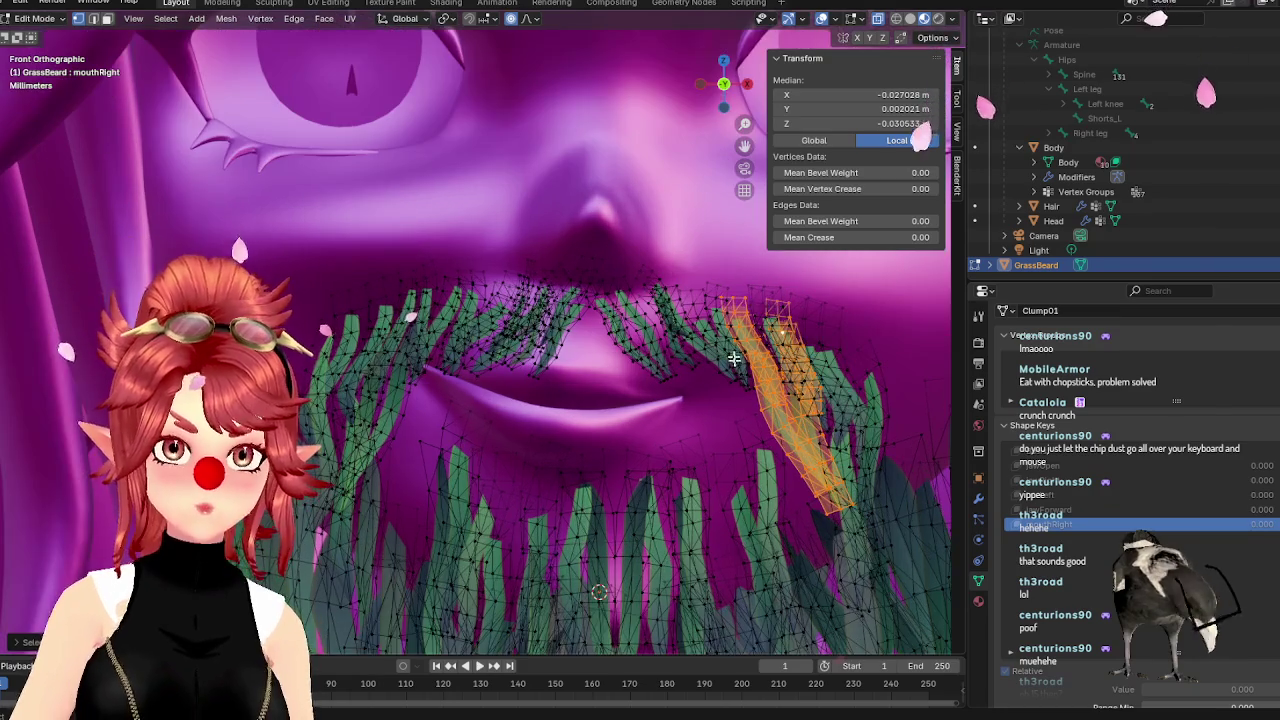
pyautogui.press('l')
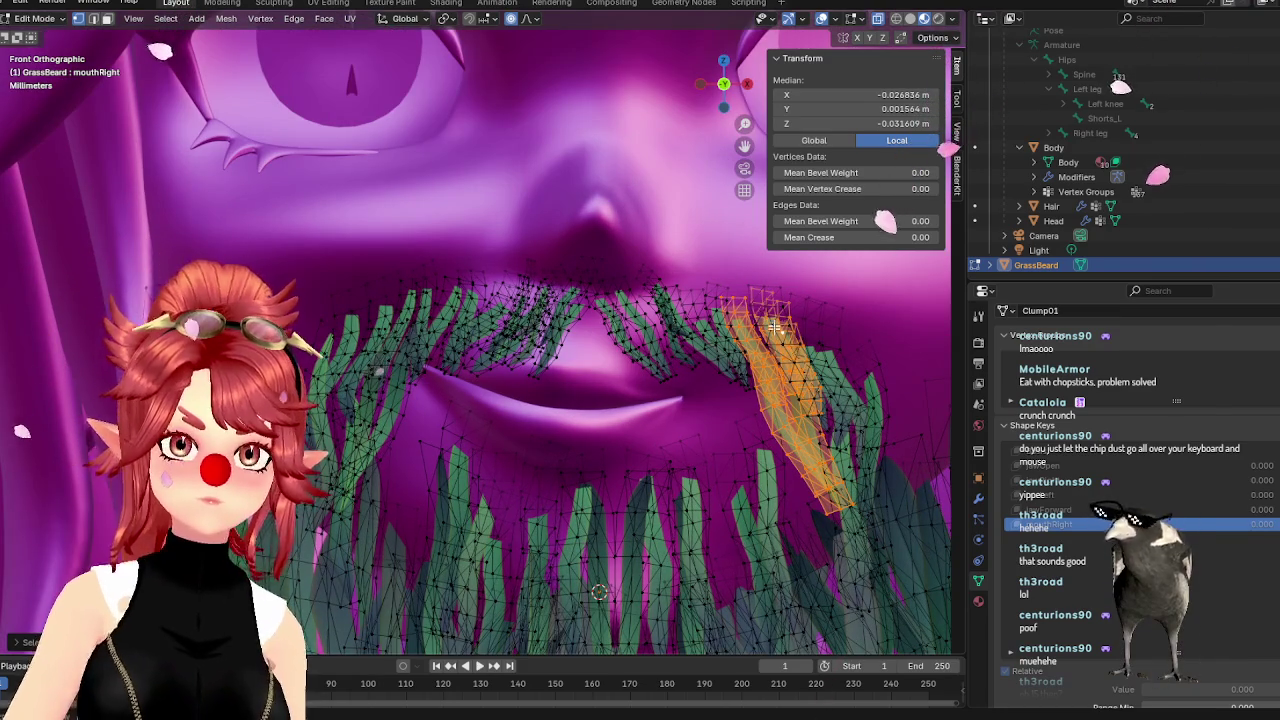
pyautogui.press('l')
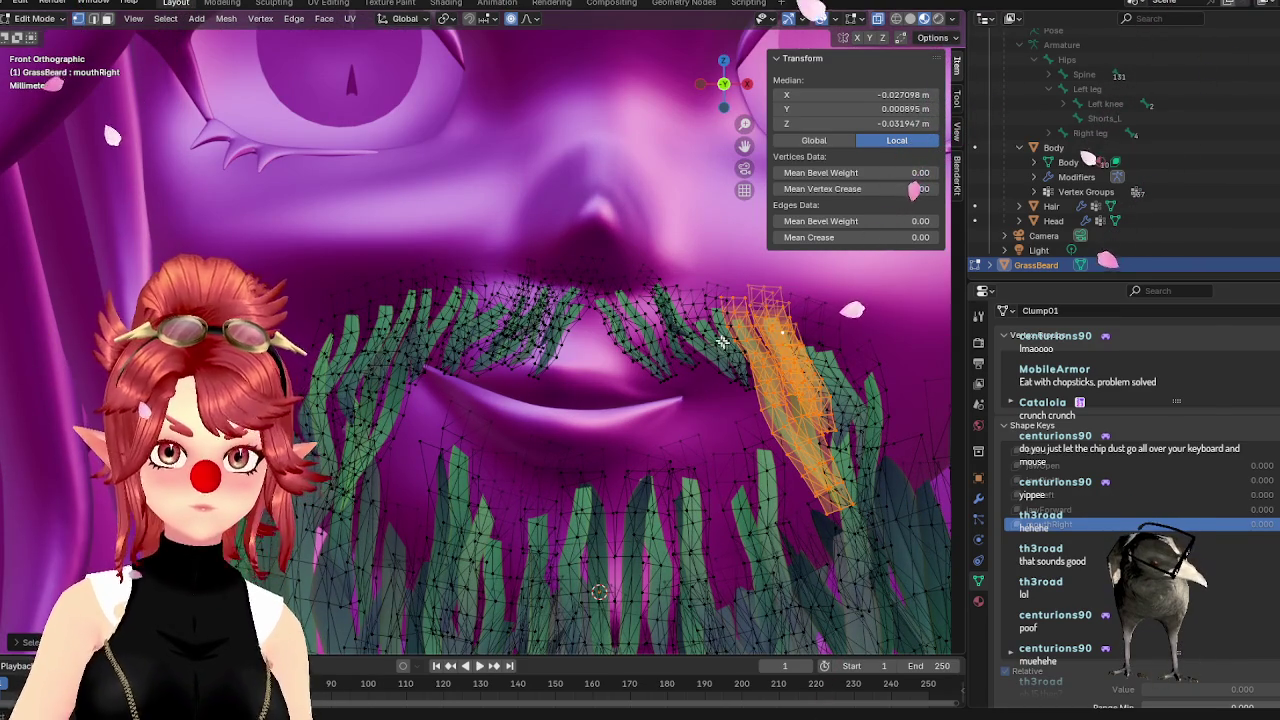
pyautogui.press('l')
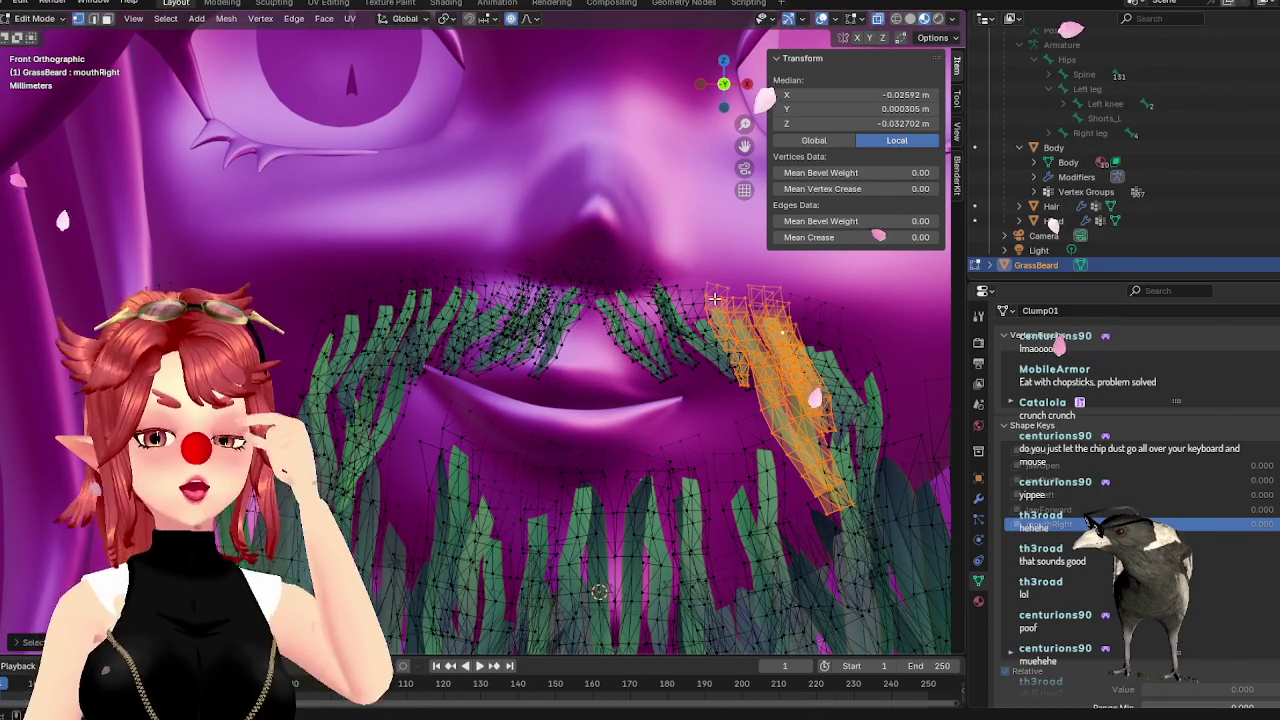
pyautogui.scroll(2, 763, 352)
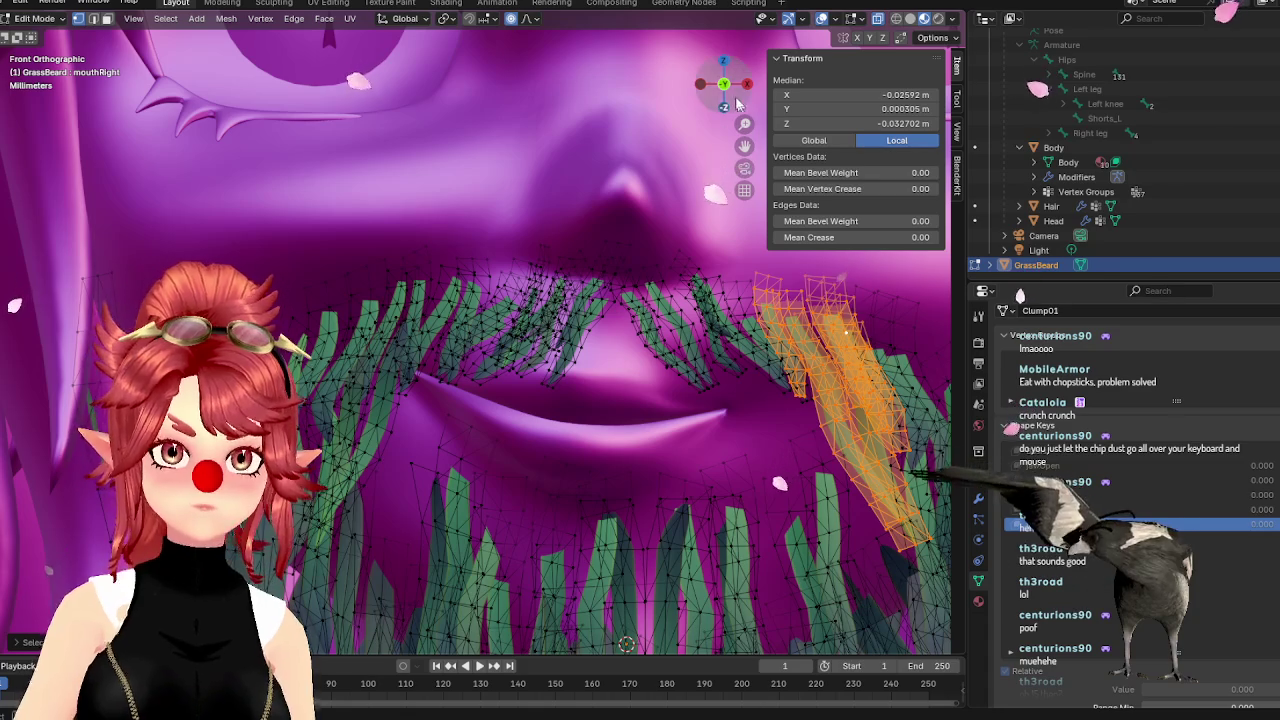
pyautogui.keyDown('shift'); pyautogui.moveTo(820, 328); pyautogui.dragTo(777, 178, button='middle'); pyautogui.keyUp('shift')
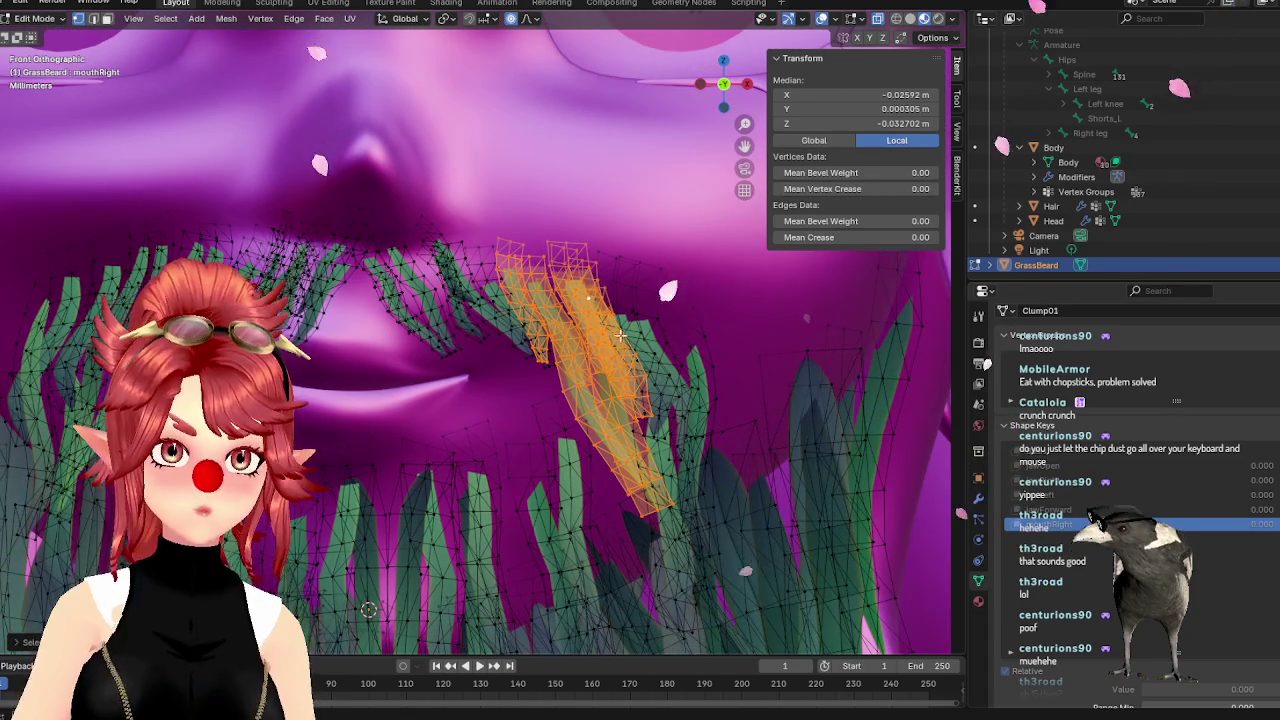
pyautogui.press('l')
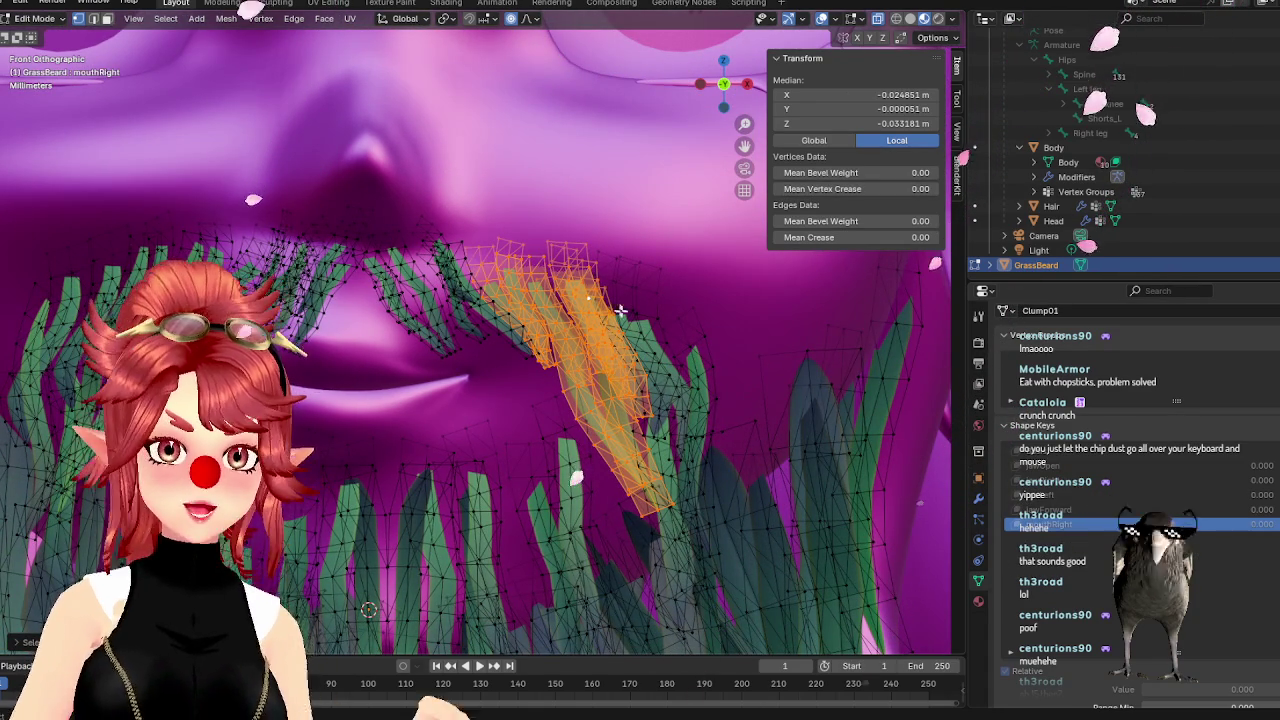
pyautogui.press('l')
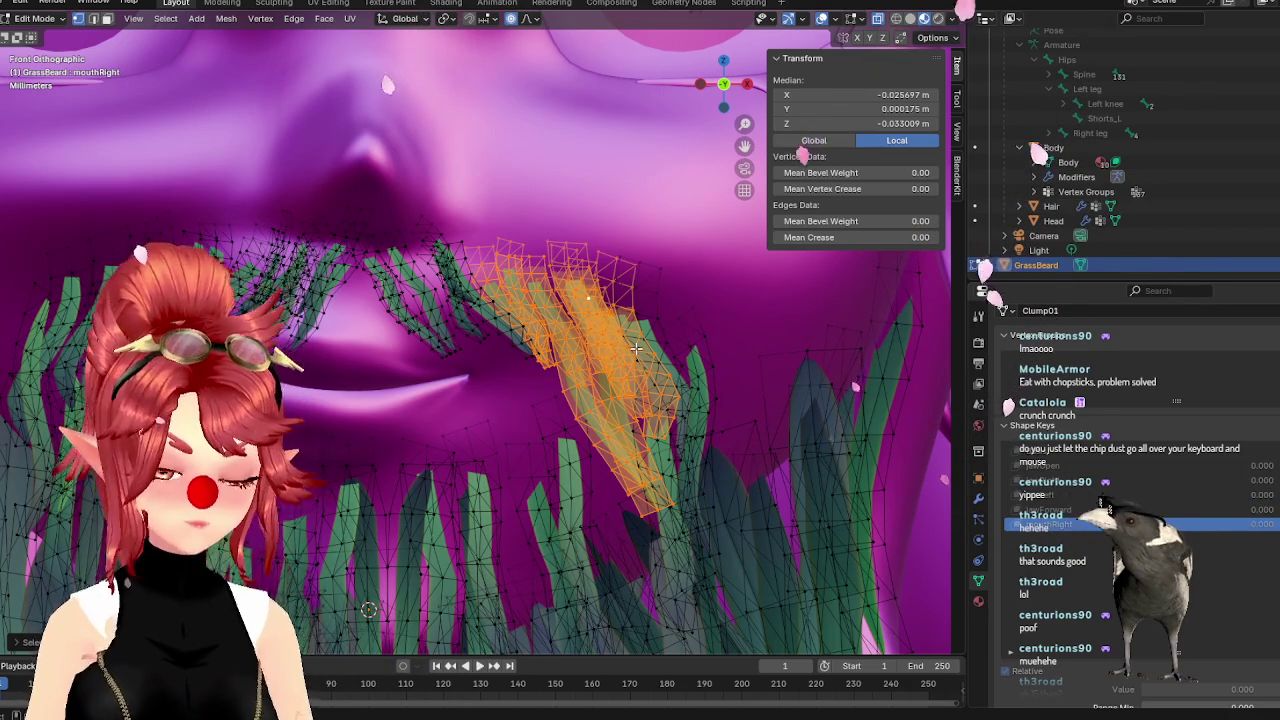
# Move the selected blades with soft falloff, then return to Object Mode
pyautogui.press('g')
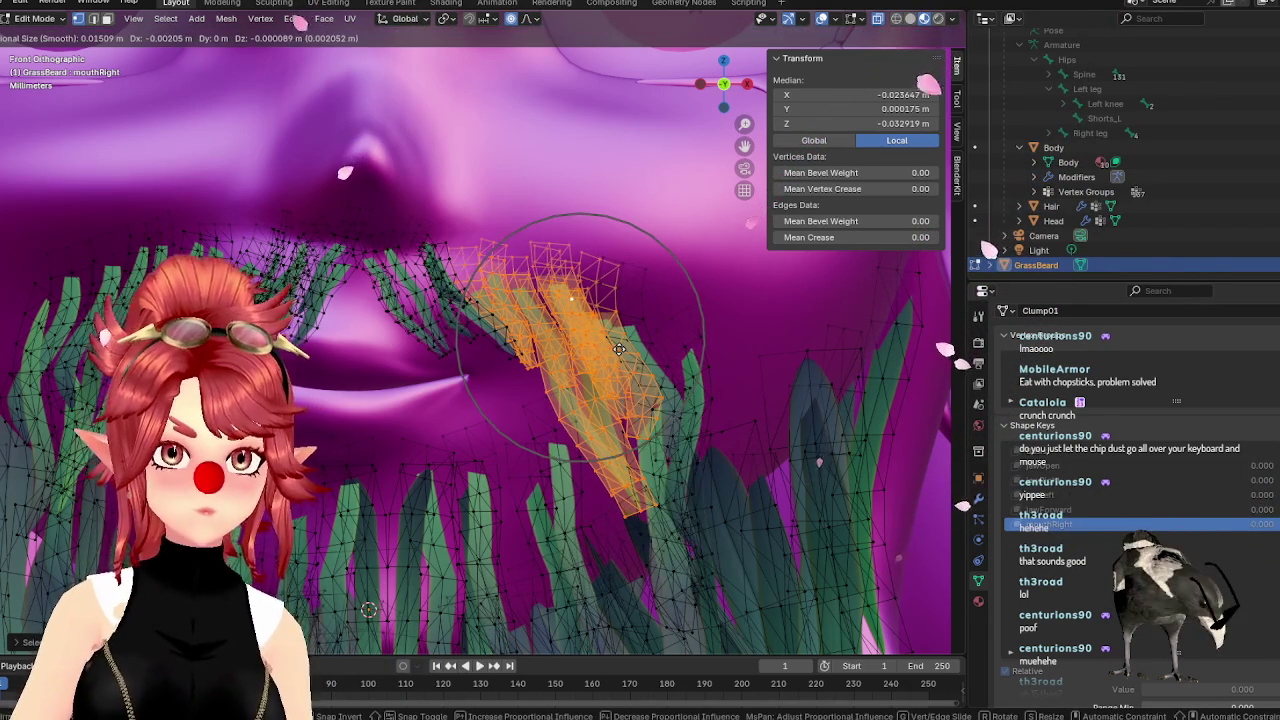
pyautogui.click(619, 349)
pyautogui.moveTo(619, 350)
pyautogui.mouseDown(button='middle')
pyautogui.moveTo(617, 381)
pyautogui.moveTo(645, 380)
pyautogui.mouseUp(button='middle')
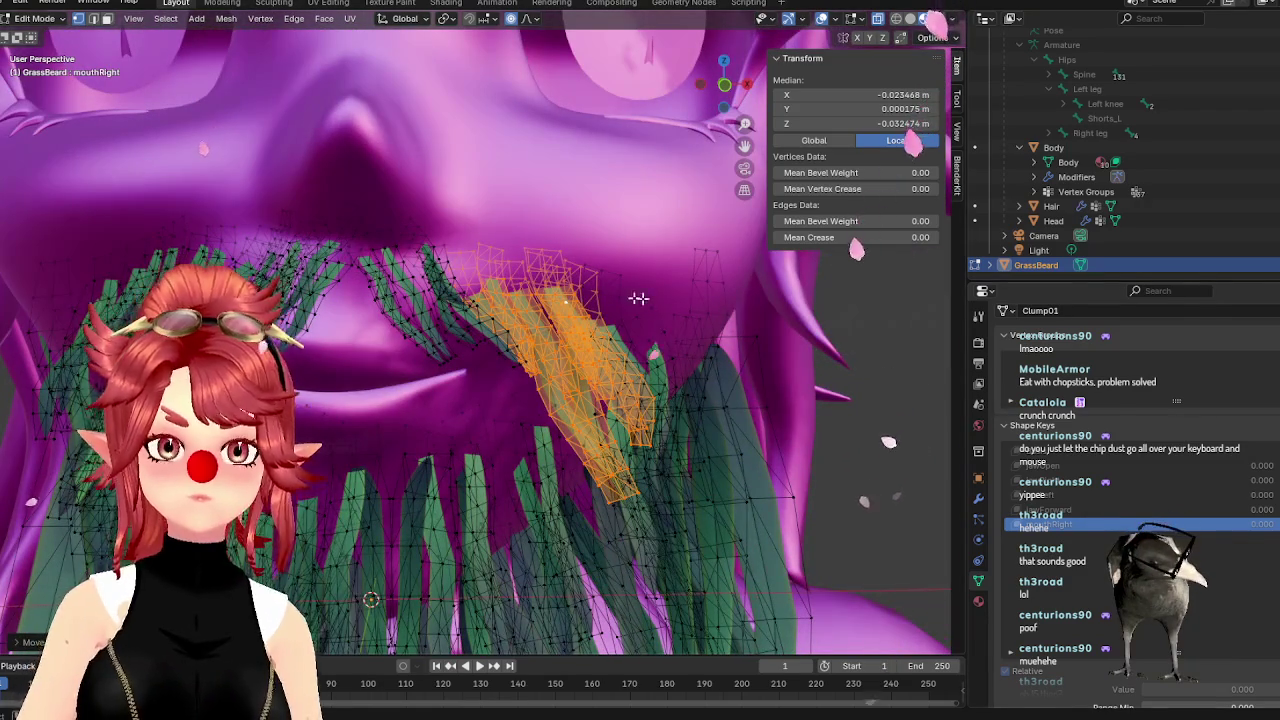
pyautogui.click(48, 19)
pyautogui.click(44, 35)
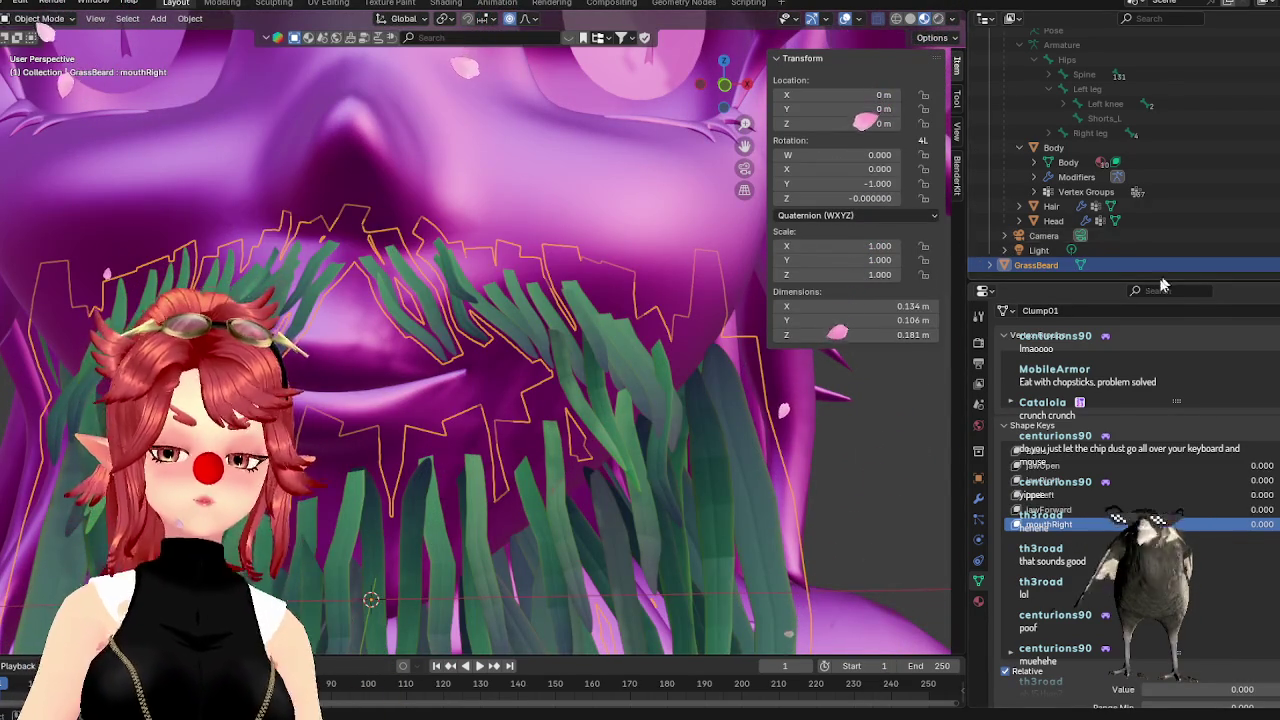
# Select the Head and set its mouthLeft shape key to full strength
pyautogui.click(1053, 221)
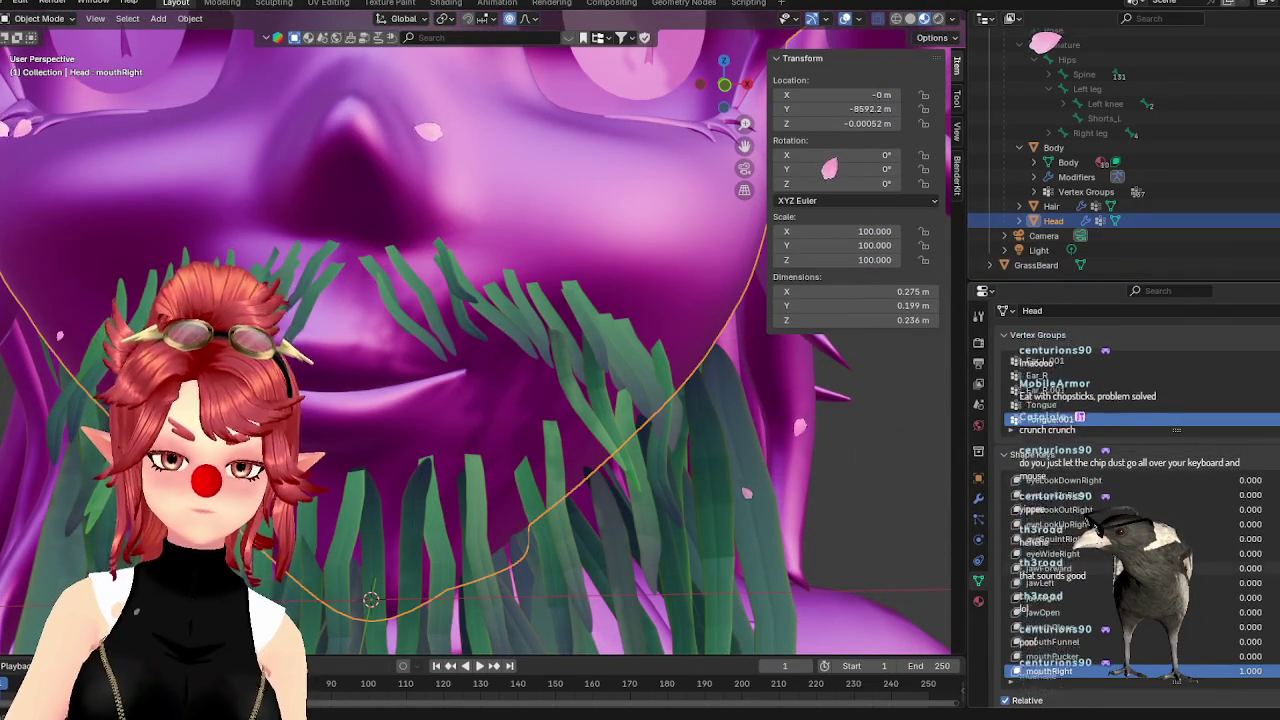
pyautogui.scroll(-3, 1240, 610)
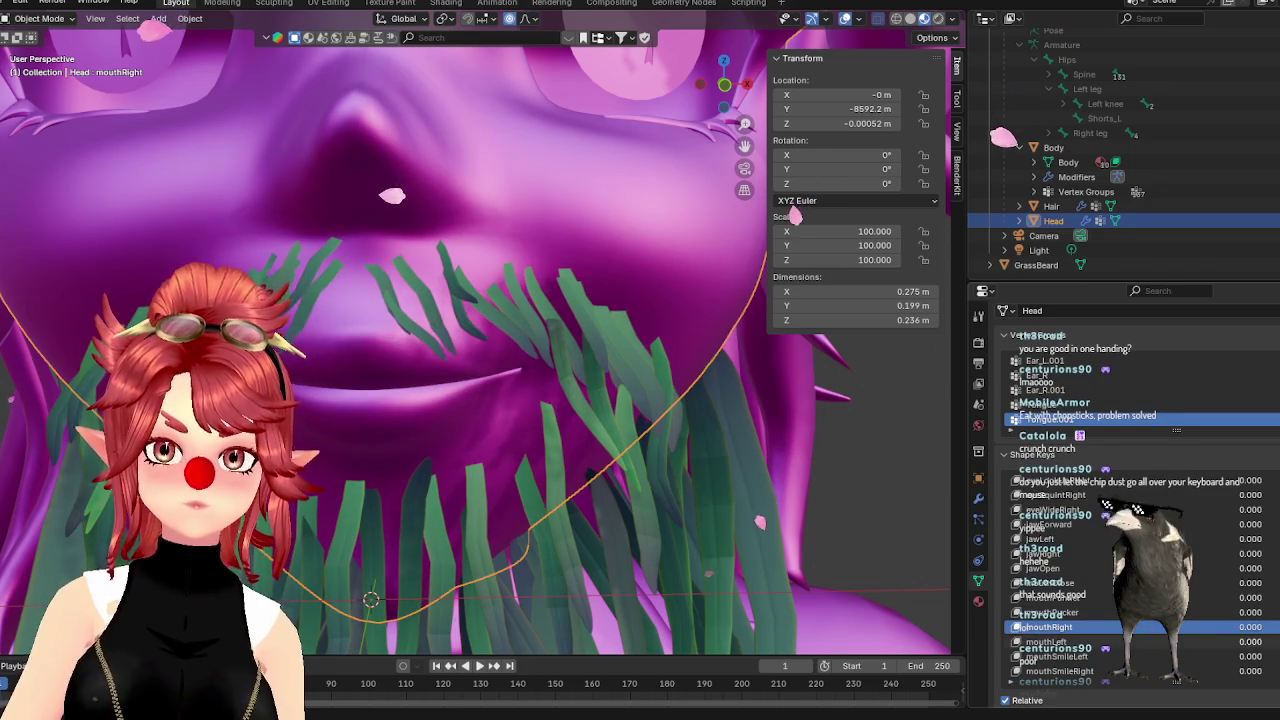
pyautogui.moveTo(1250, 641); pyautogui.dragTo(1270, 641)
# Select GrassBeard, add a new shape key, and name it mouthLeft
pyautogui.click(1036, 265)
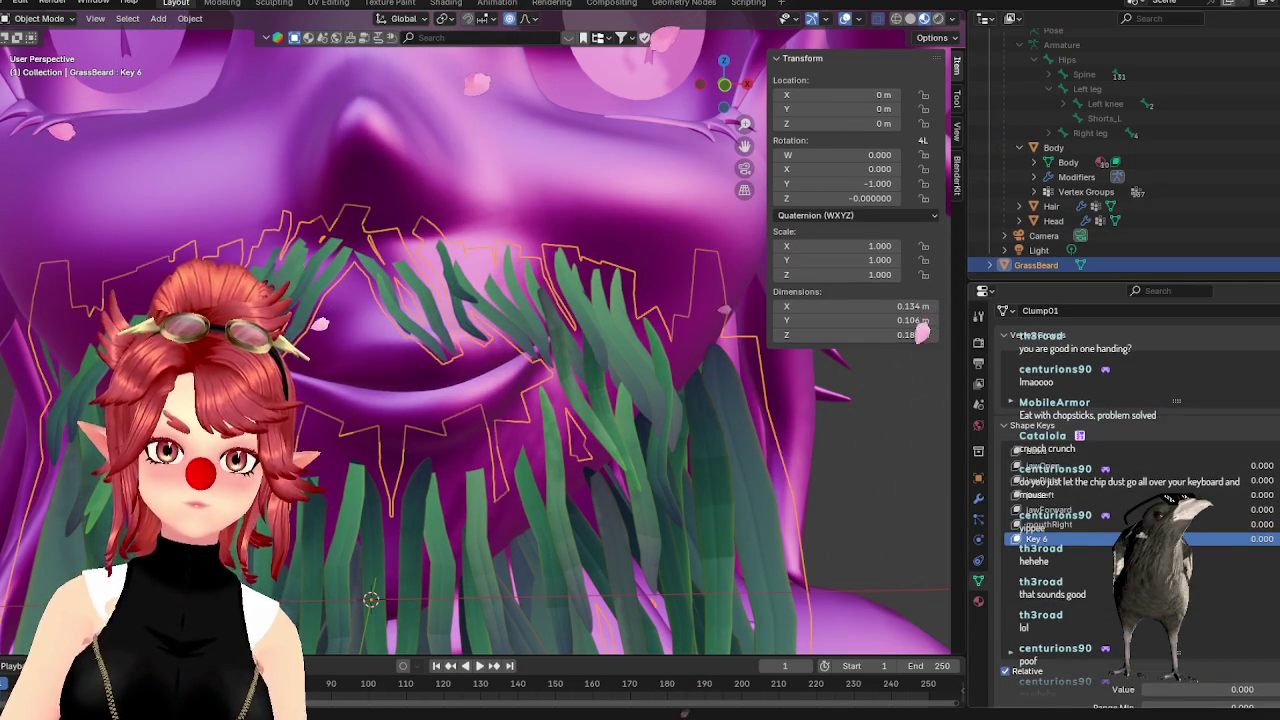
pyautogui.click(1268, 452)
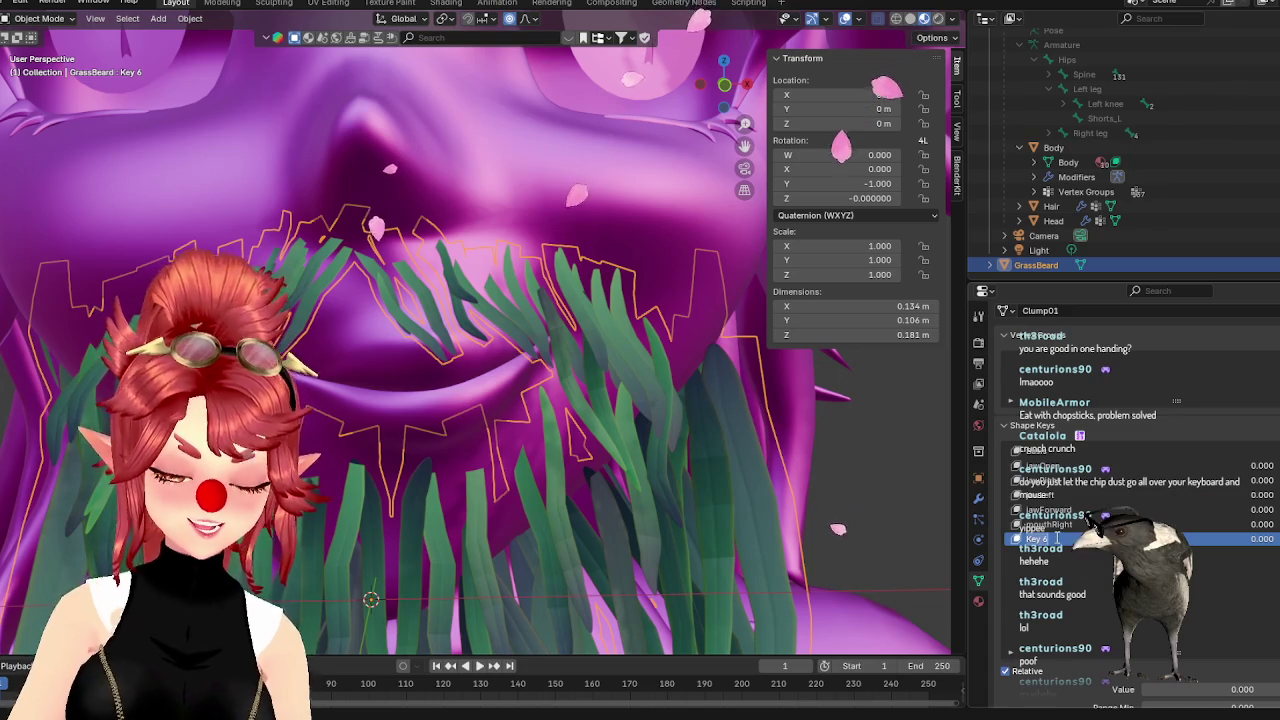
pyautogui.write('mouth')
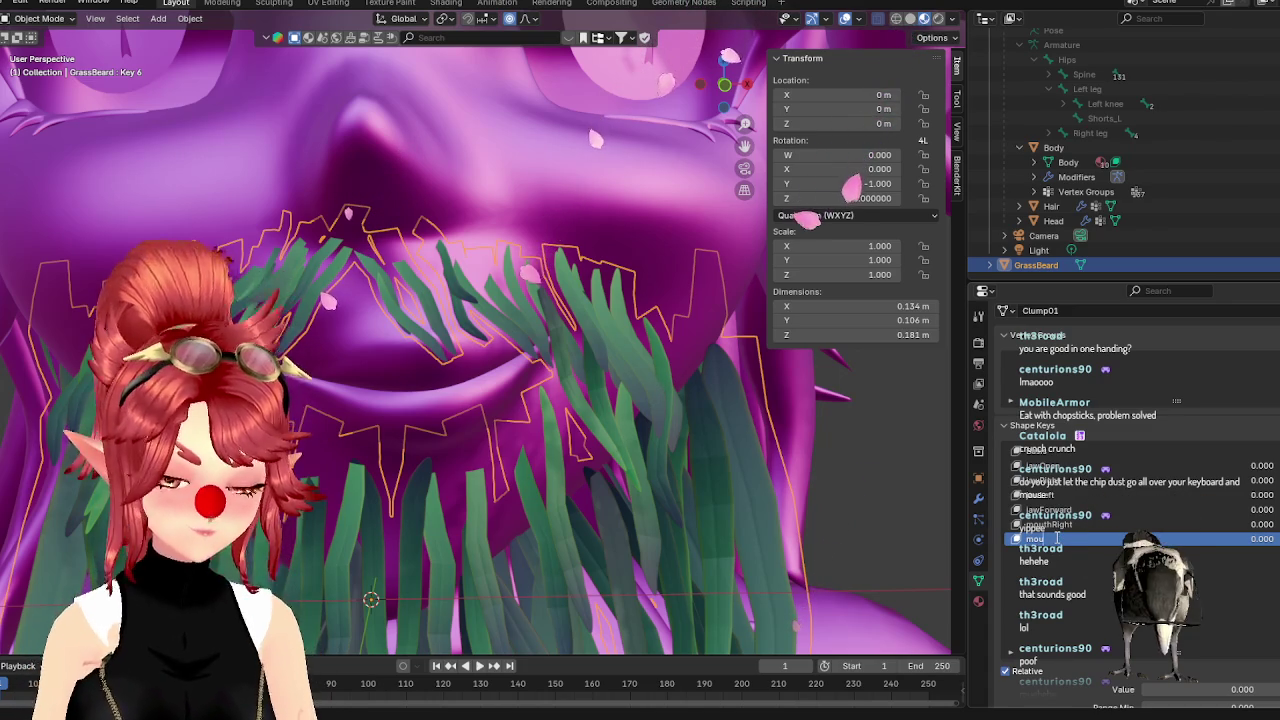
pyautogui.write('L')
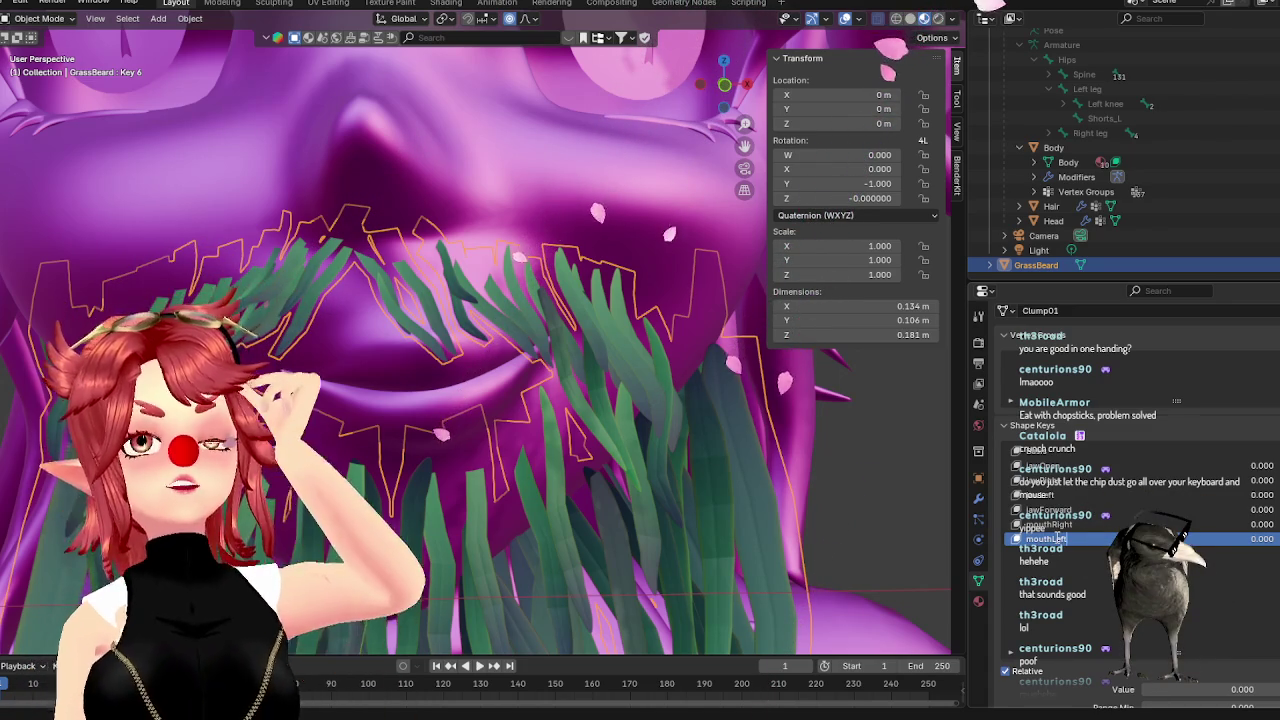
pyautogui.write('eft')
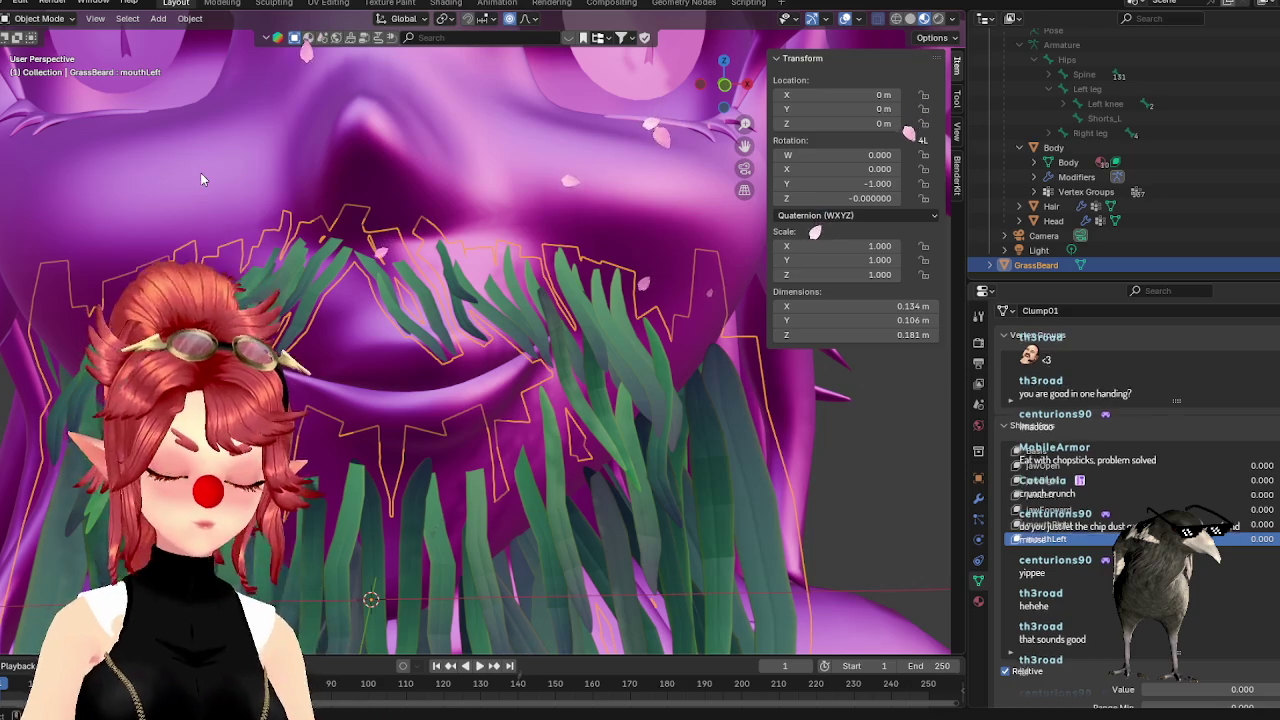
# In Edit Mode, shift the selected mustache blades with soft falloff from front and side views
pyautogui.press('Tab')
pyautogui.press('KP_1')
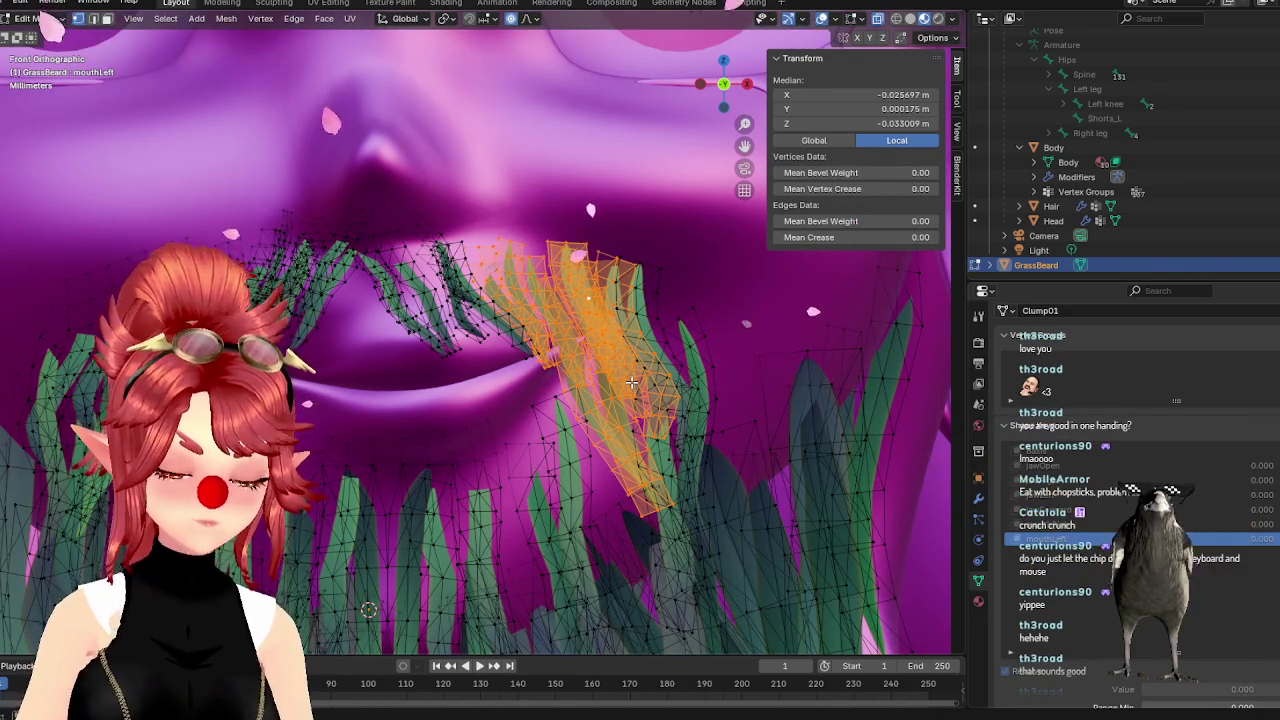
pyautogui.press('g')
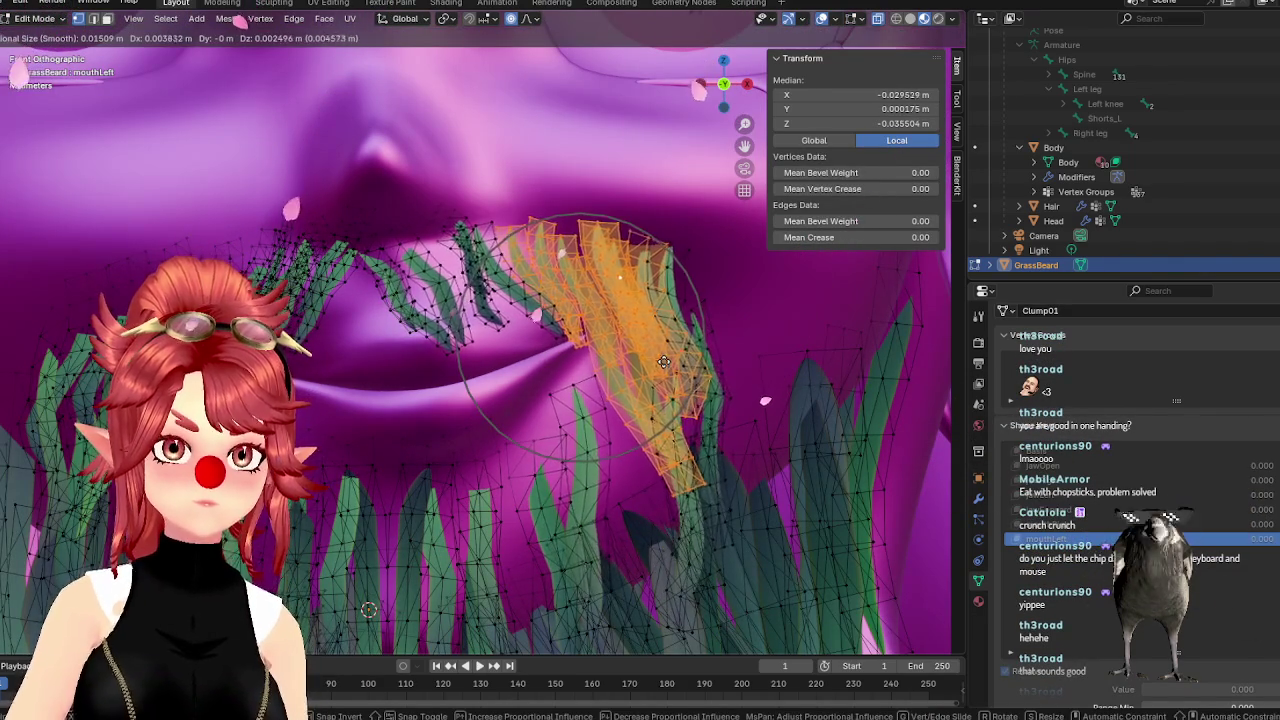
pyautogui.click(677, 389)
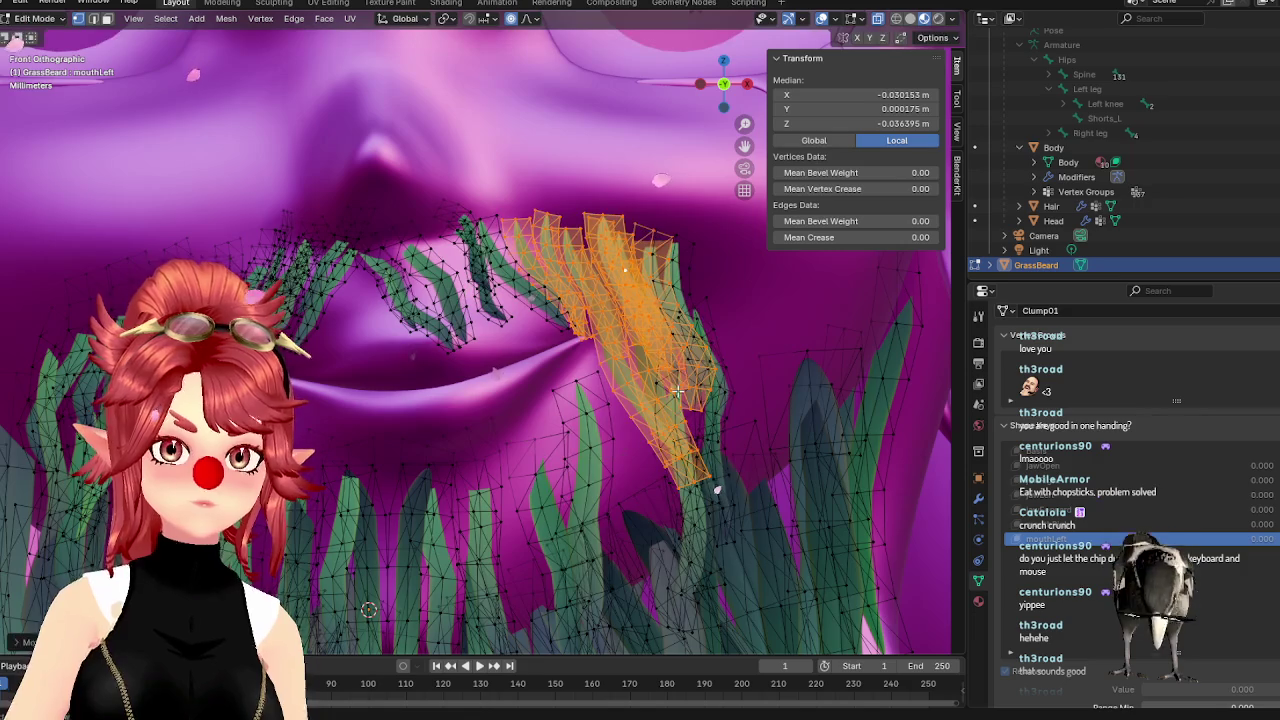
pyautogui.press('KP_3')
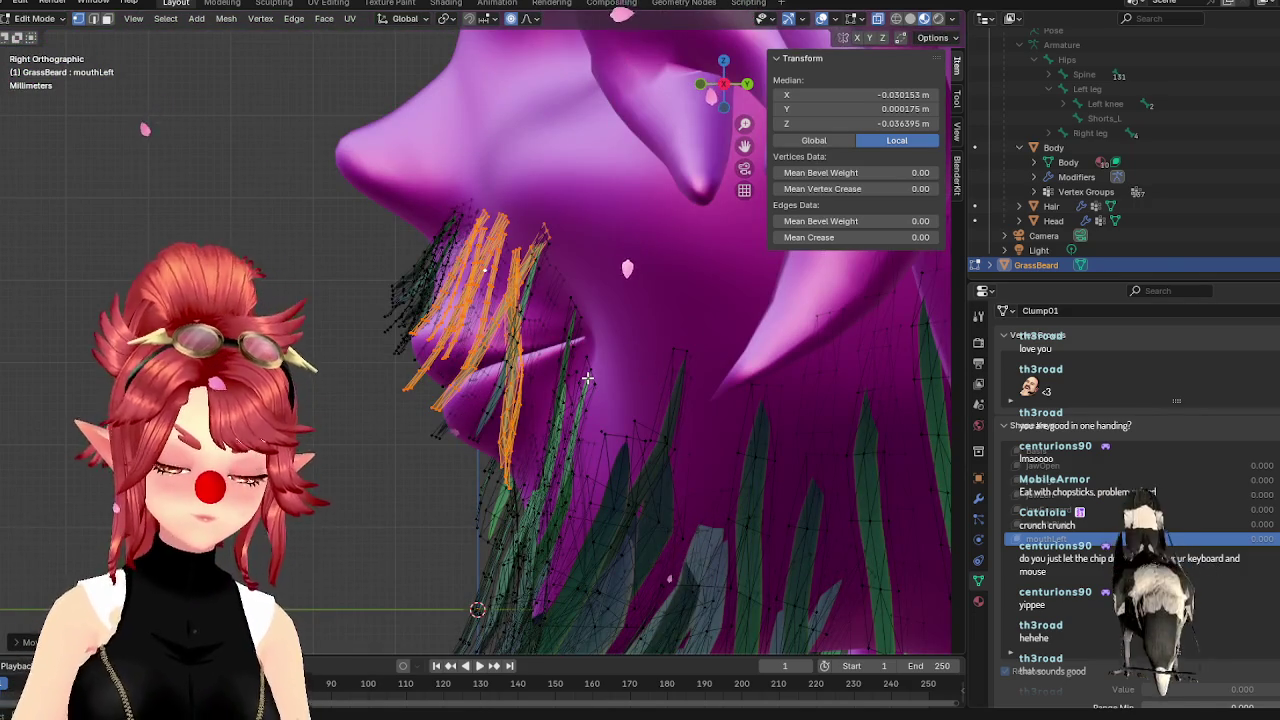
pyautogui.press('g')
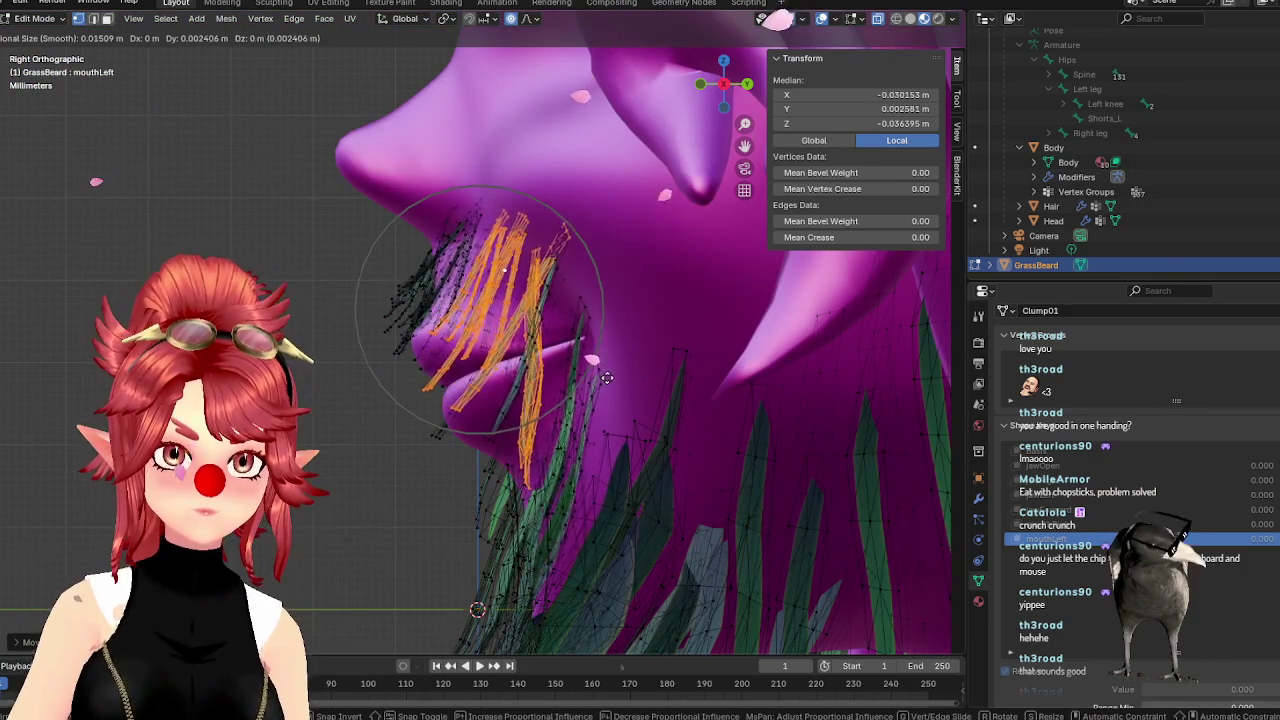
pyautogui.click(607, 378)
pyautogui.press('KP_1')
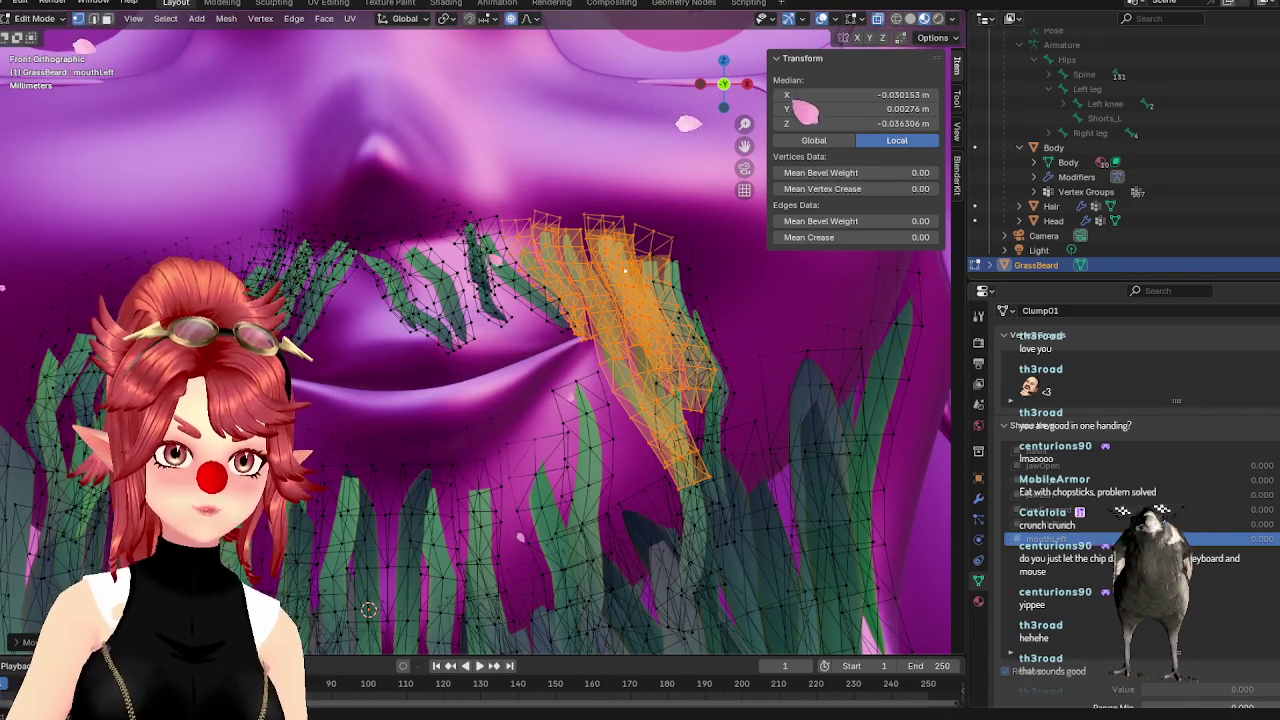
# Select a blade vertex at the mustache's far left and grow the selection around it
pyautogui.click(582, 338)
pyautogui.press('ctrl+KP_Add')
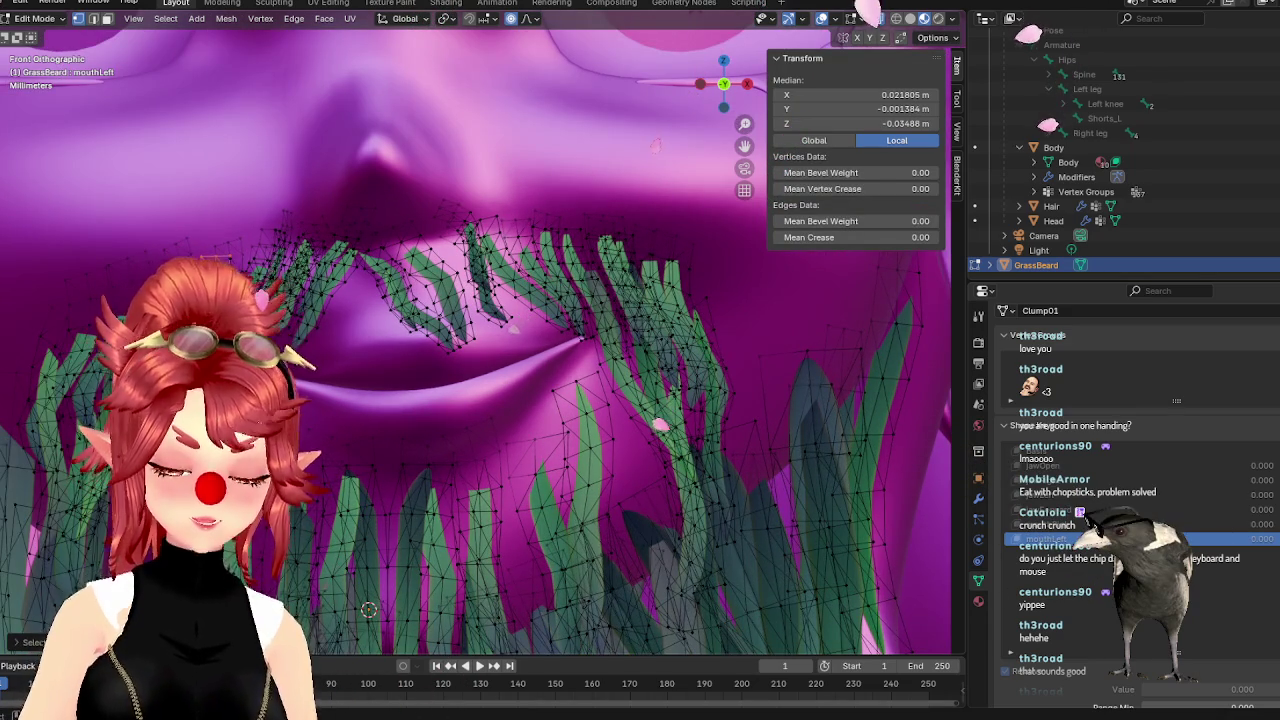
pyautogui.press('ctrl+KP_Add')
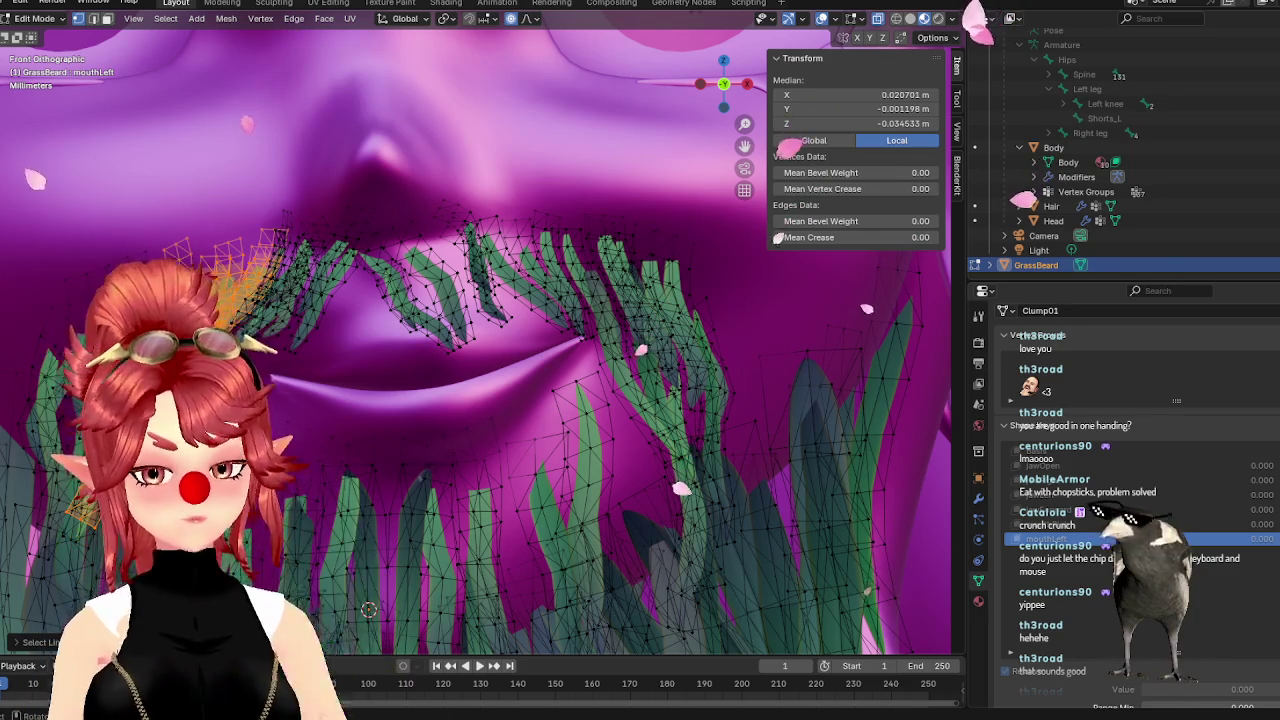
# Move the far-left blade cluster with soft falloff and go back to Object Mode
pyautogui.press('g')
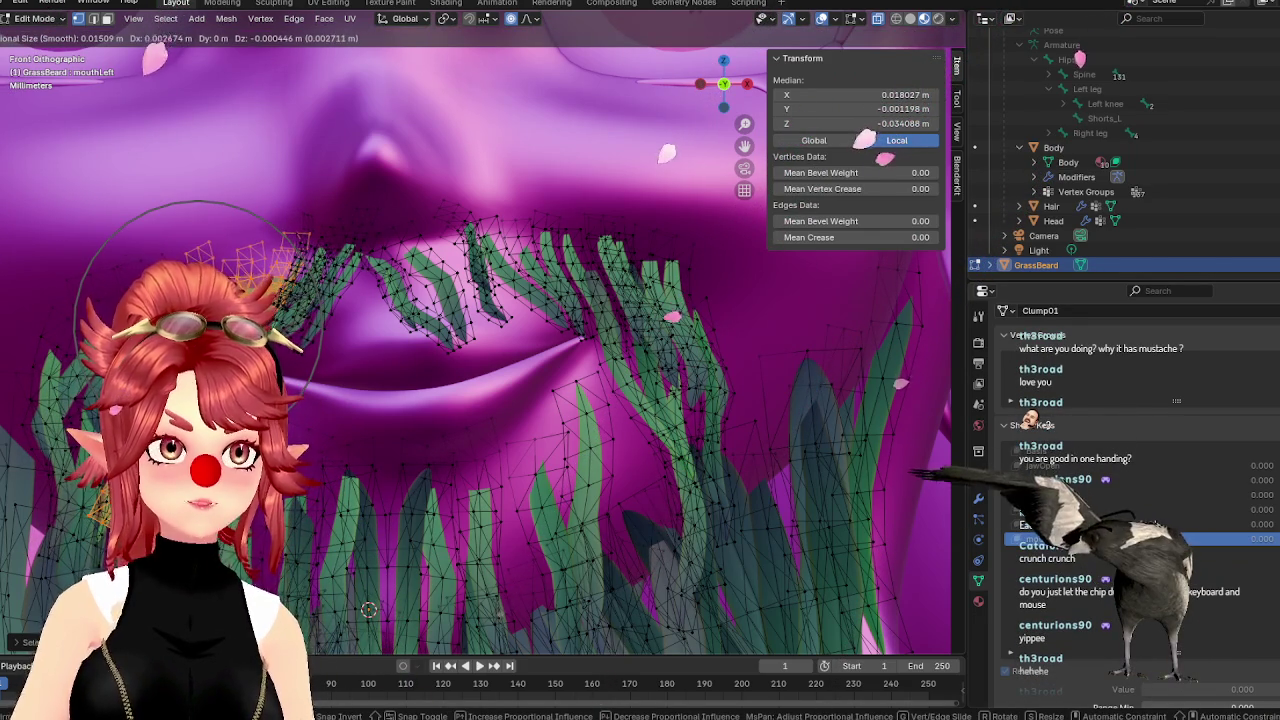
pyautogui.click(323, 356)
pyautogui.scroll(-2, 323, 356)
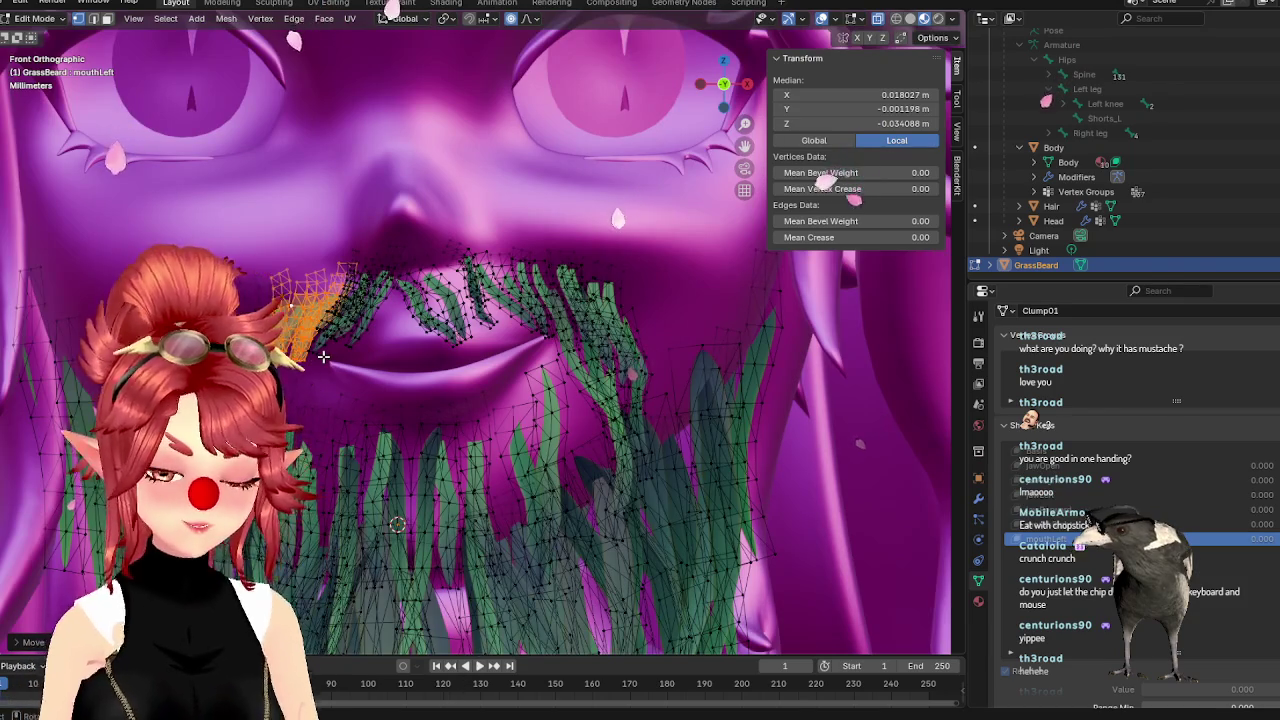
pyautogui.press('Tab')
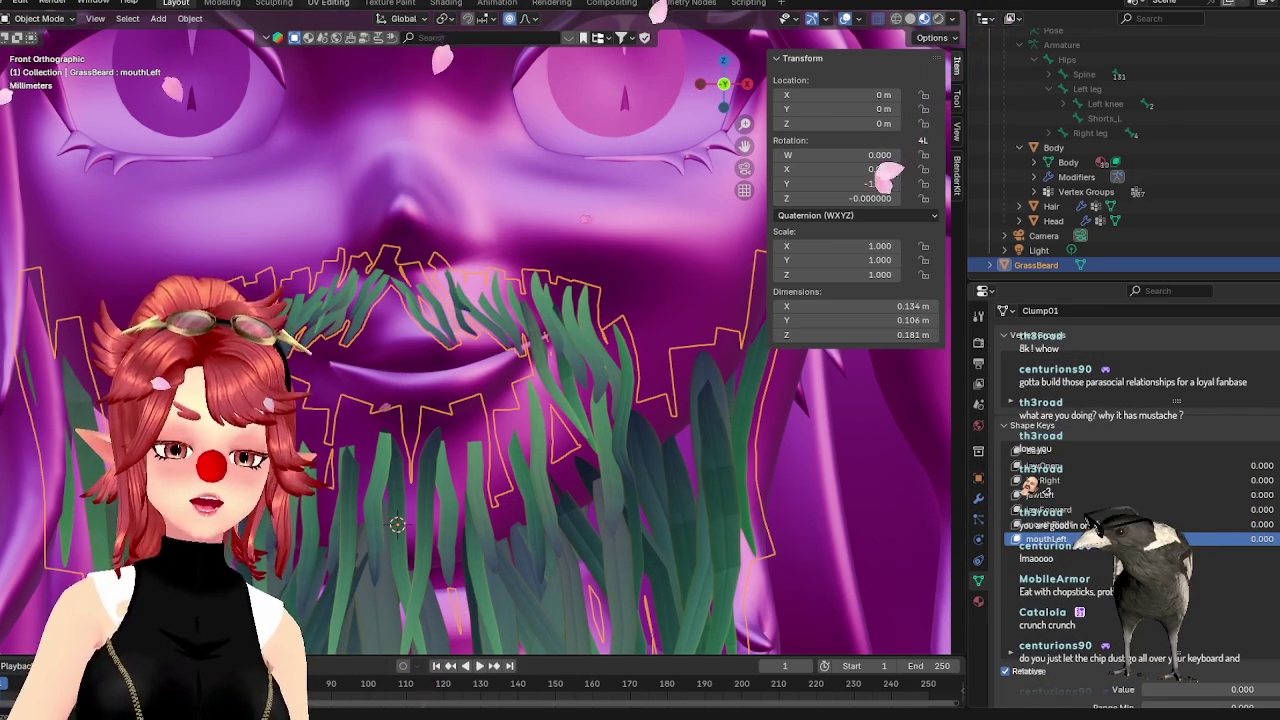
pyautogui.scroll(-4, 698, 298)
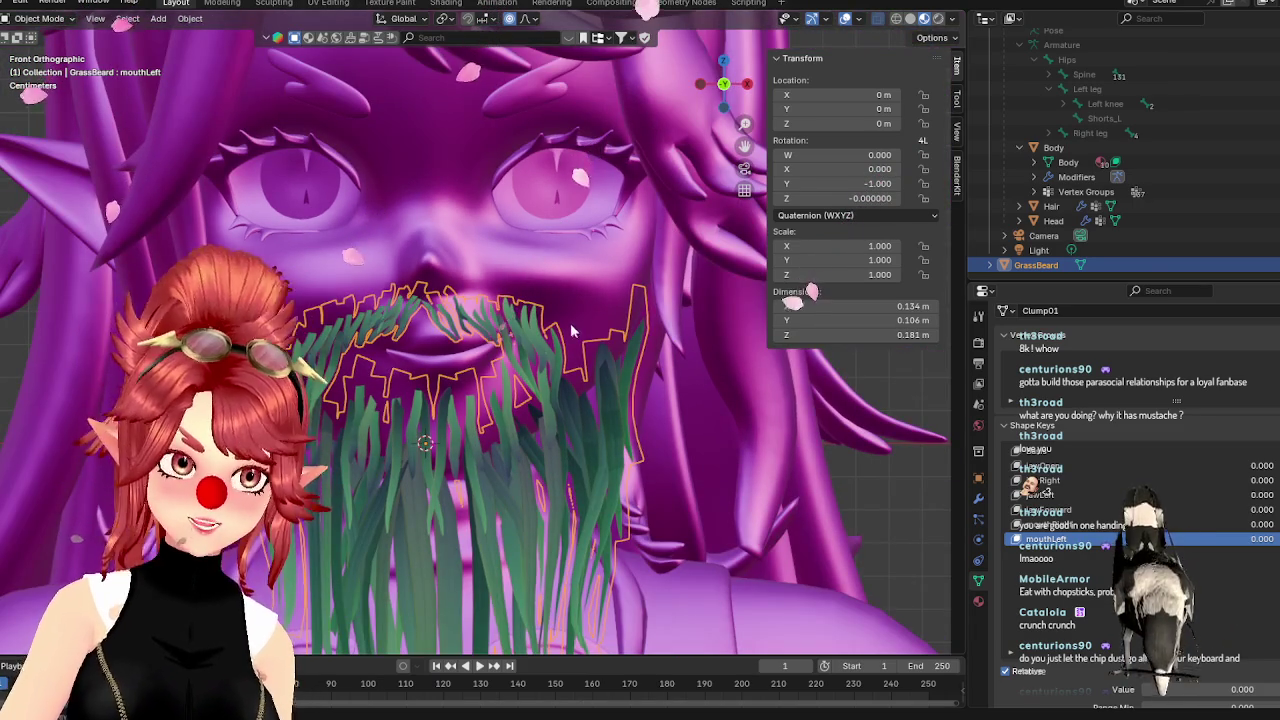
# Select the Head, reset the active mouth shape key to 0, and set mouthLeft to 1.0
pyautogui.scroll(-1, 575, 388)
pyautogui.scroll(-1, 548, 345)
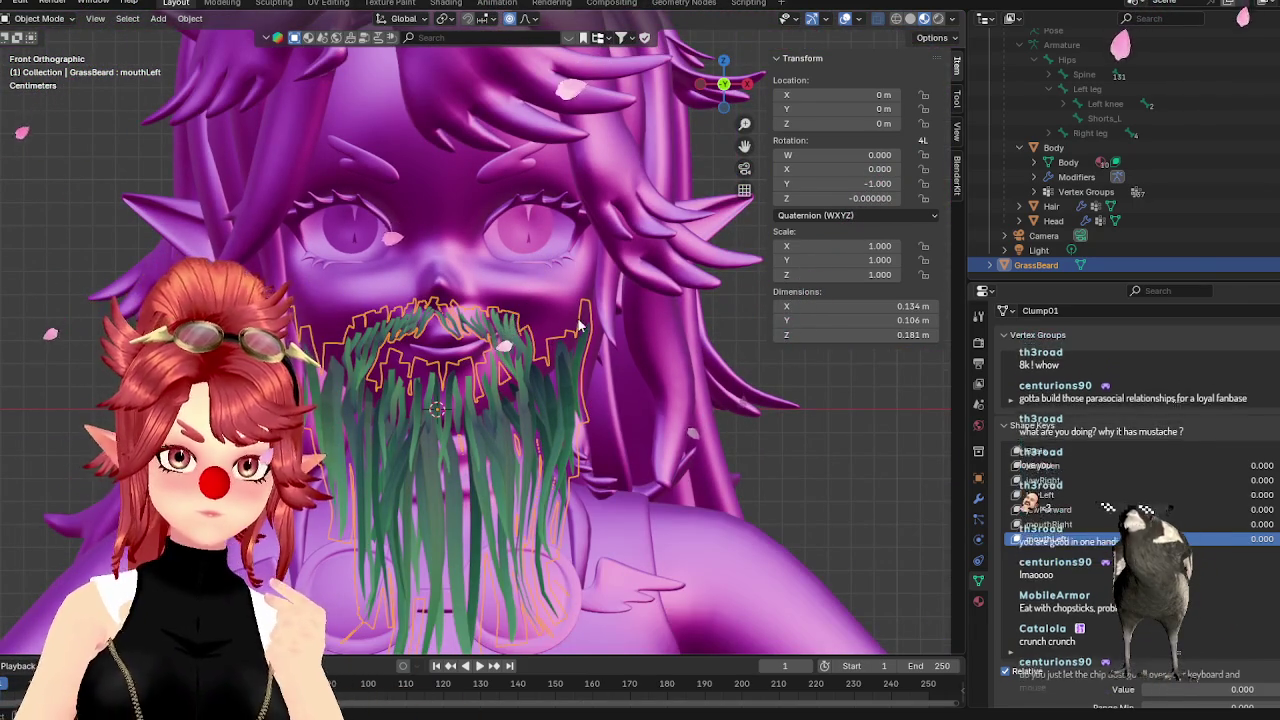
pyautogui.click(1063, 220)
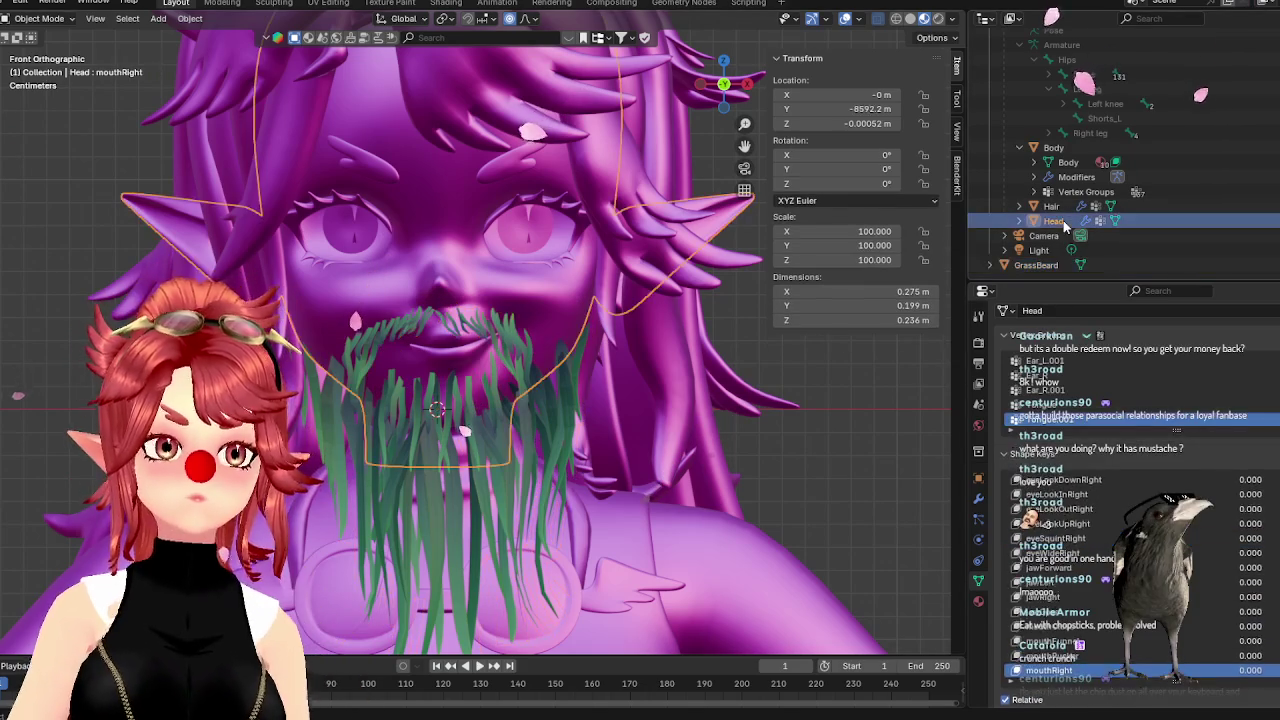
pyautogui.scroll(-2, 1250, 640)
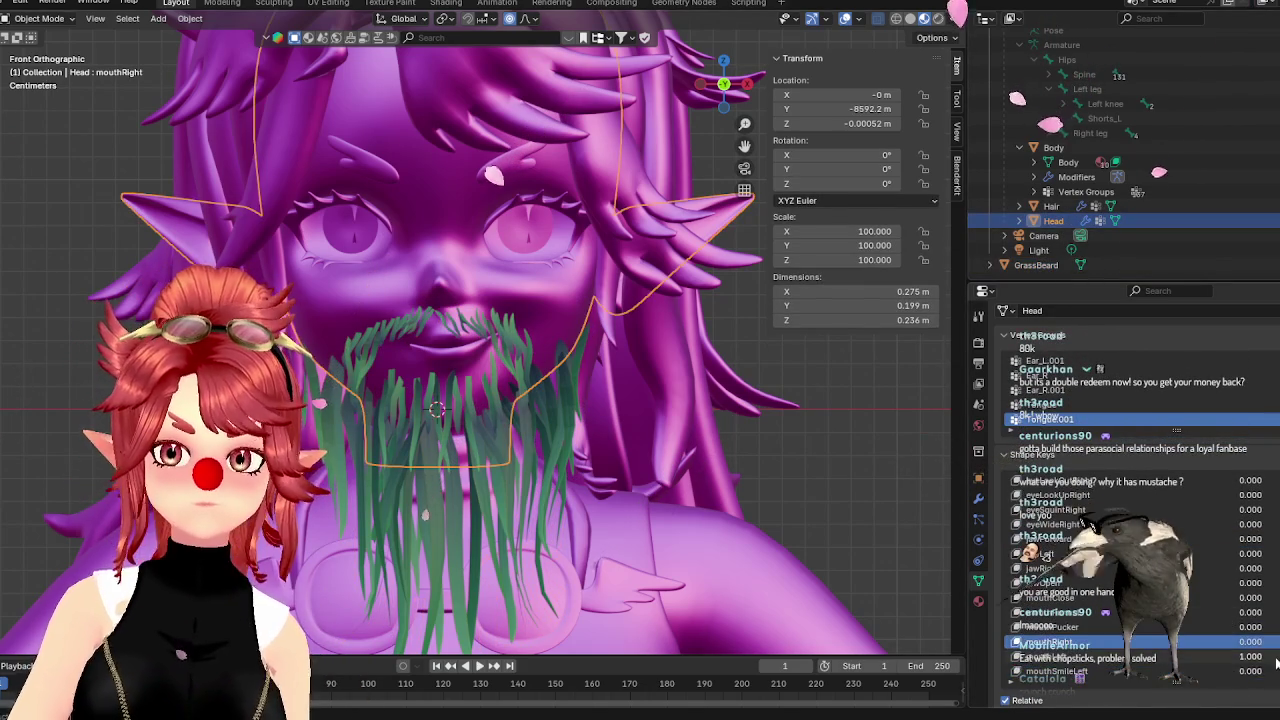
pyautogui.moveTo(1250, 657); pyautogui.dragTo(1200, 657)
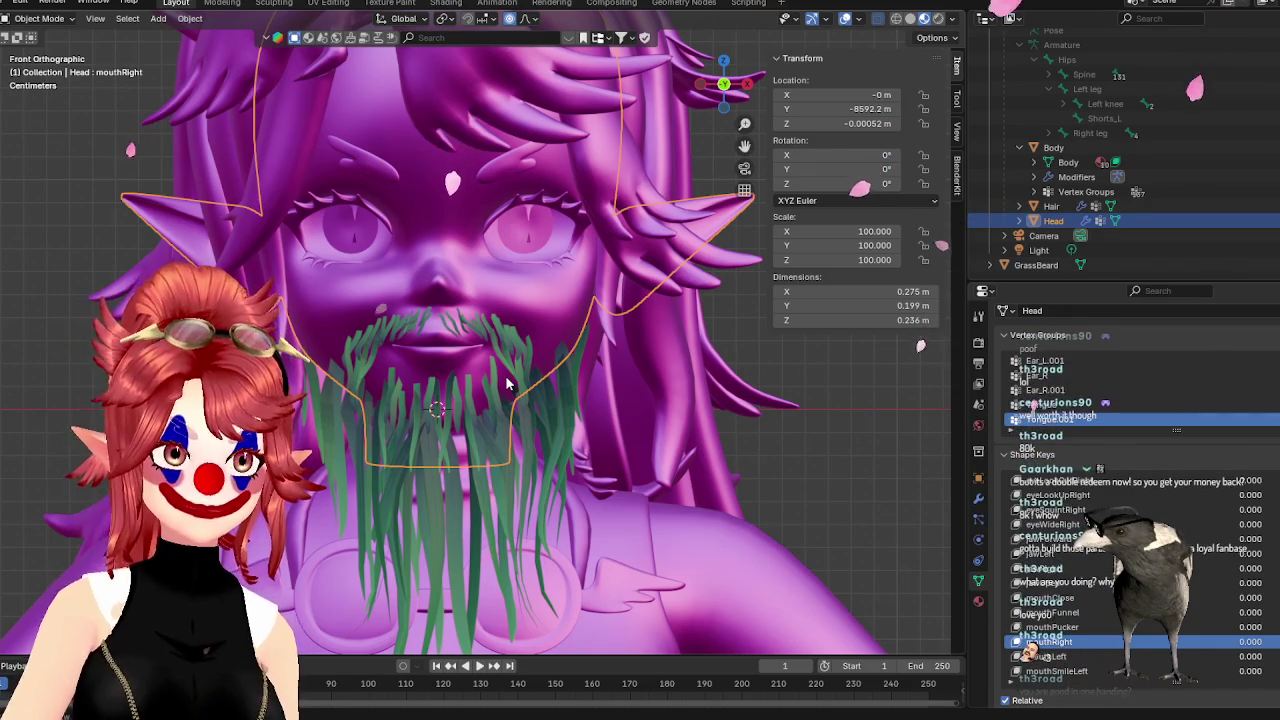
pyautogui.scroll(1, 505, 383)
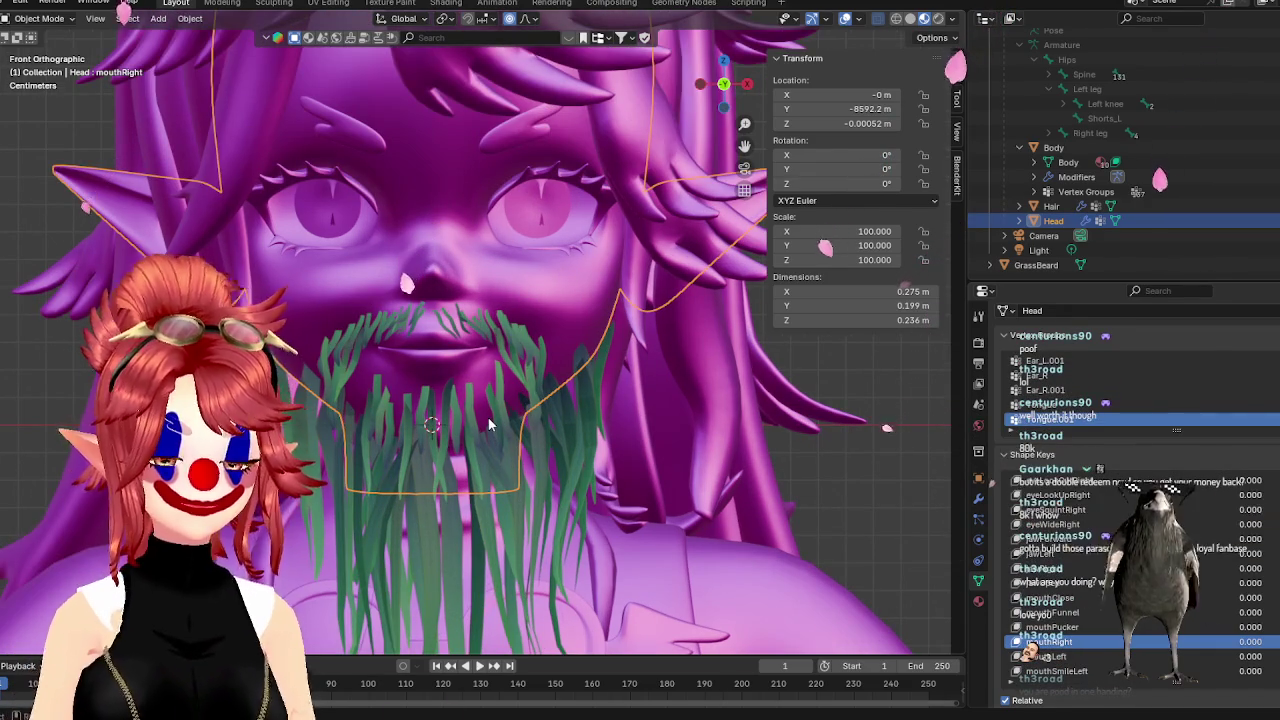
pyautogui.scroll(2, 540, 390)
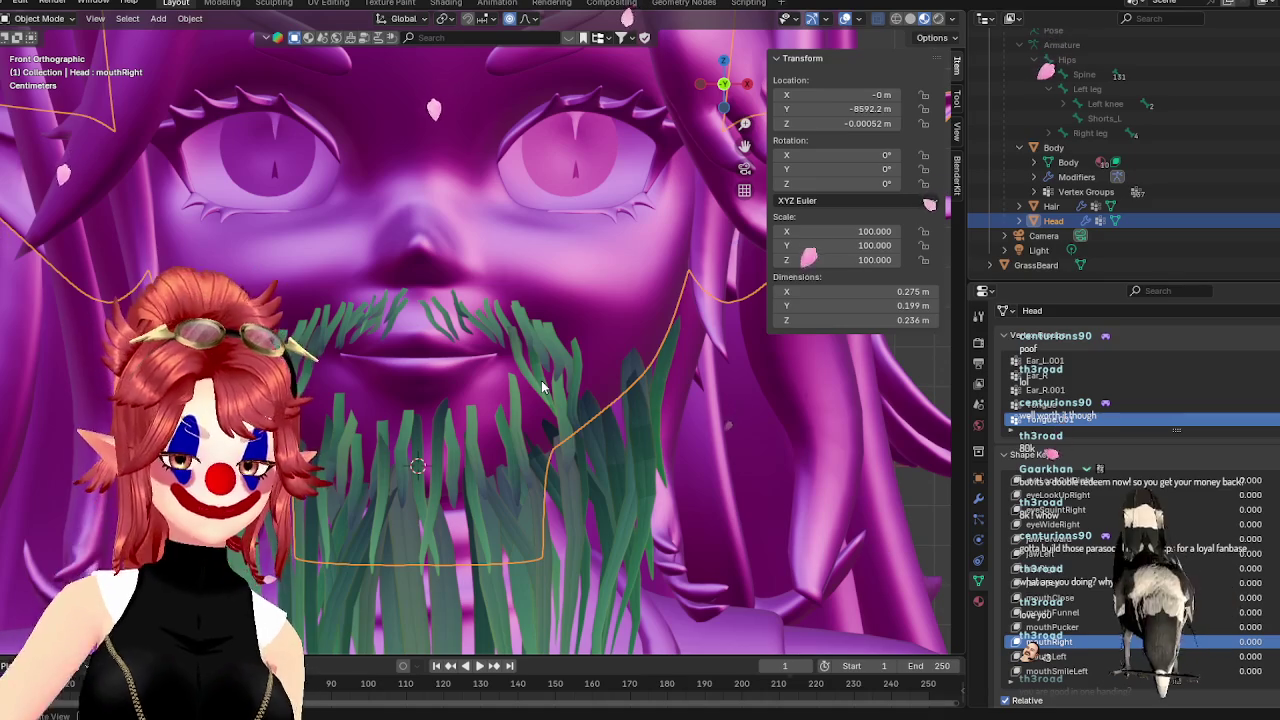
pyautogui.scroll(-2, 1115, 613)
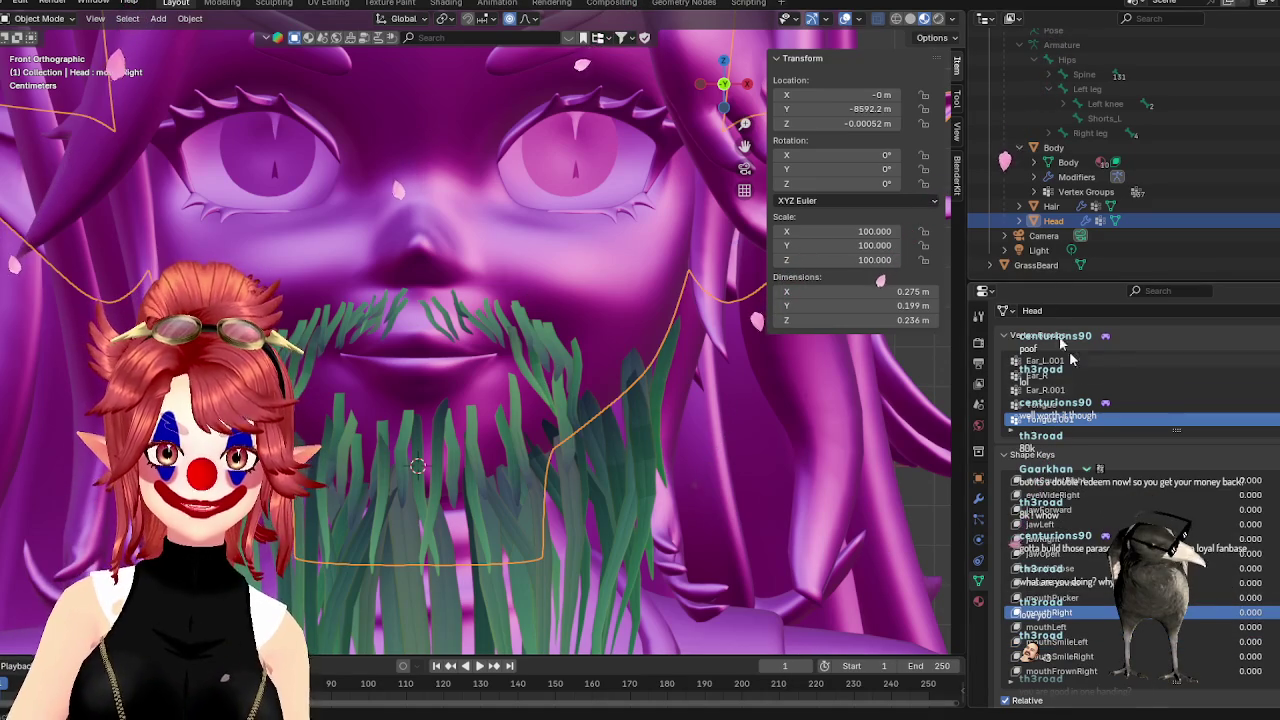
pyautogui.moveTo(1240, 627); pyautogui.dragTo(1275, 627)
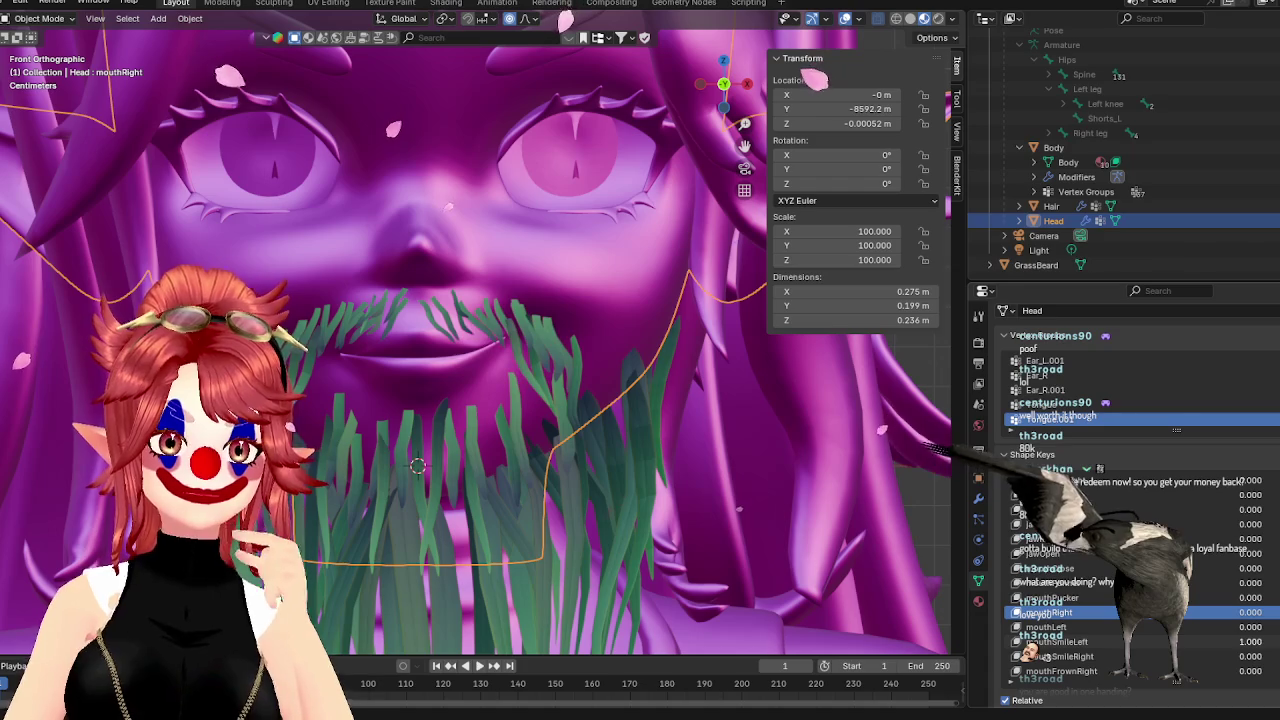
# Push mouthSmileLeft and other mouth shape keys to full, then make mouthDimpleLeft active
pyautogui.scroll(-2, 613, 440)
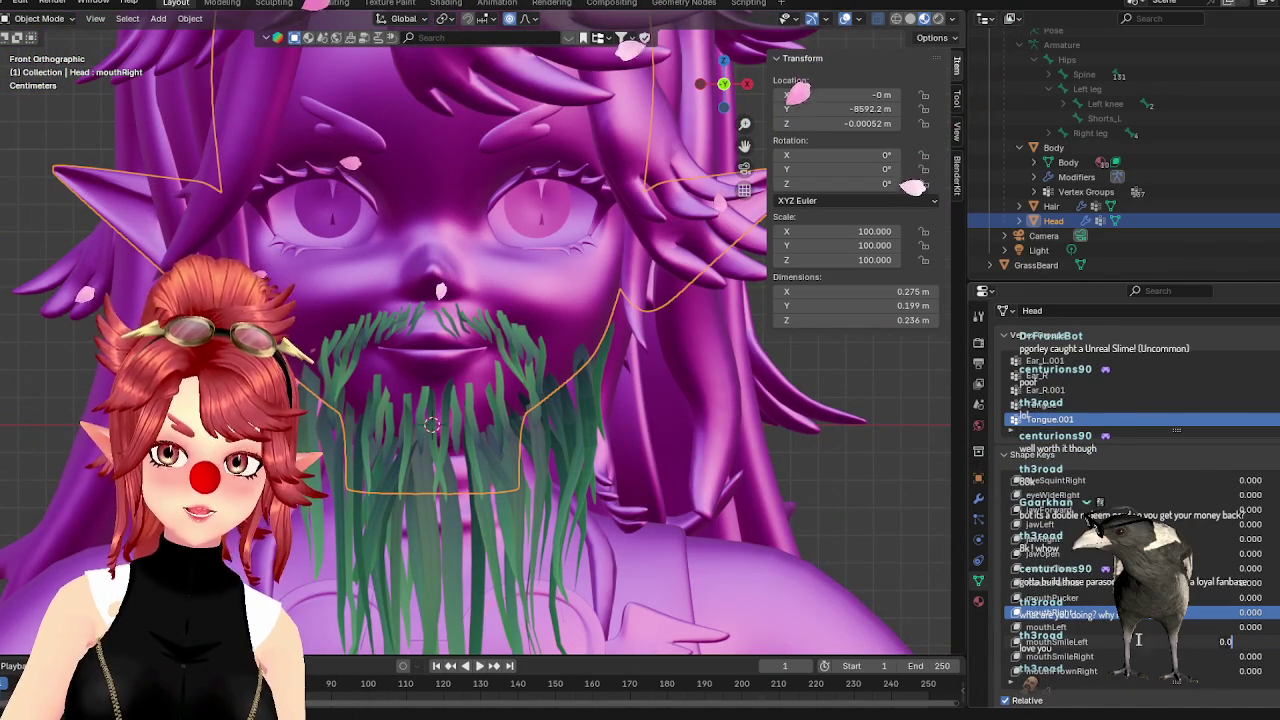
pyautogui.moveTo(1243, 645); pyautogui.dragTo(1270, 645)
pyautogui.scroll(-2, 1100, 580)
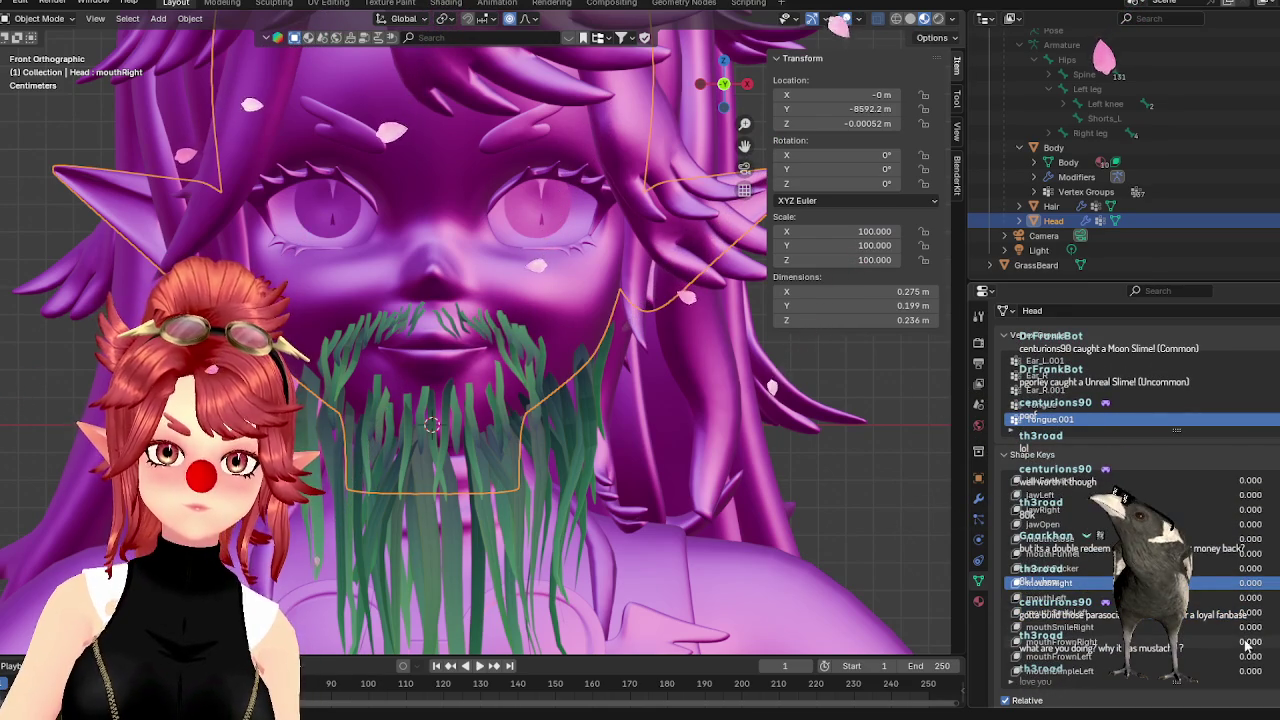
pyautogui.moveTo(1247, 645); pyautogui.dragTo(1275, 645)
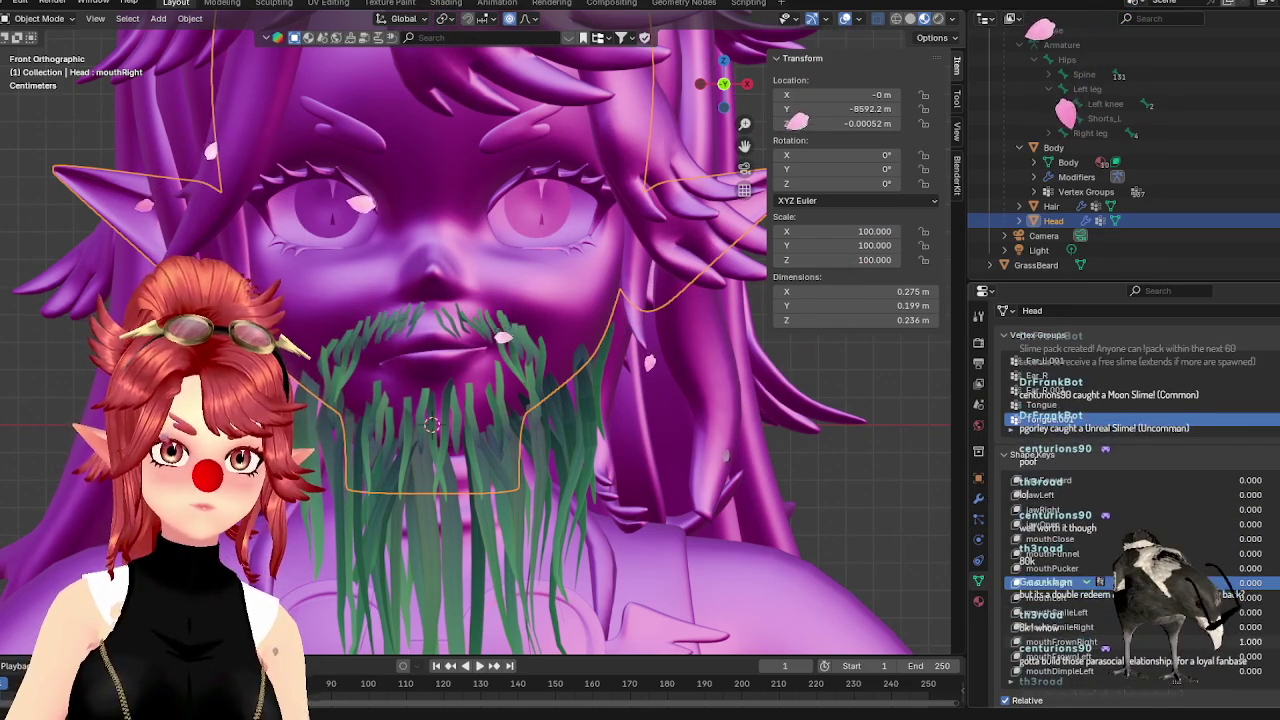
pyautogui.scroll(-2, 1268, 633)
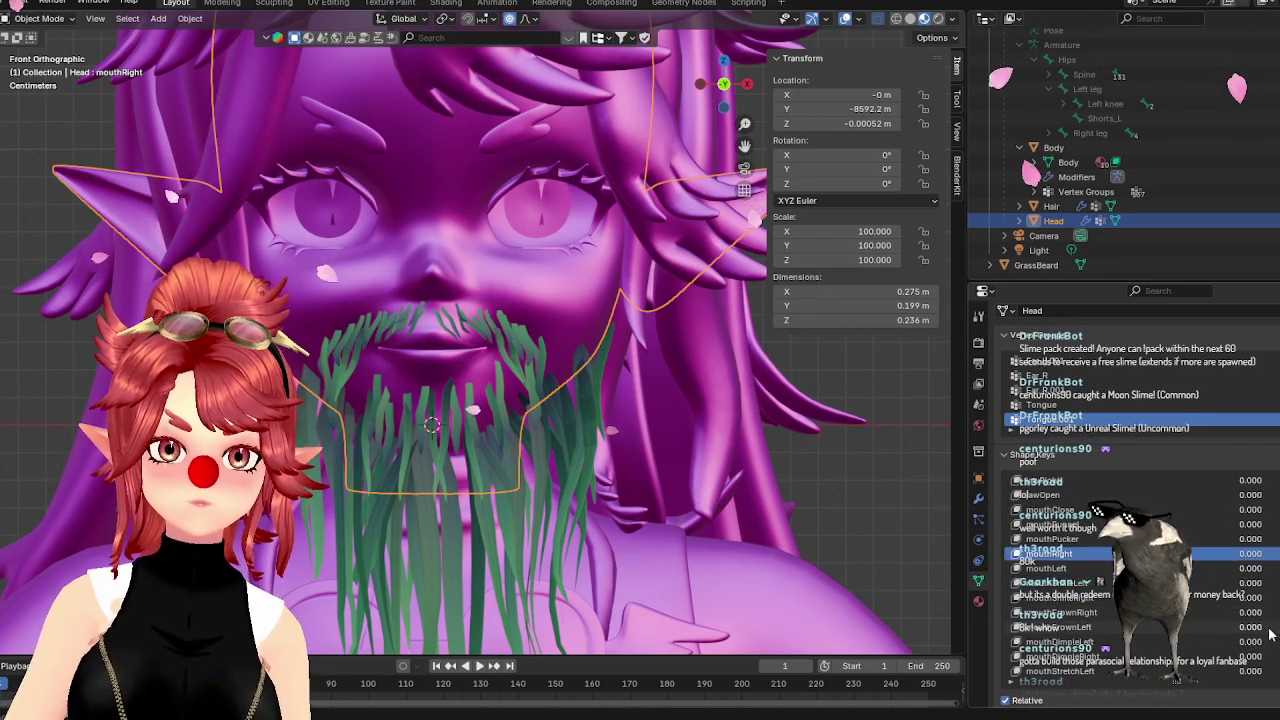
pyautogui.moveTo(1252, 630)
pyautogui.mouseDown()
pyautogui.moveTo(1275, 630)
pyautogui.moveTo(1243, 627)
pyautogui.mouseUp()
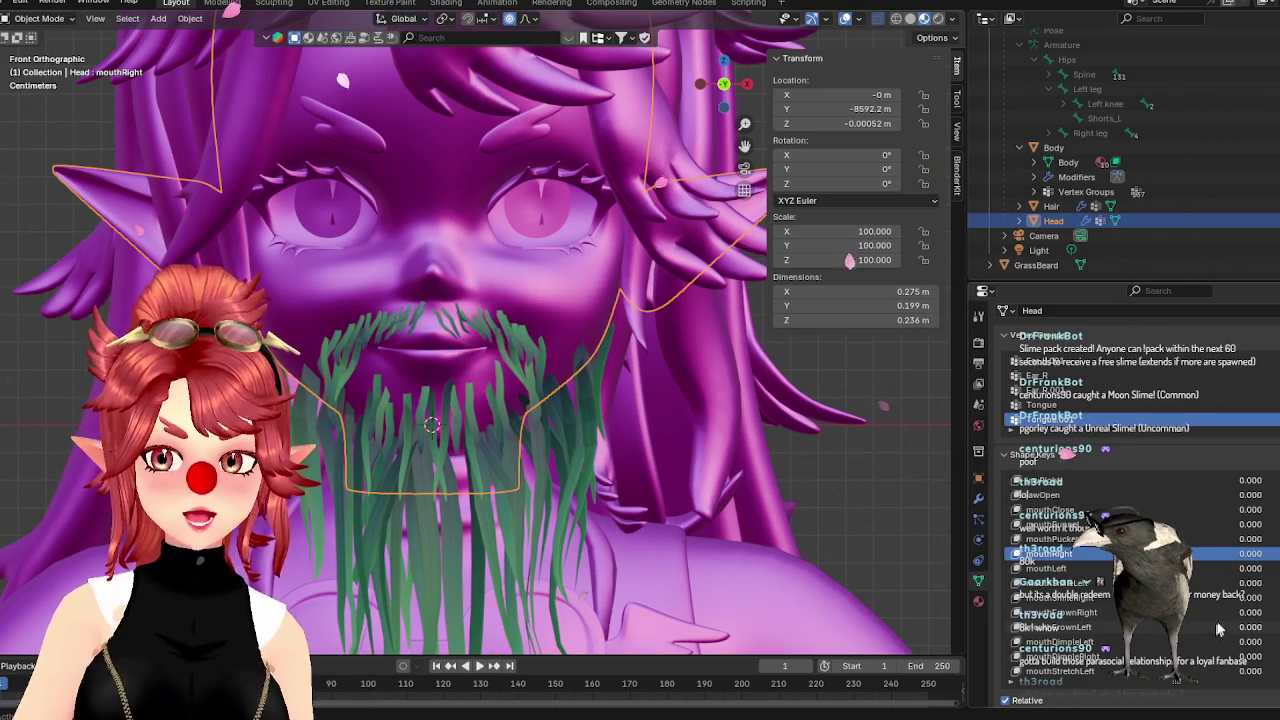
pyautogui.scroll(-1, 1216, 632)
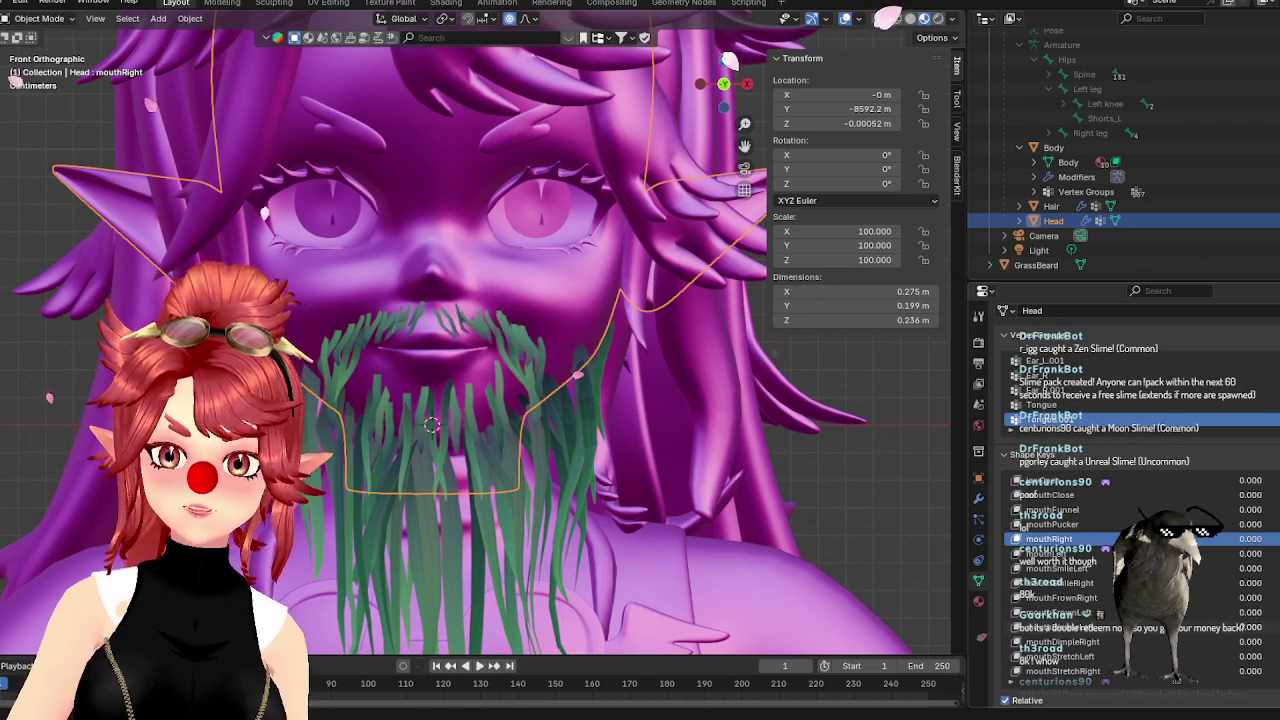
pyautogui.scroll(-2, 1104, 603)
pyautogui.click(1060, 598)
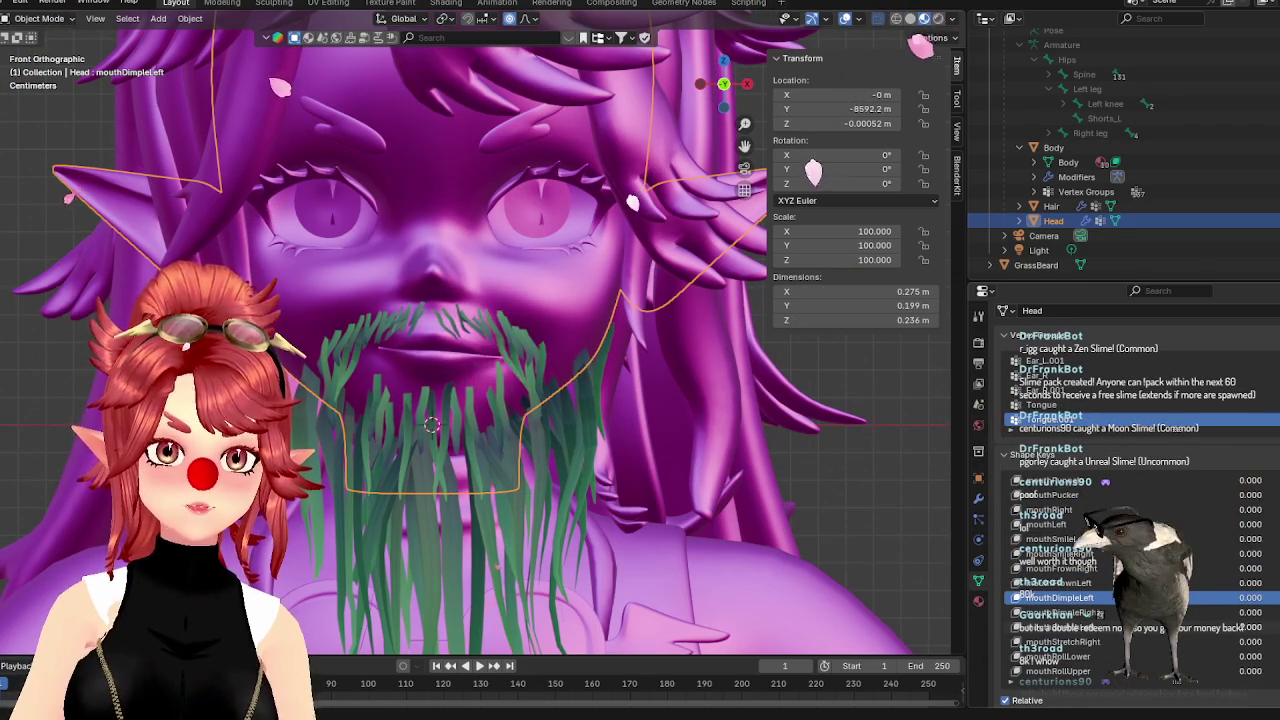
# Raise the Head's mouthDimpleLeft to full and add a matching mouthDimpleLeft shape key to GrassBeard
pyautogui.moveTo(1246, 603); pyautogui.dragTo(1272, 597)
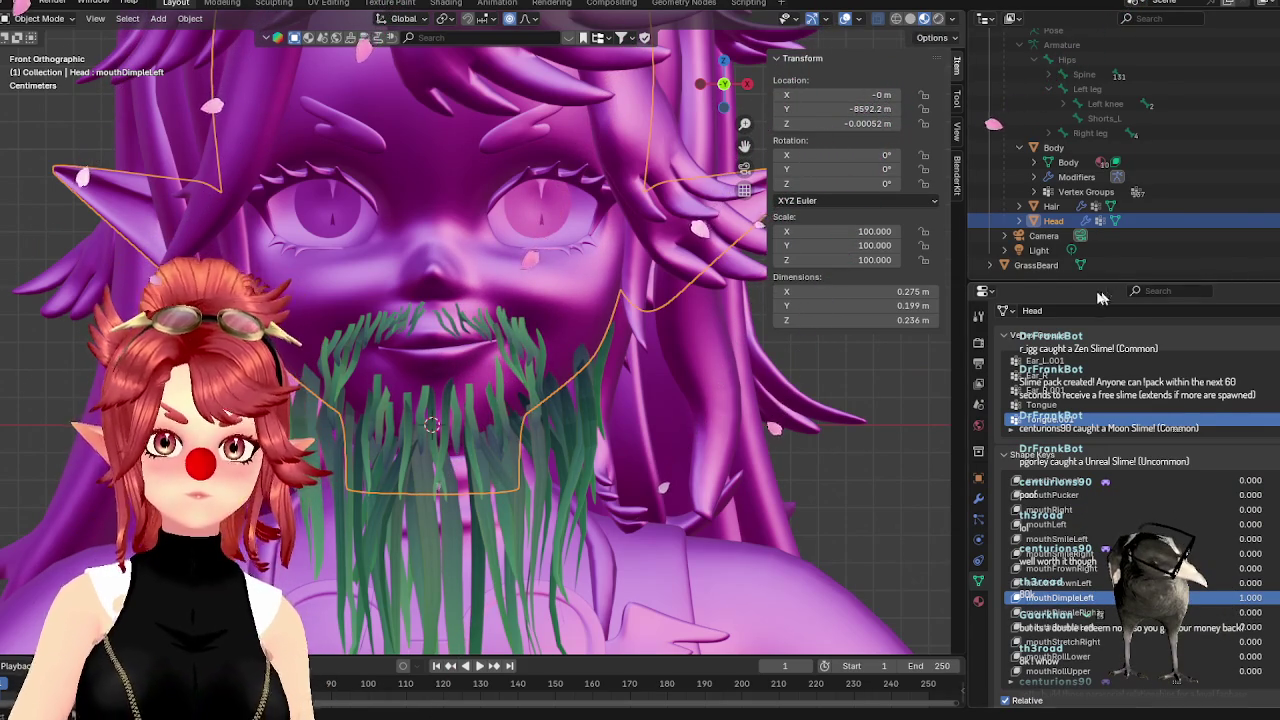
pyautogui.click(1038, 265)
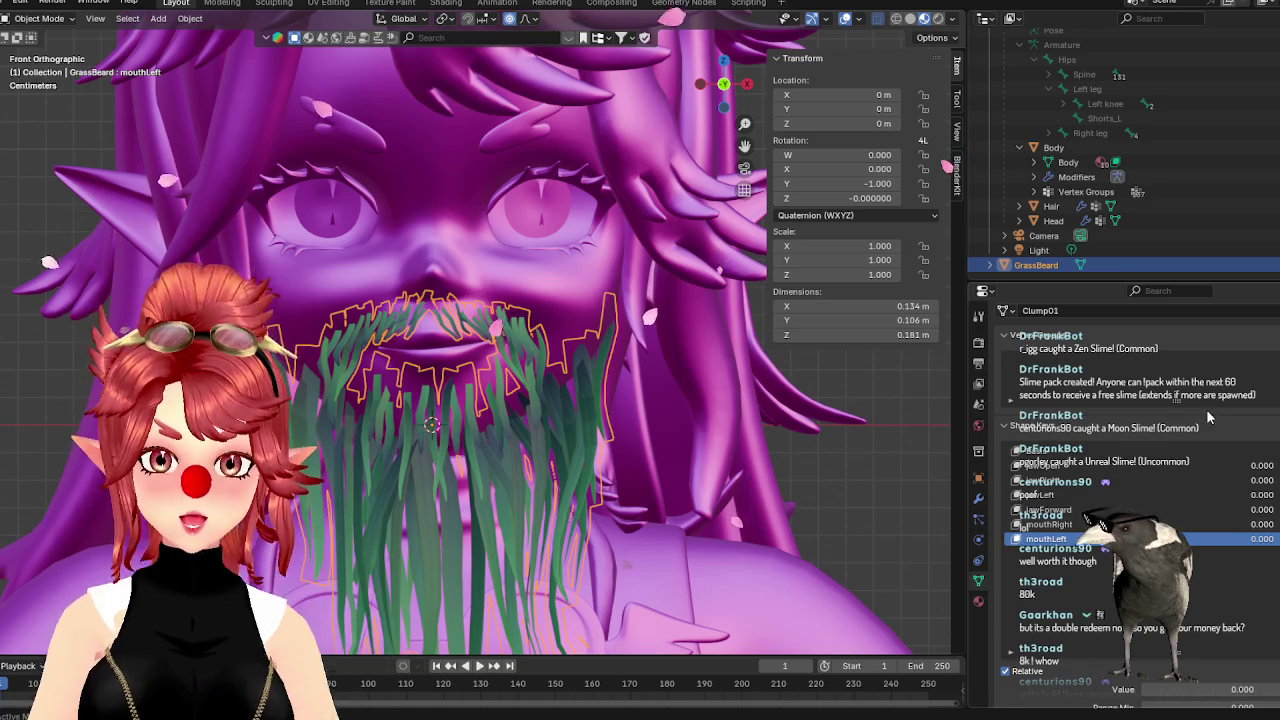
pyautogui.click(1045, 553)
pyautogui.write('mouthDimpleLeft')
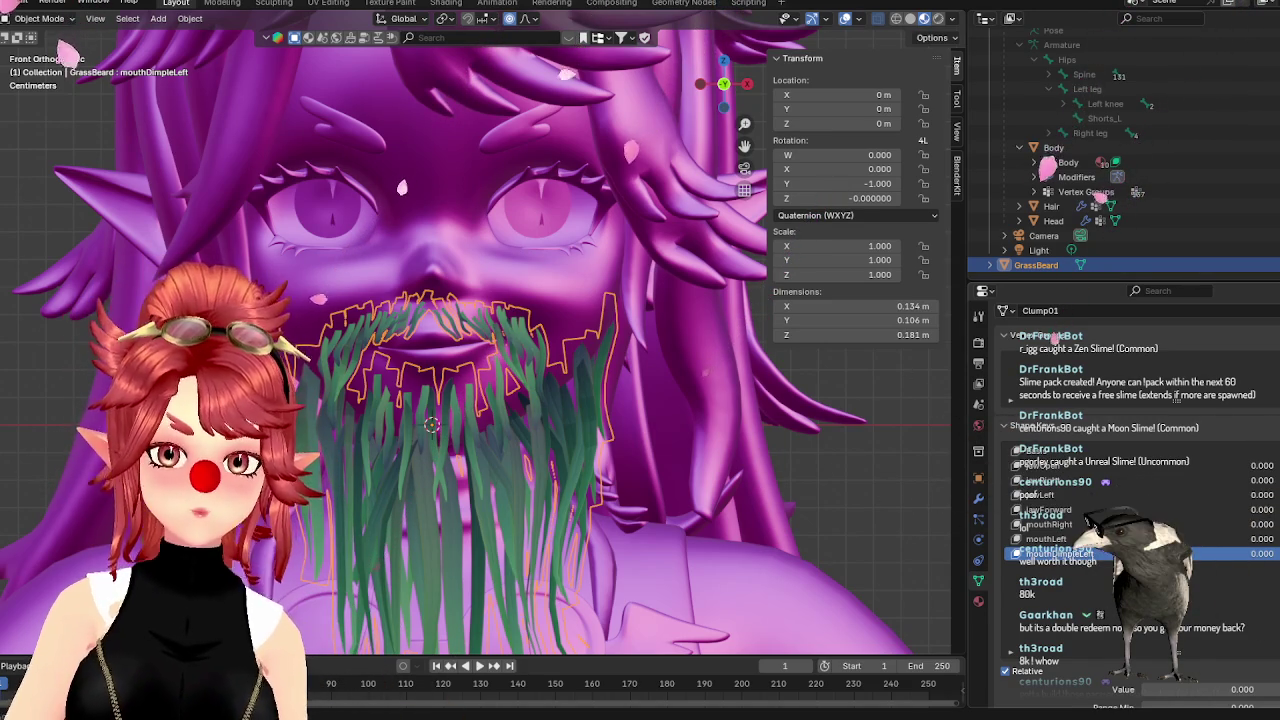
pyautogui.click(1053, 220)
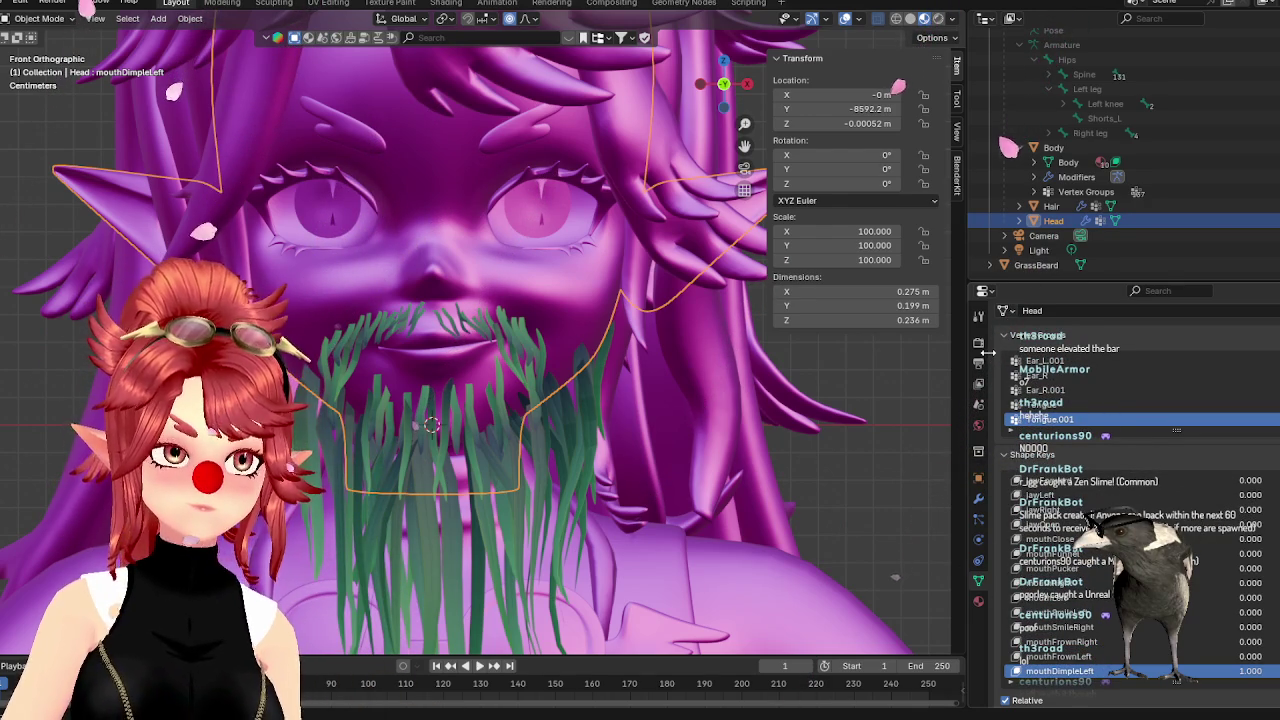
# Scroll the properties panel to locate the beard's mouthDimpleLeft shape key
pyautogui.scroll(-3, 590, 371)
pyautogui.scroll(3, 520, 355)
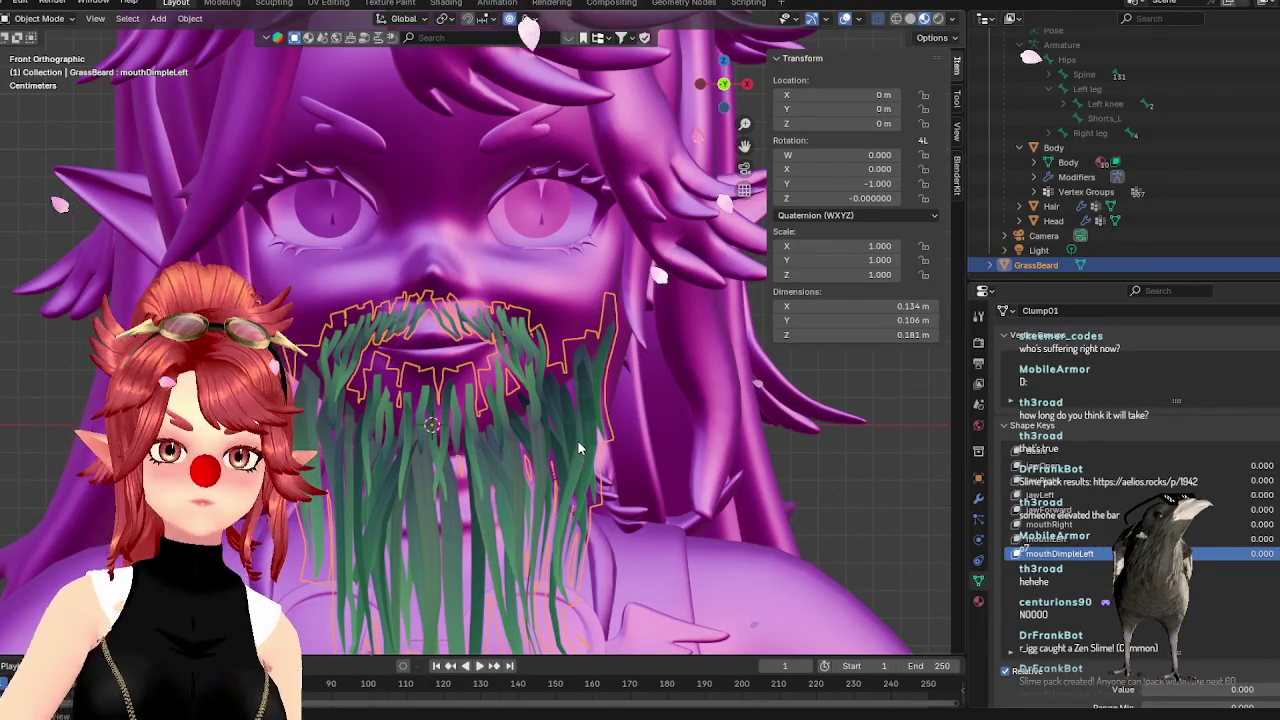
# Shift a beard vertex near the left mouth corner with proportional falloff, then reselect Head
pyautogui.press('Tab')
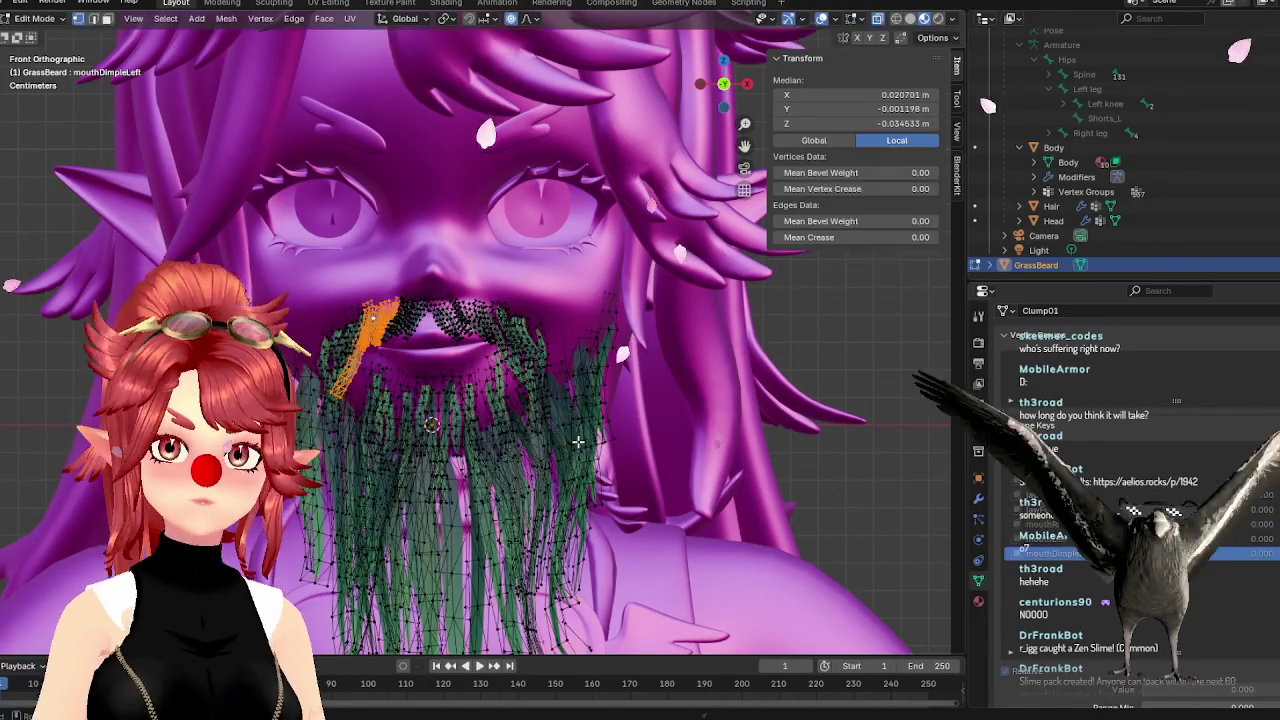
pyautogui.click(531, 325)
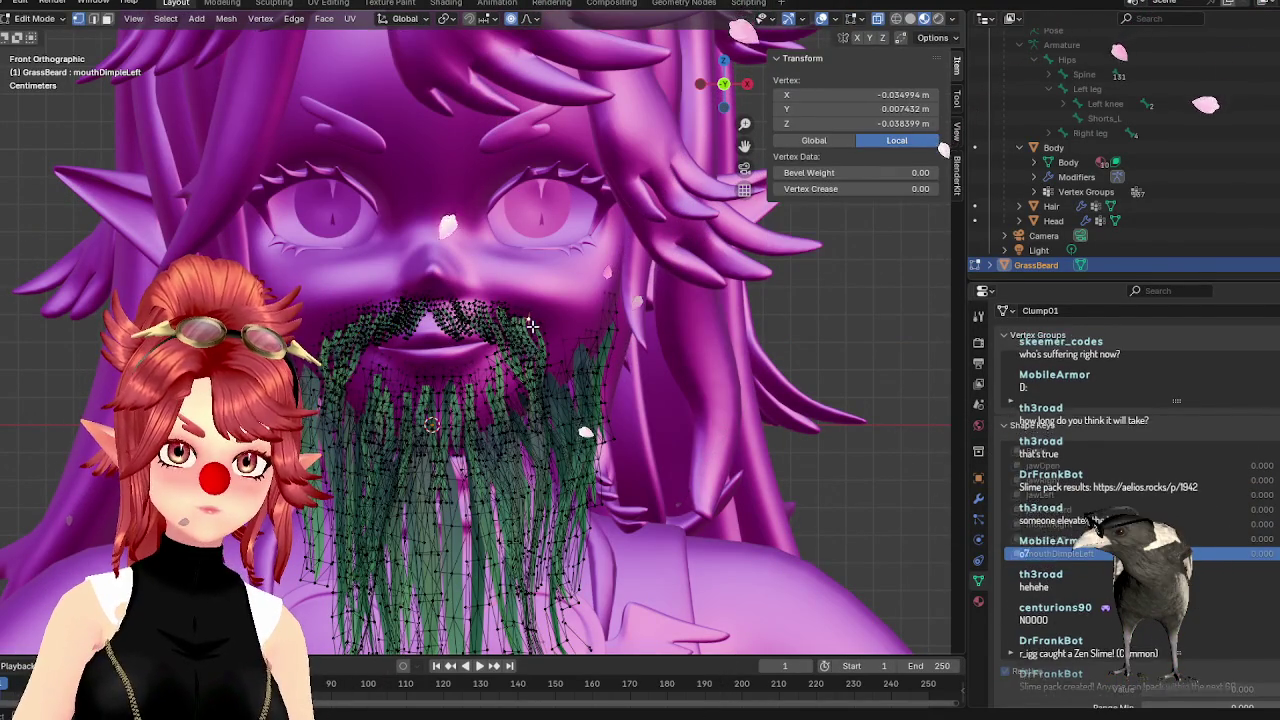
pyautogui.press('g')
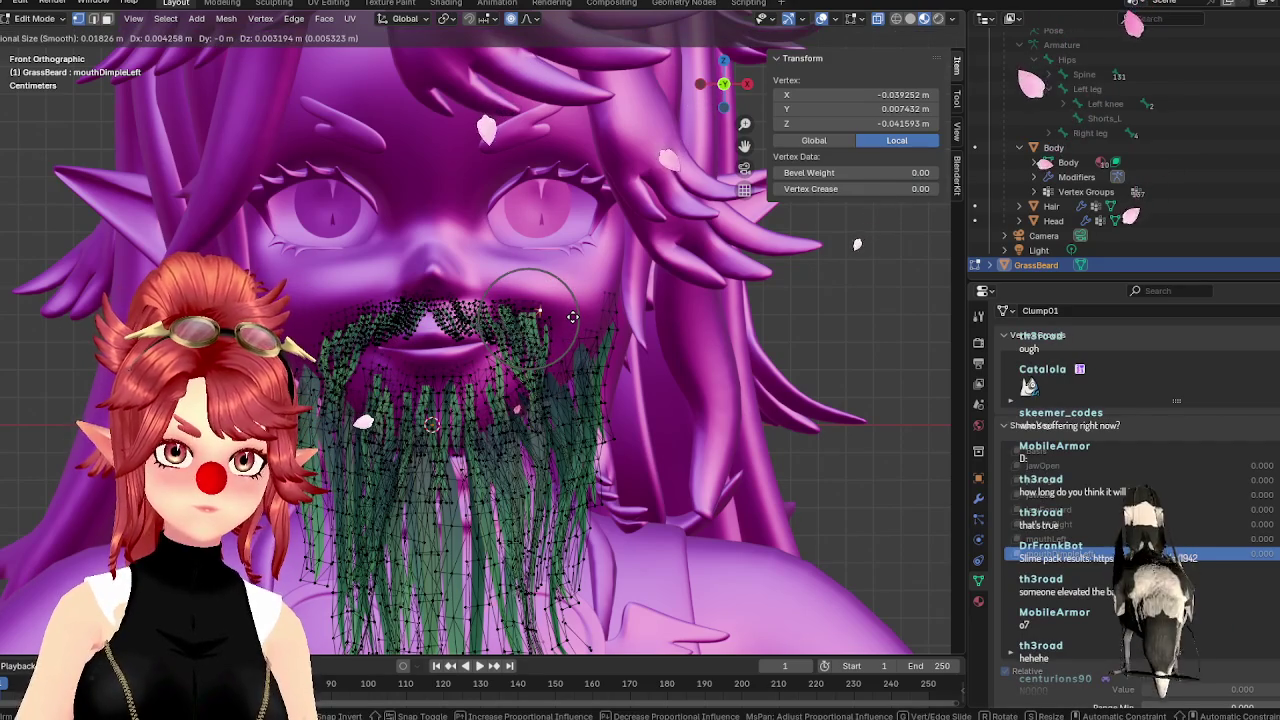
pyautogui.click(572, 317)
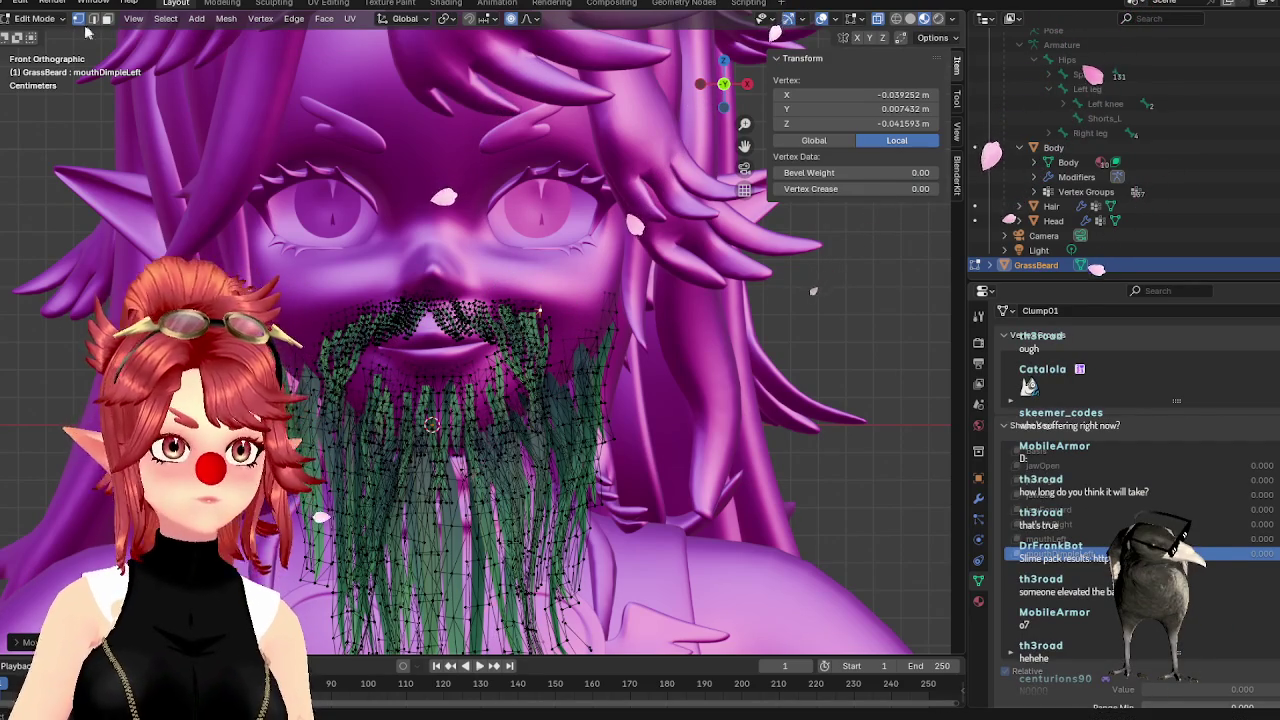
pyautogui.click(40, 18)
pyautogui.click(51, 36)
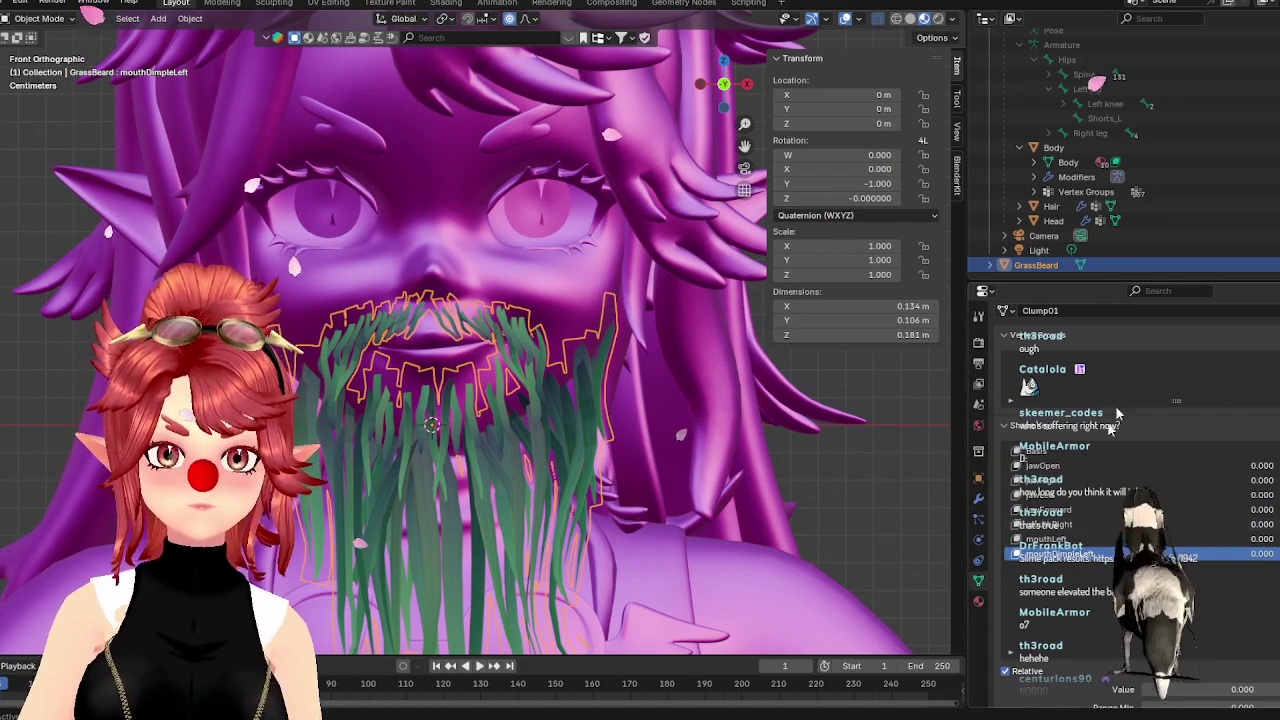
pyautogui.click(1052, 222)
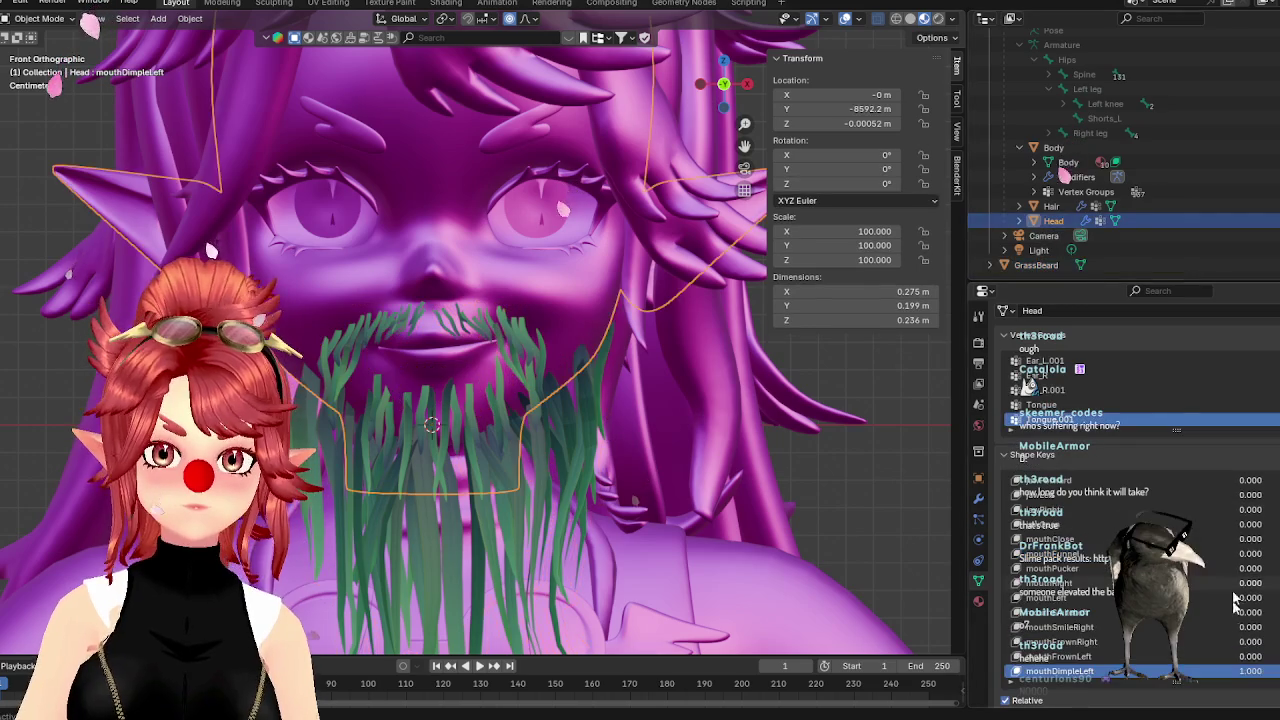
# On the Head, reset mouthDimpleLeft to 0, set mouthDimpleRight to 1, and copy its name
pyautogui.moveTo(1250, 672); pyautogui.dragTo(1215, 678)
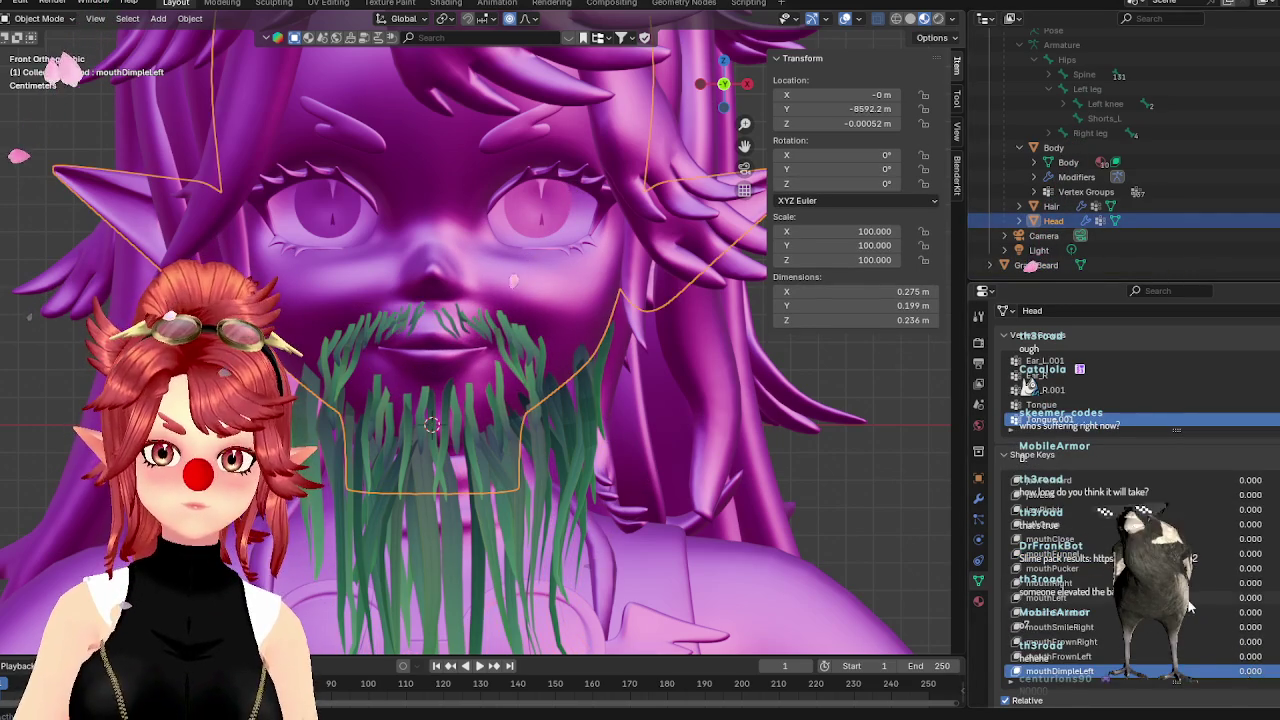
pyautogui.scroll(-3, 1260, 622)
pyautogui.moveTo(1230, 611); pyautogui.dragTo(1265, 611)
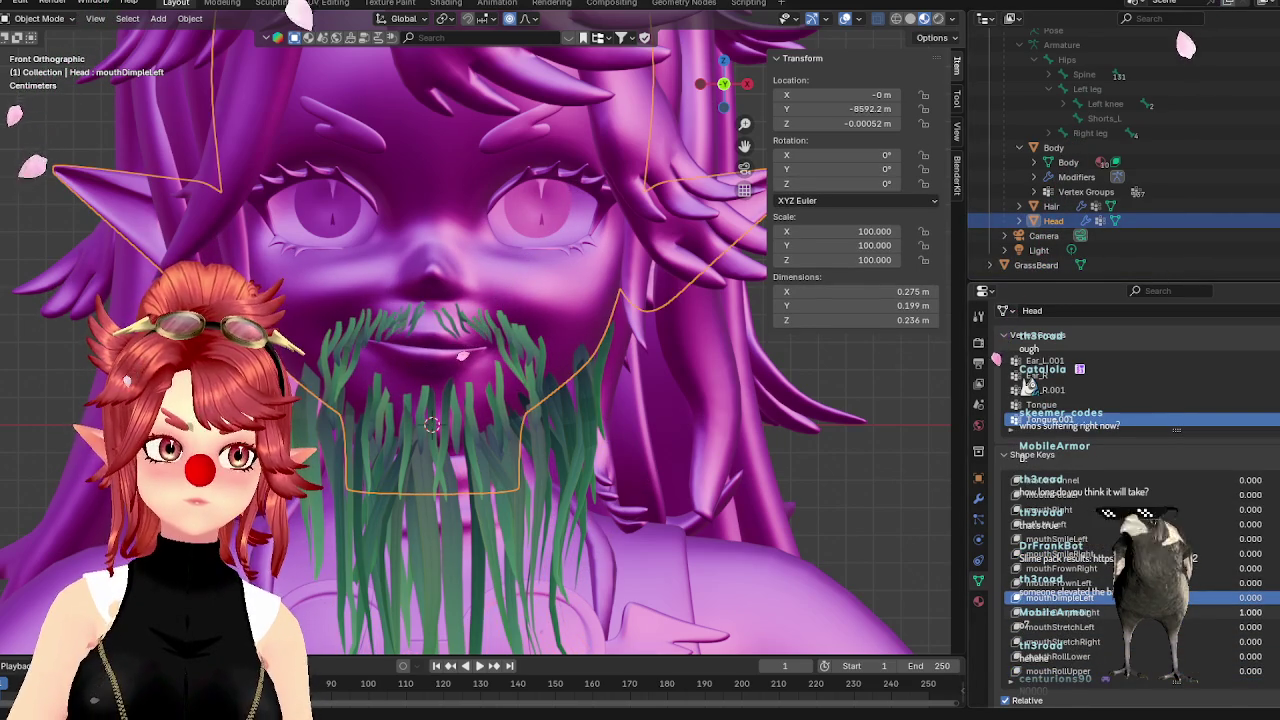
pyautogui.doubleClick(1090, 612)
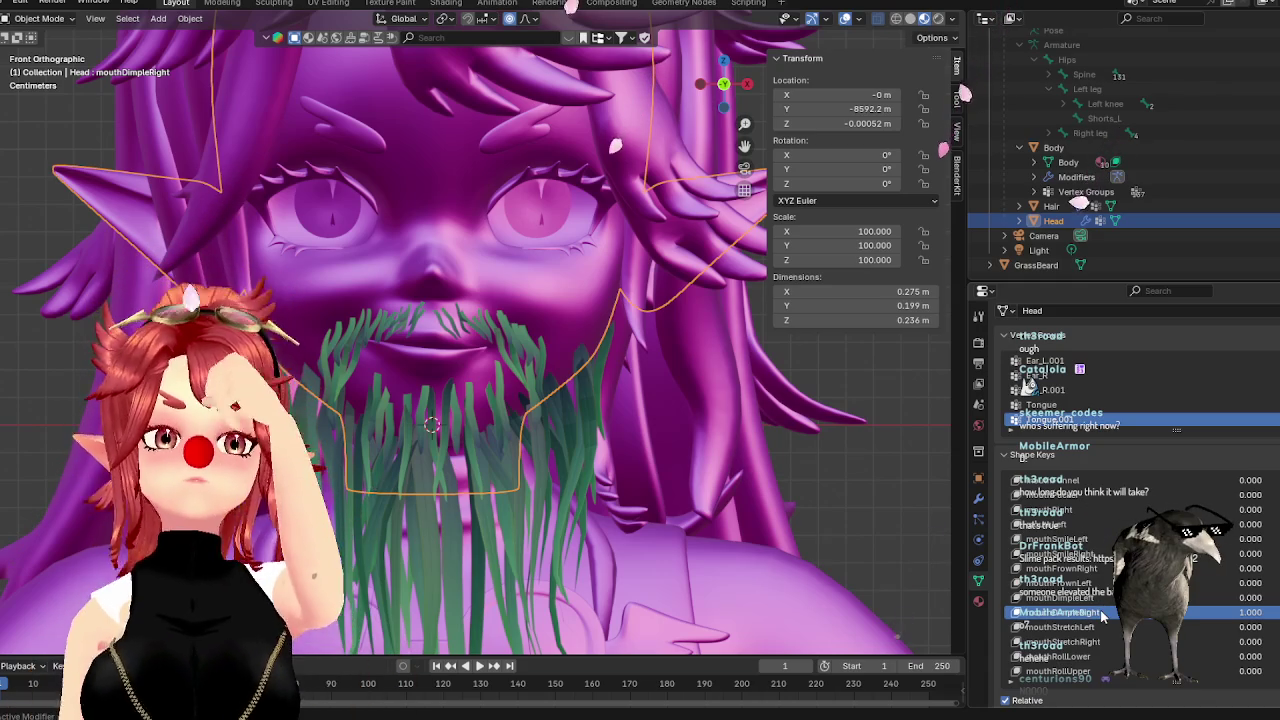
# Add a new GrassBeard shape key named mouthDimpleRight
pyautogui.click(1036, 265)
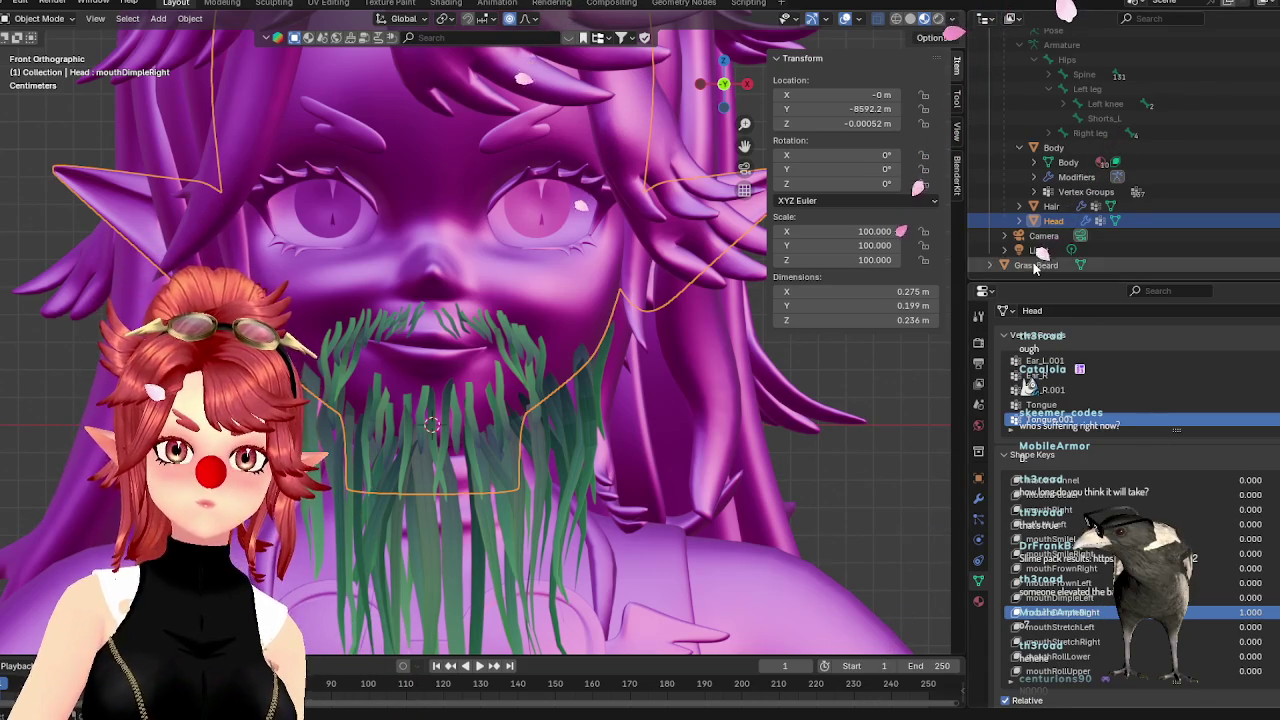
pyautogui.click(1087, 567)
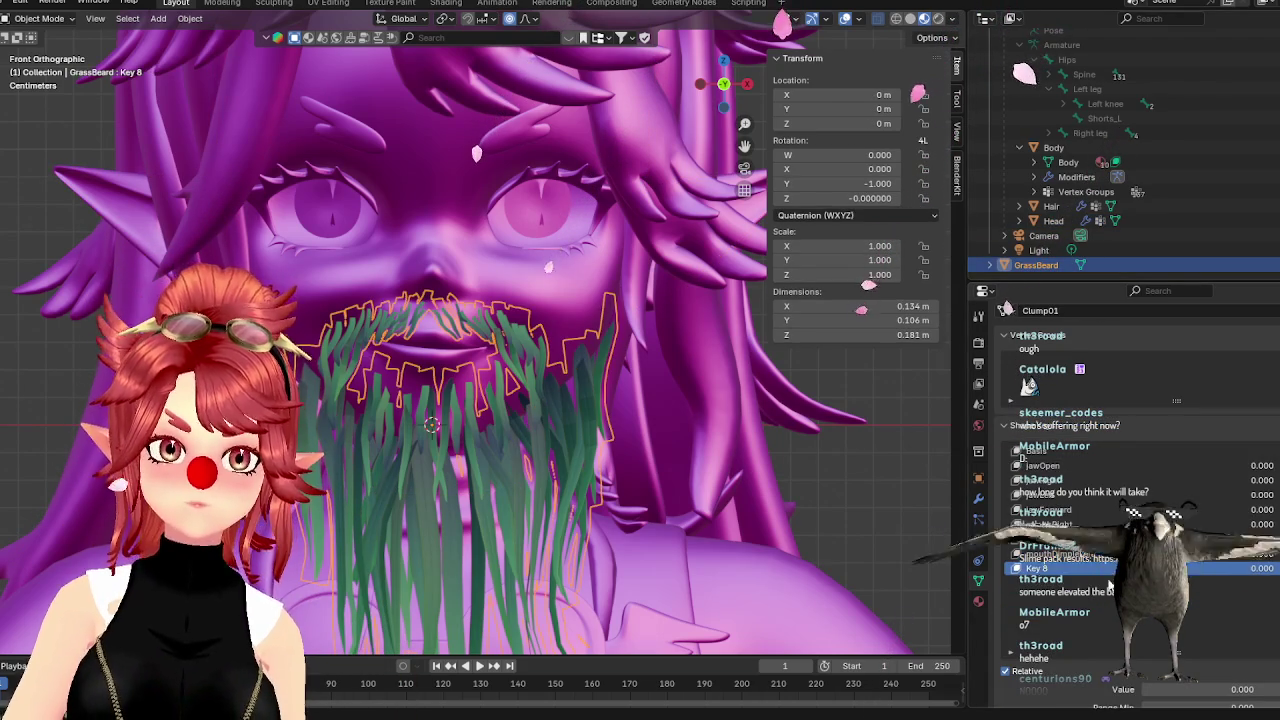
pyautogui.write('mouthDimpleRight')
pyautogui.press('Return')
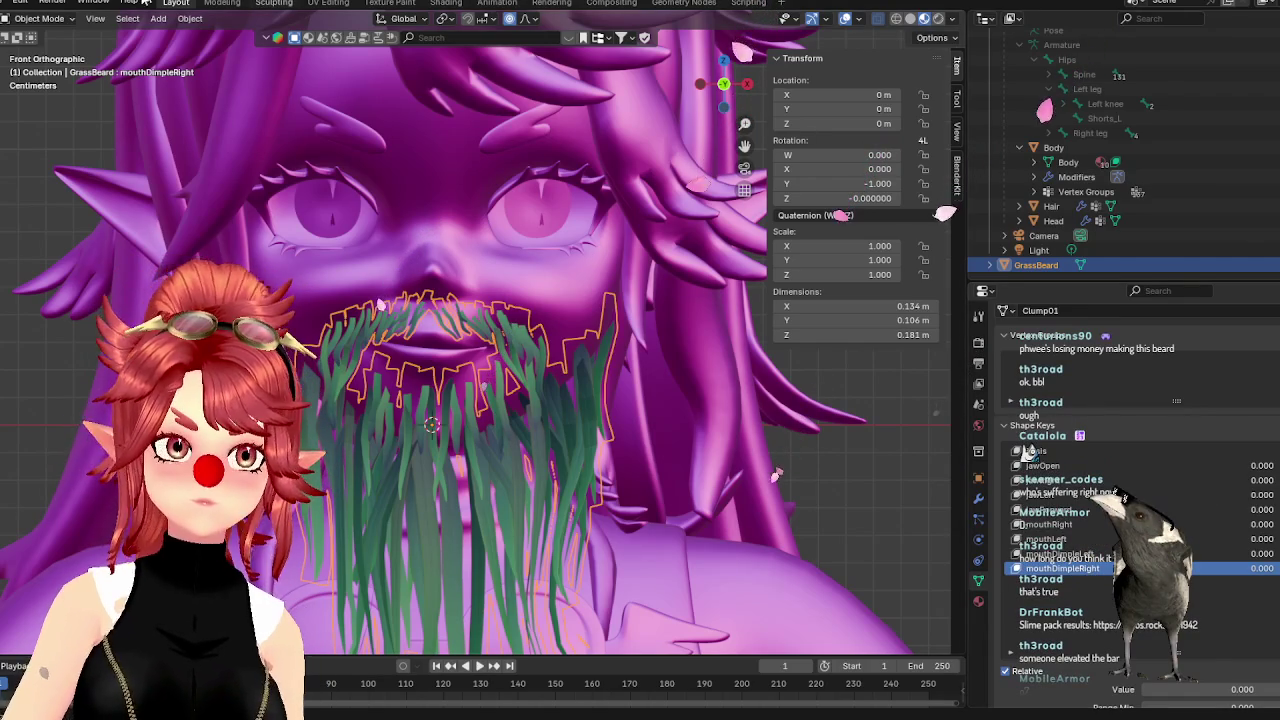
# In Edit Mode, select the linked clump at the left mouth corner, then return to Object Mode
pyautogui.click(38, 18)
pyautogui.click(43, 51)
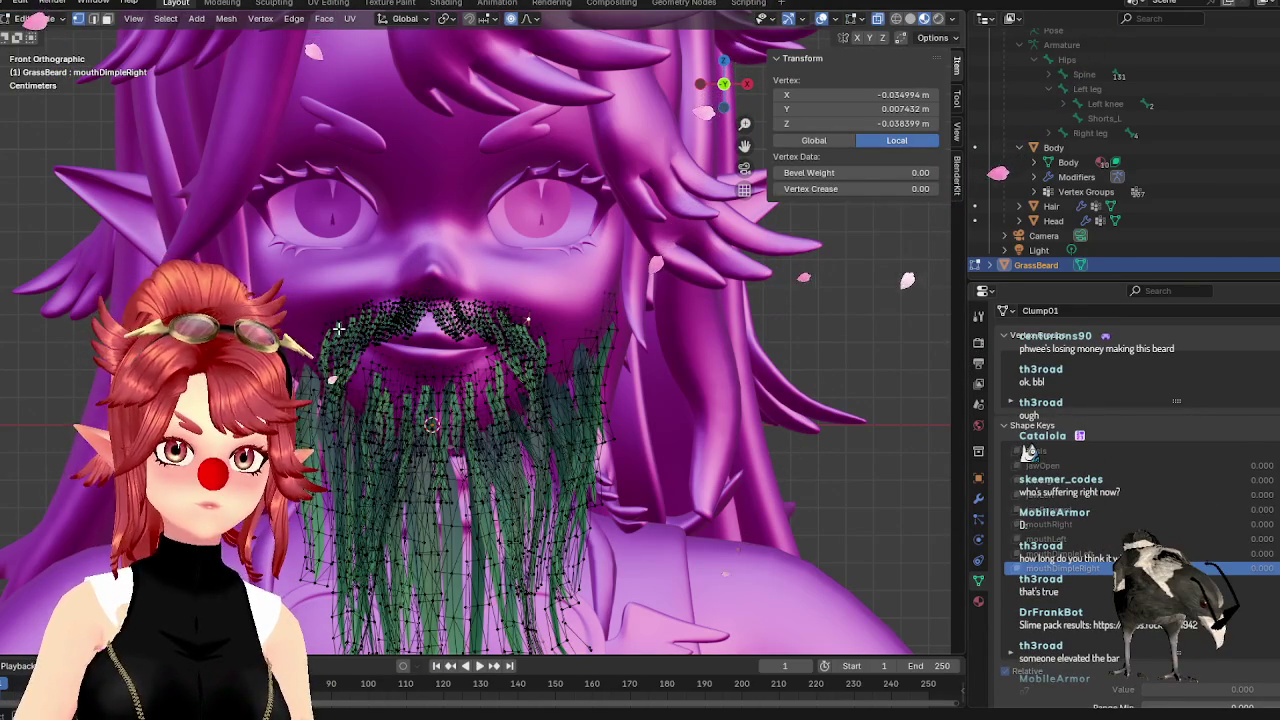
pyautogui.press('l')
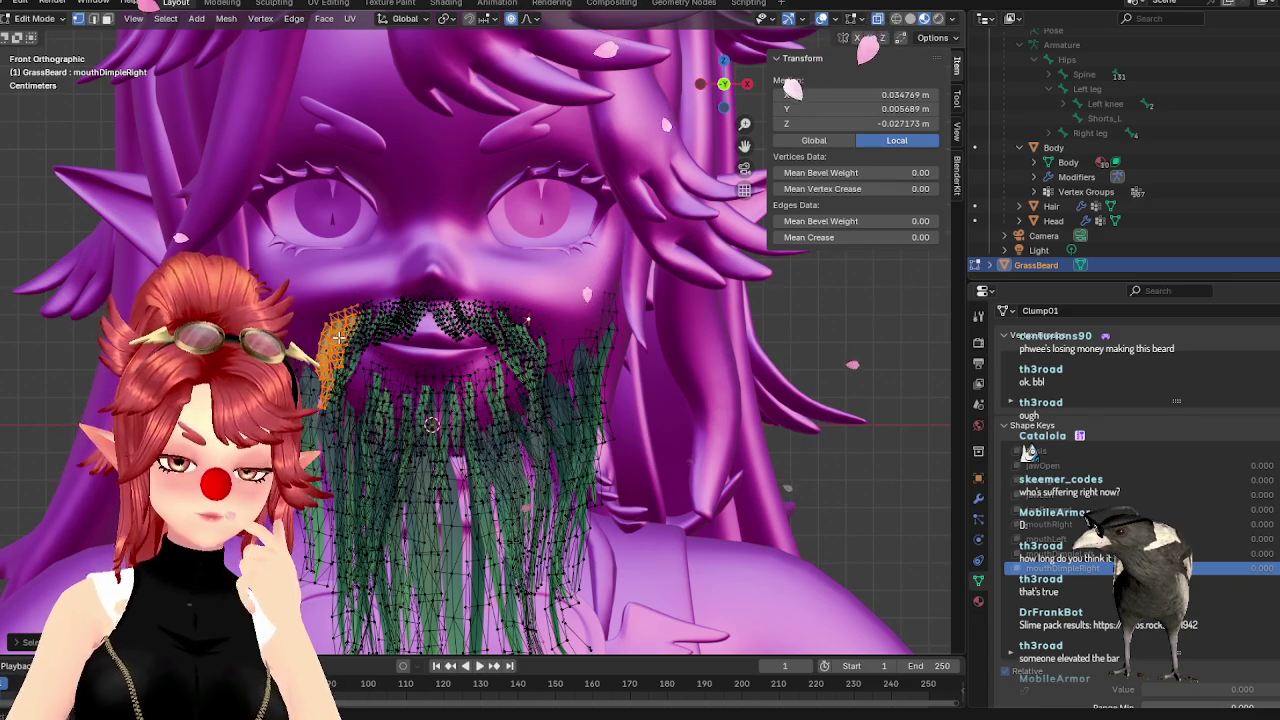
pyautogui.press('Tab')
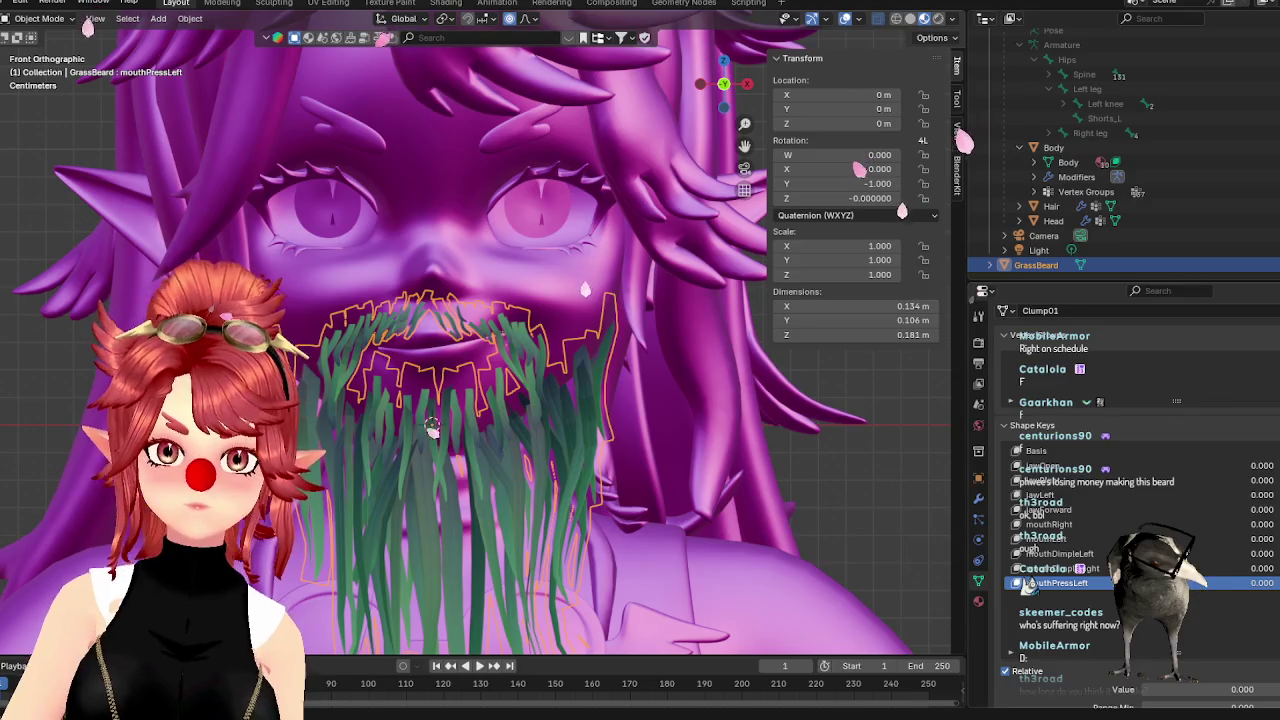
# Add a new beard shape key named mouthPressRight
pyautogui.click(1270, 452)
pyautogui.write('mouthP')
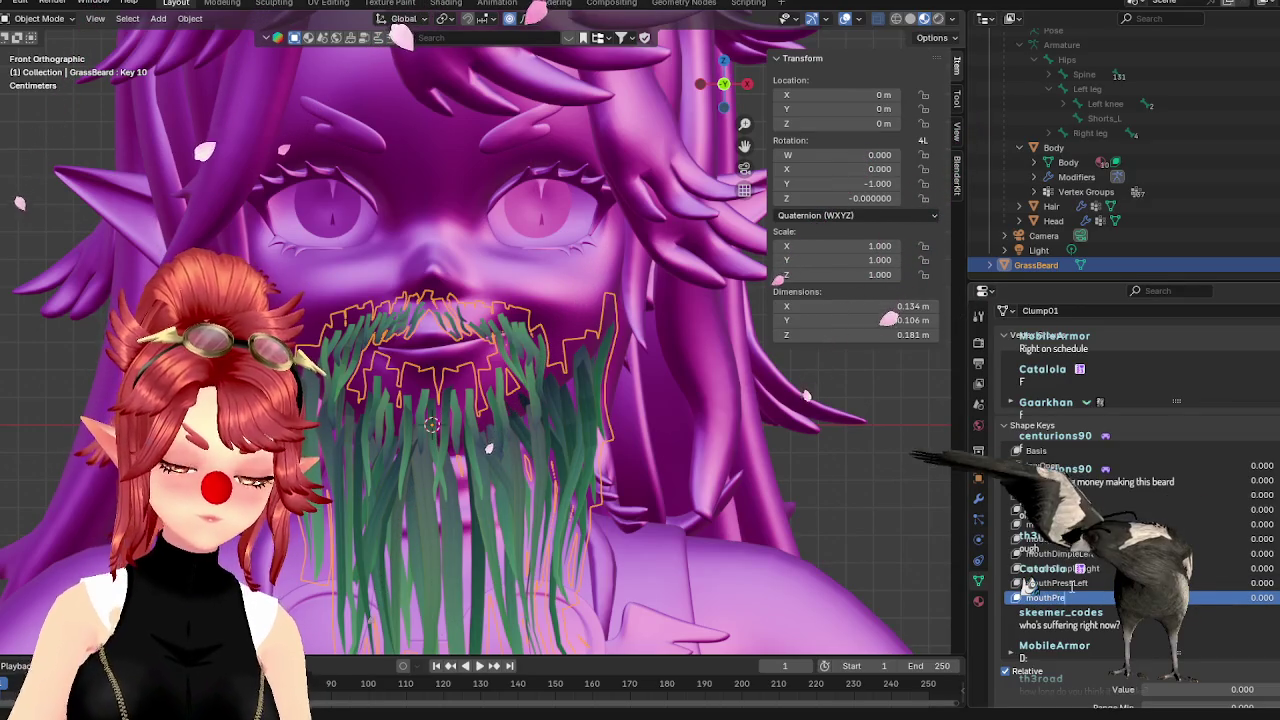
pyautogui.write('ressRight')
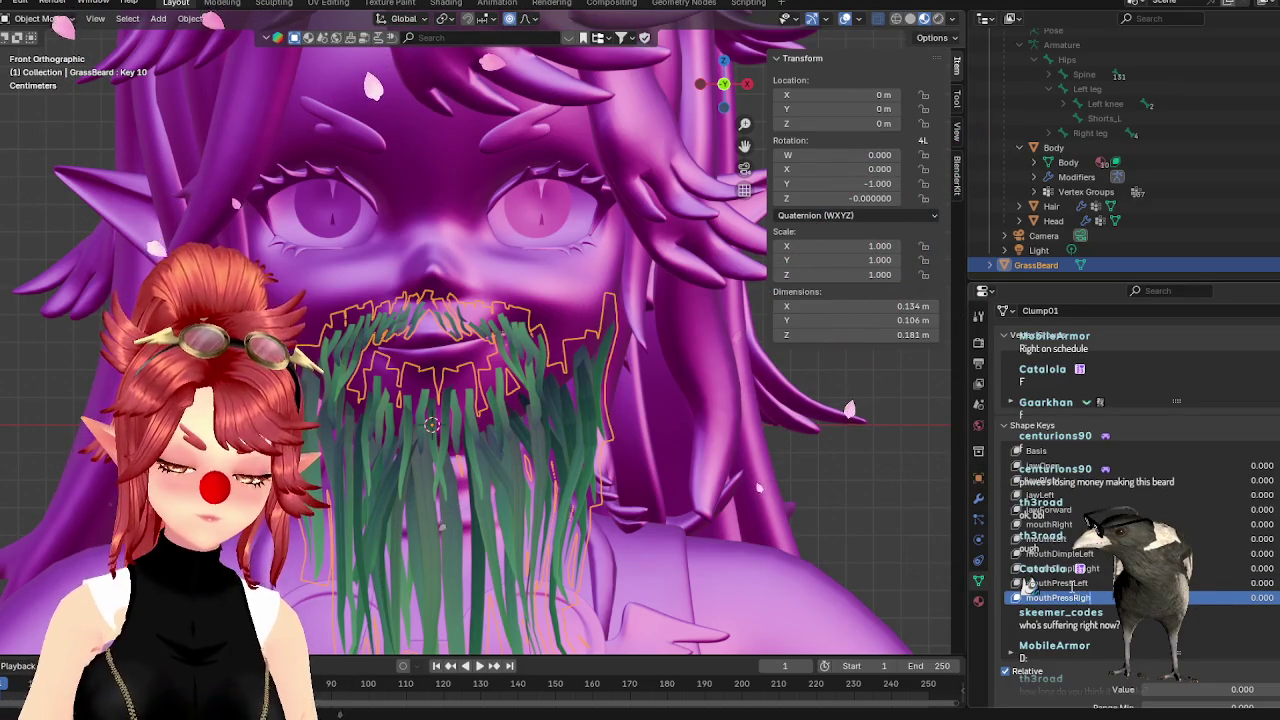
pyautogui.press('Return')
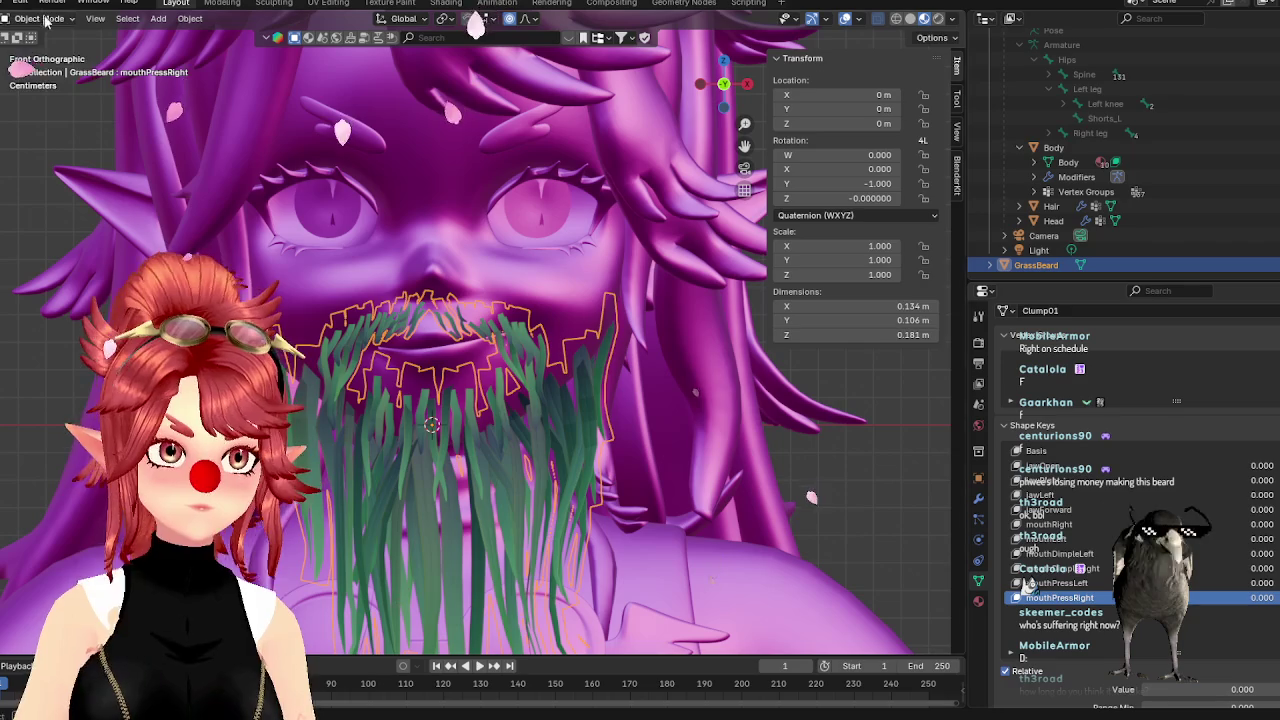
# Nudge the mouth-corner clump sideways with proportional editing, then make mouthPressLeft active
pyautogui.click(45, 20)
pyautogui.click(46, 48)
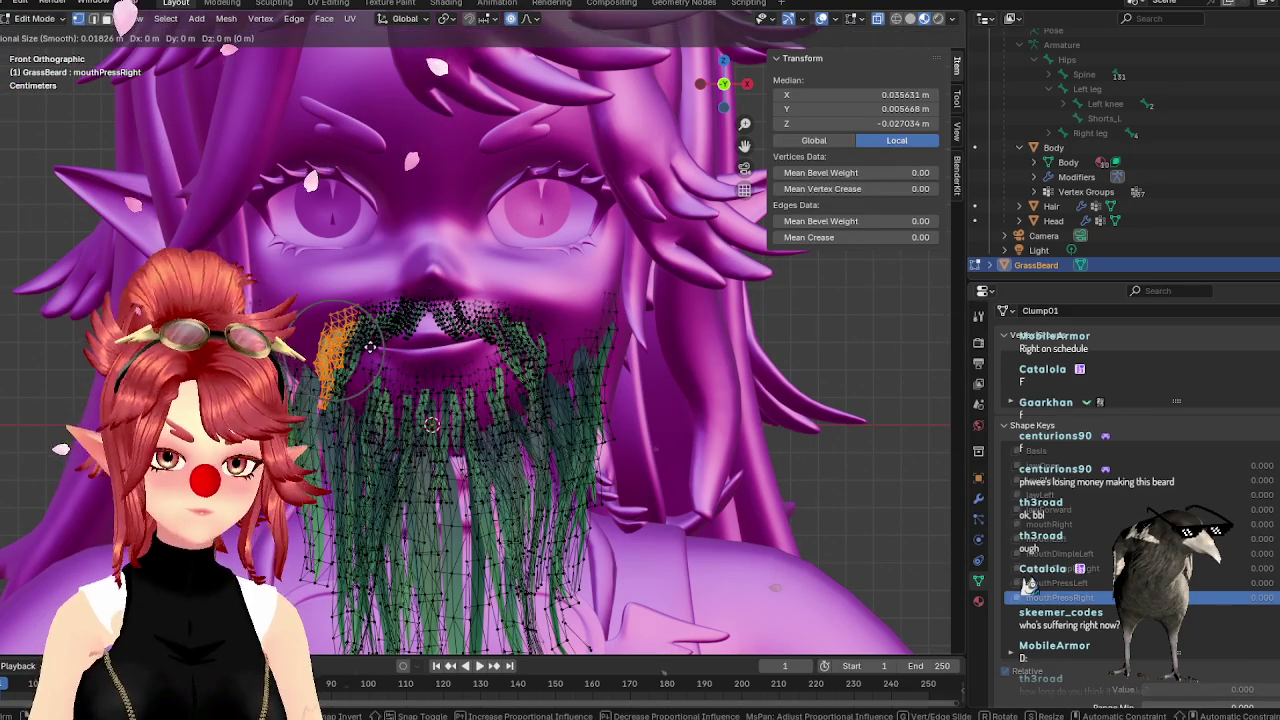
pyautogui.press('g')
pyautogui.click(357, 343)
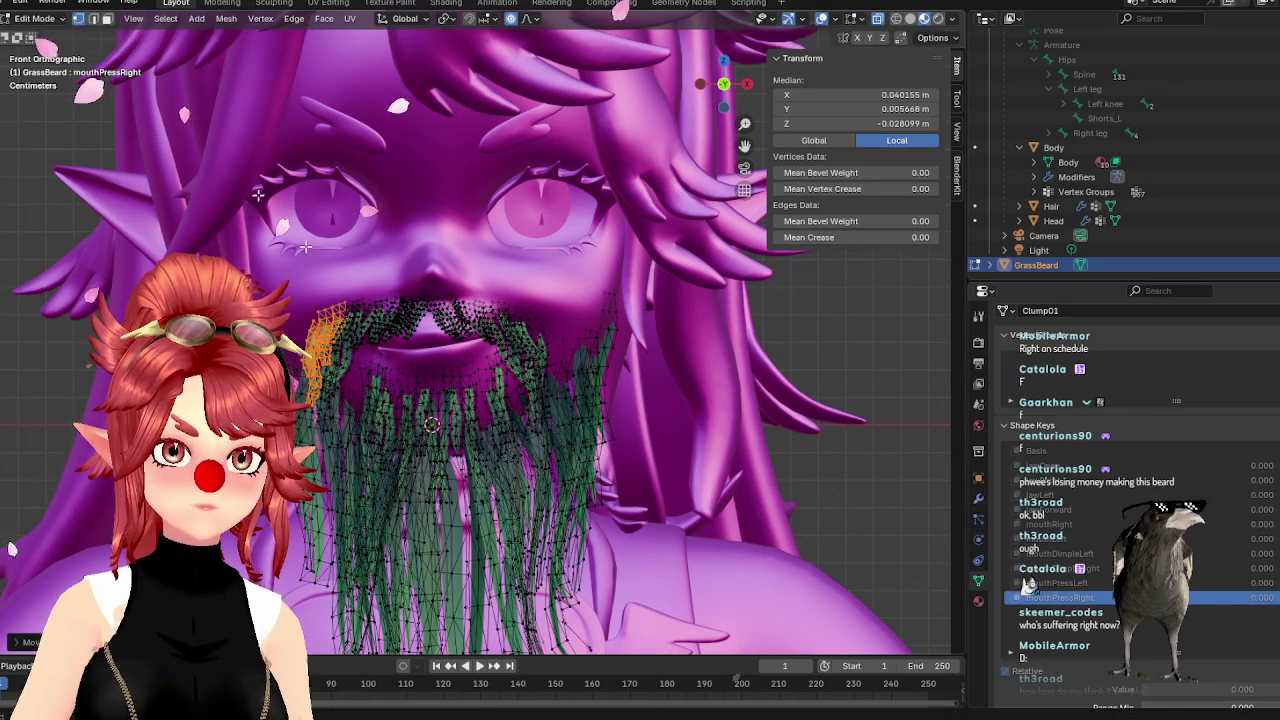
pyautogui.click(45, 20)
pyautogui.click(40, 32)
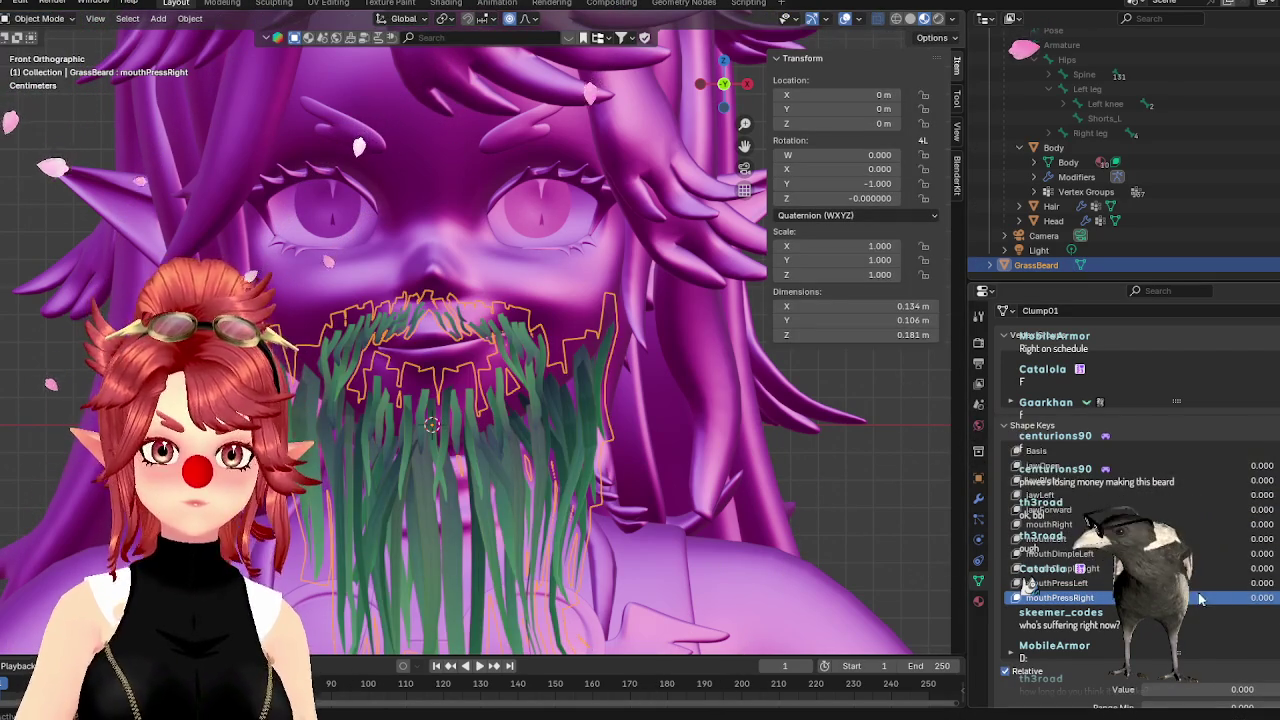
pyautogui.click(1060, 582)
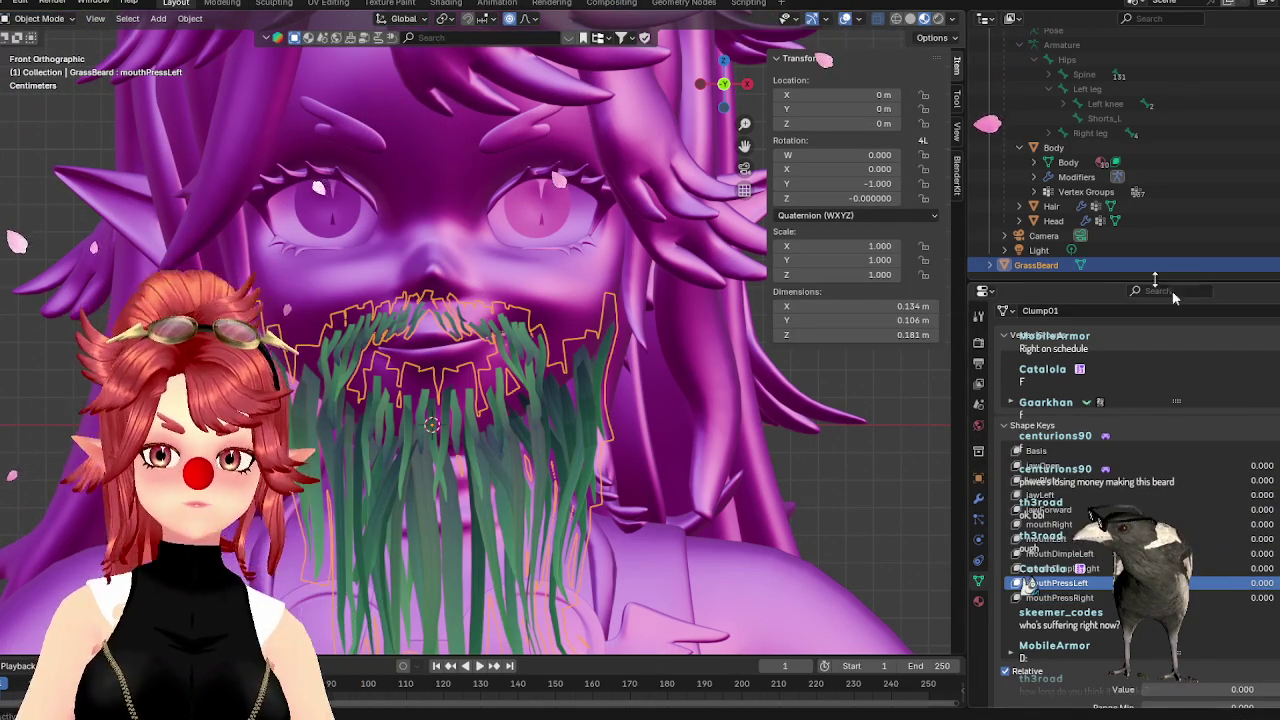
# Preview the Head's mouthPressLeft shape by scrubbing it from 0 back to 1
pyautogui.click(1053, 220)
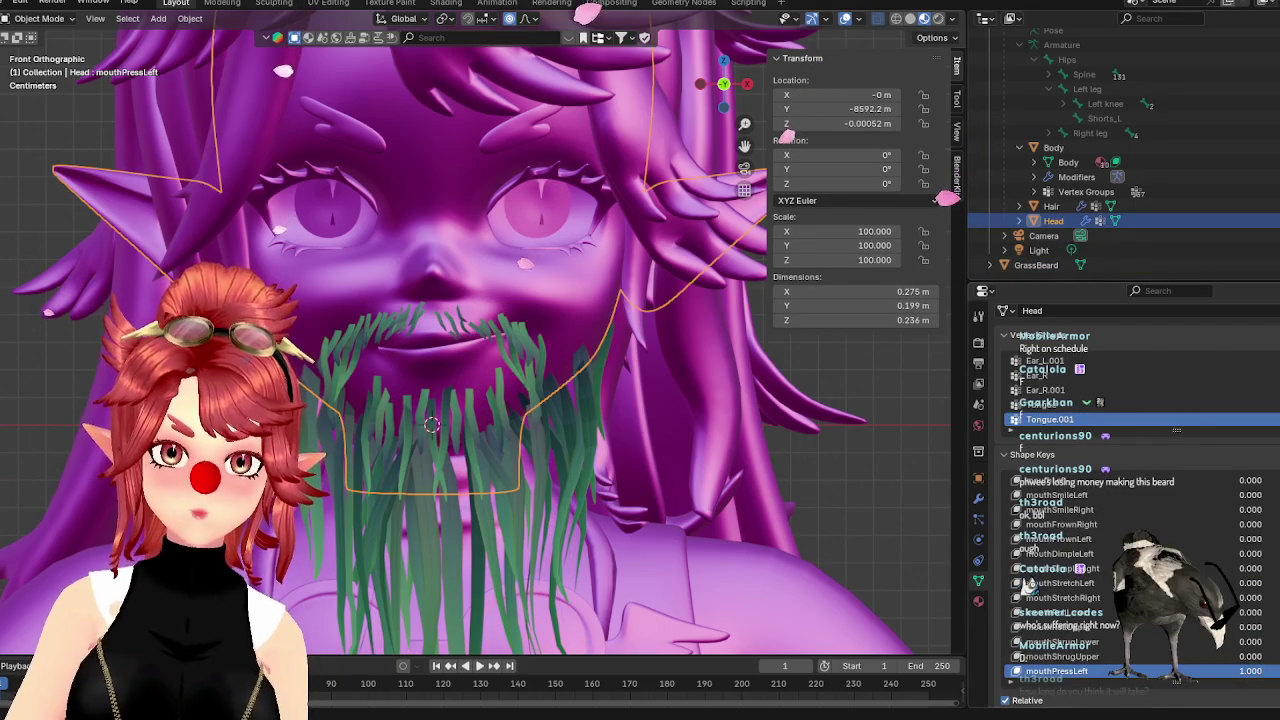
pyautogui.moveTo(1247, 677); pyautogui.dragTo(1190, 677)
pyautogui.scroll(-2, 1218, 675)
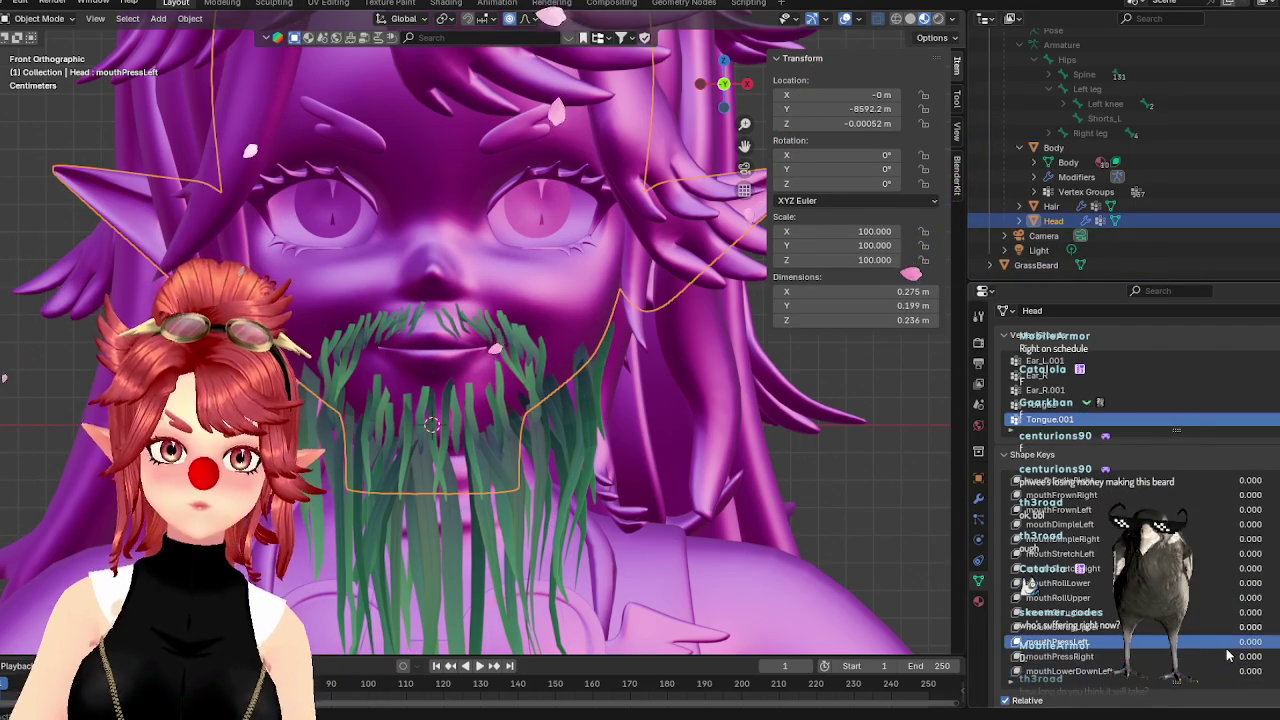
pyautogui.moveTo(1250, 644); pyautogui.dragTo(1275, 644)
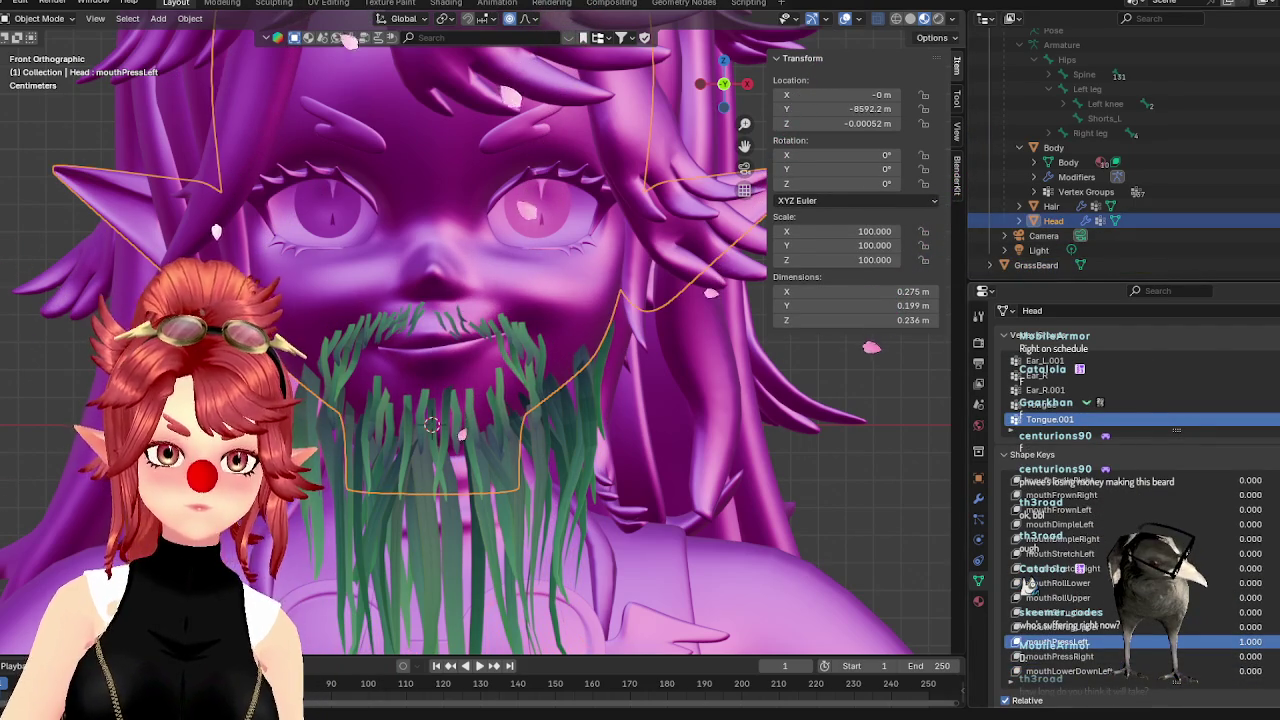
# Select the beard's right mouth-corner and upper-lip clumps and shift them slightly right
pyautogui.click(1038, 266)
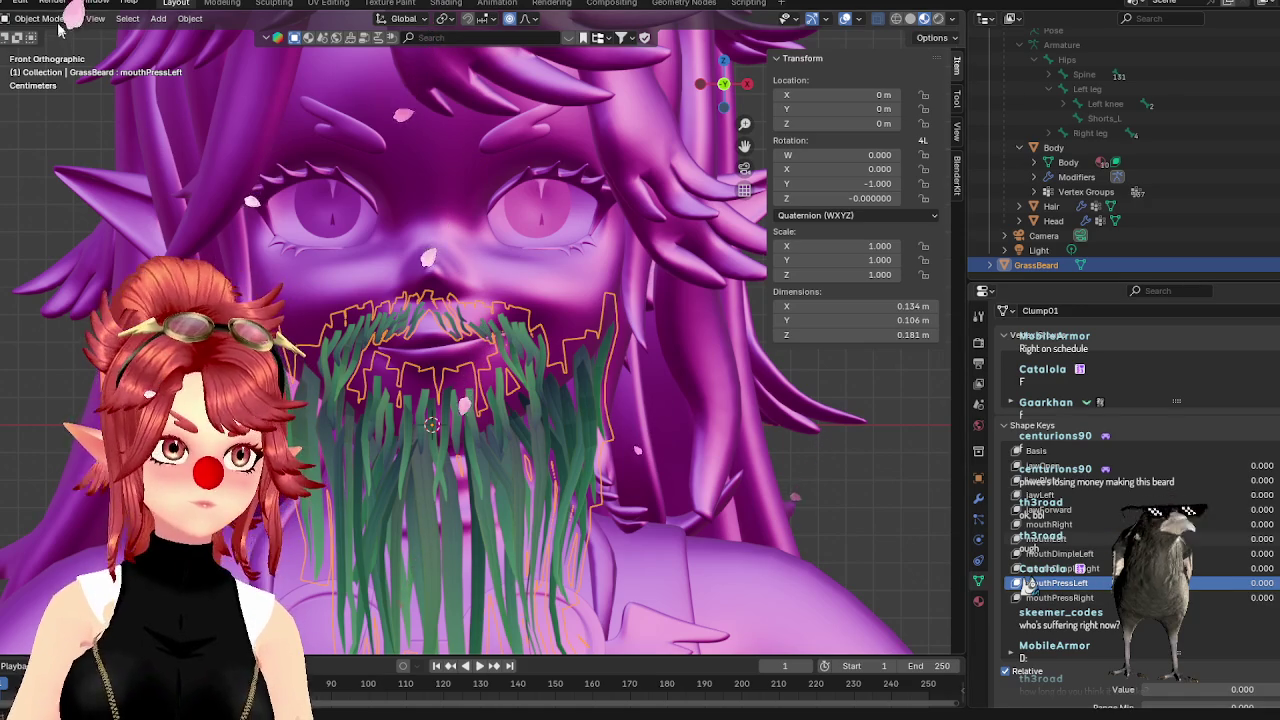
pyautogui.click(40, 18)
pyautogui.click(40, 45)
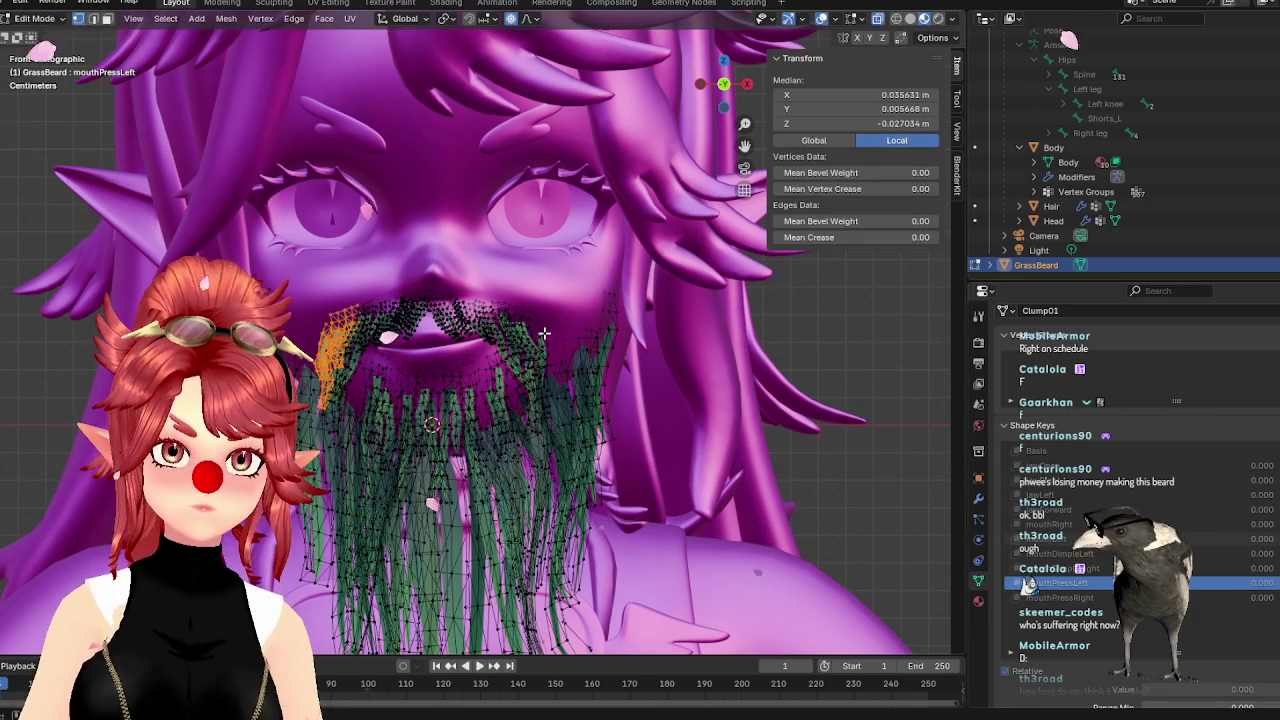
pyautogui.click(540, 334)
pyautogui.hotkey('ctrl', 'l')
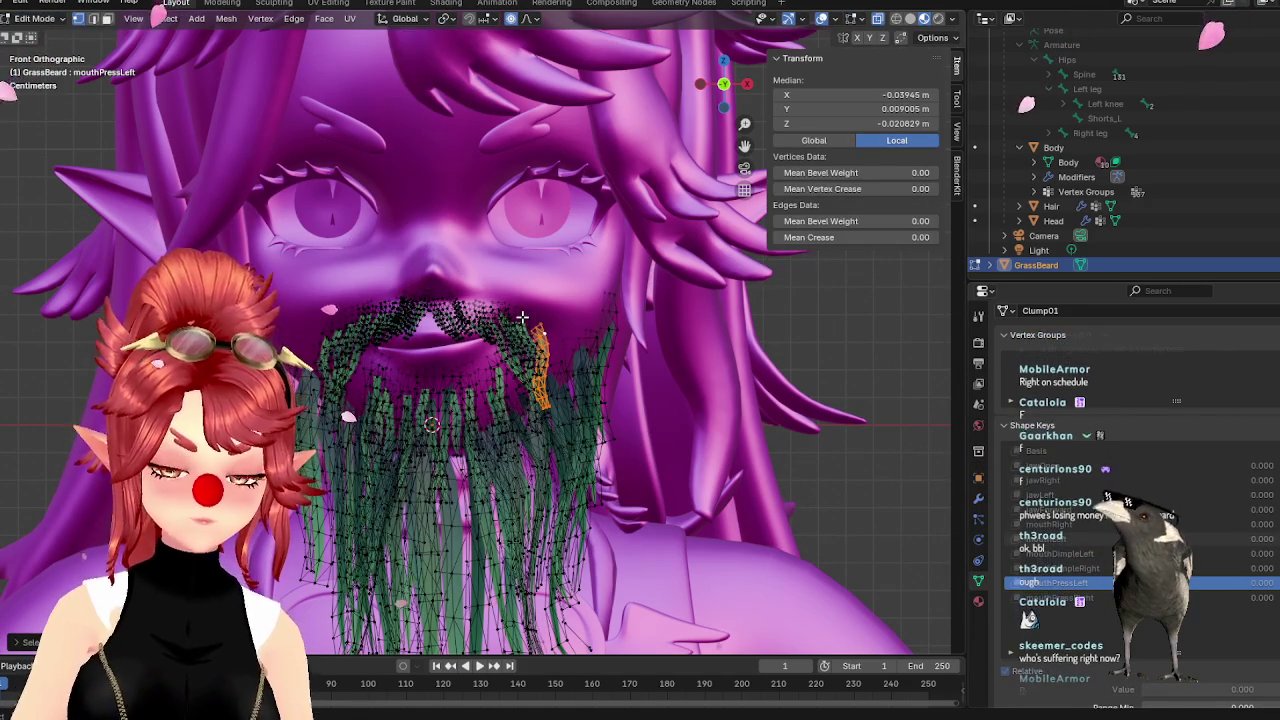
pyautogui.press('l')
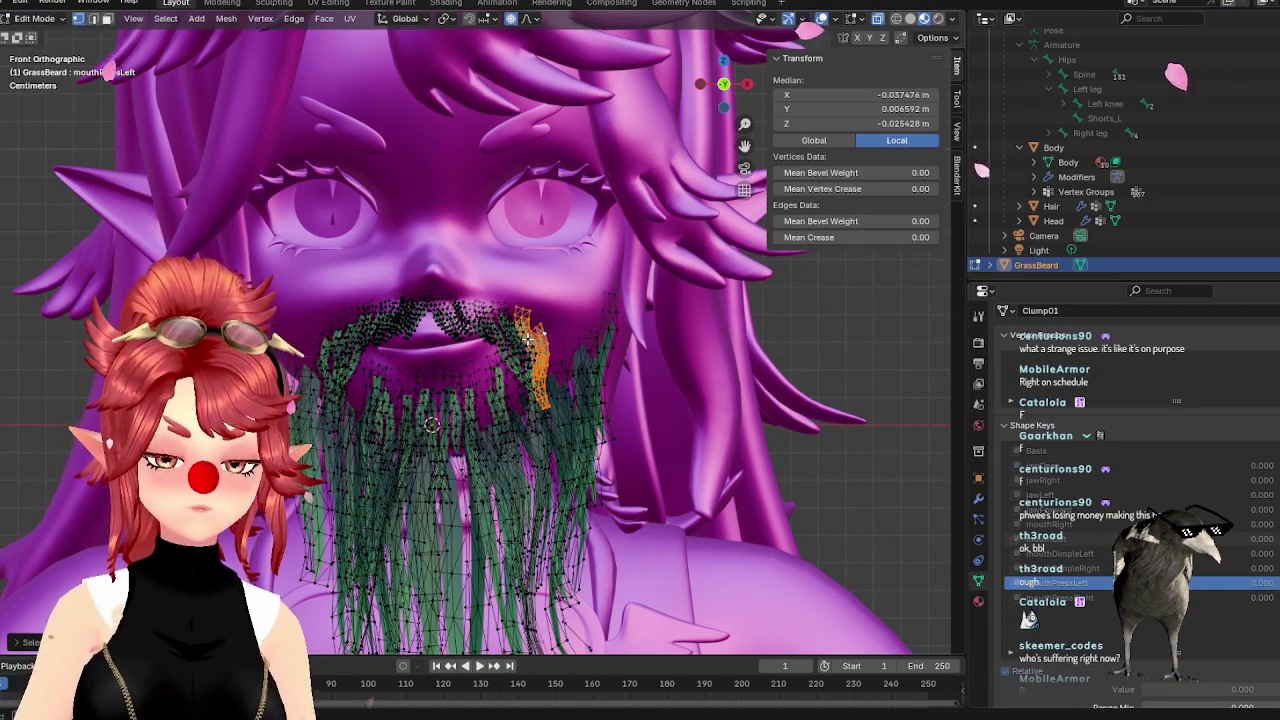
pyautogui.press('g')
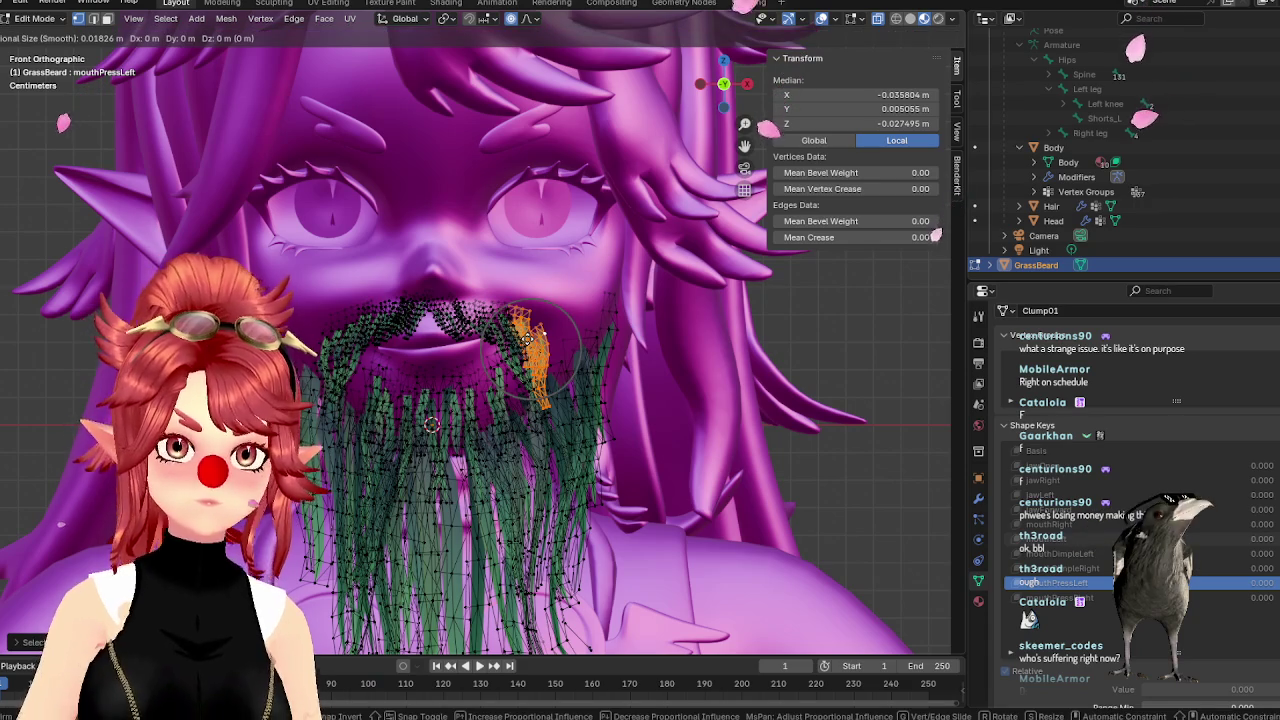
pyautogui.click(536, 338)
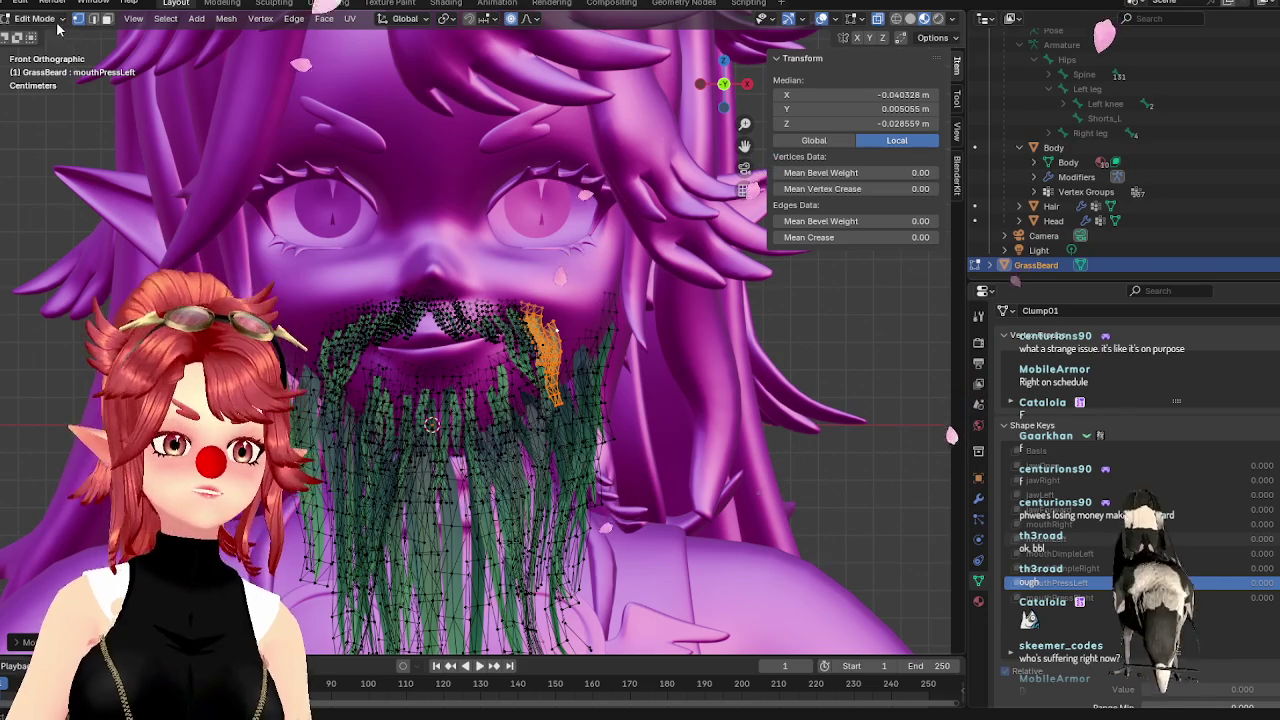
pyautogui.click(57, 24)
pyautogui.click(45, 36)
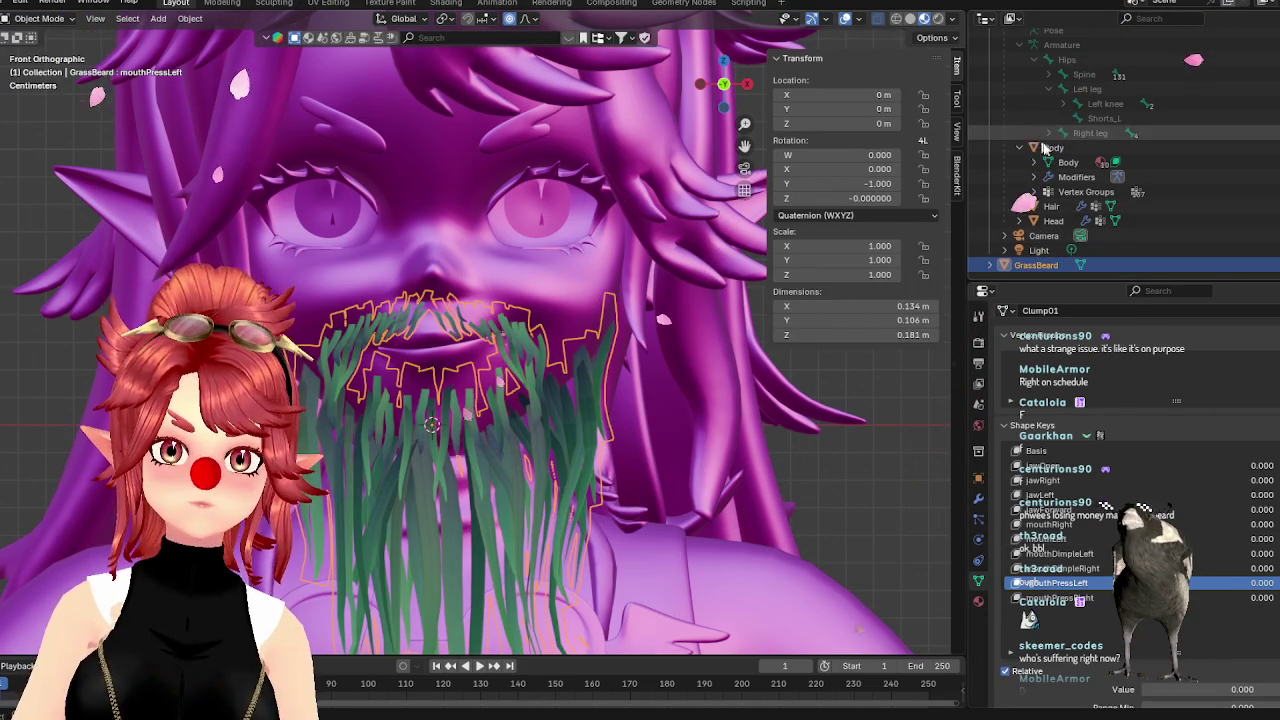
# Set the Head's mouthUpperUpLeft to 1.000, then activate the beard's mouthPressRight key
pyautogui.click(1052, 221)
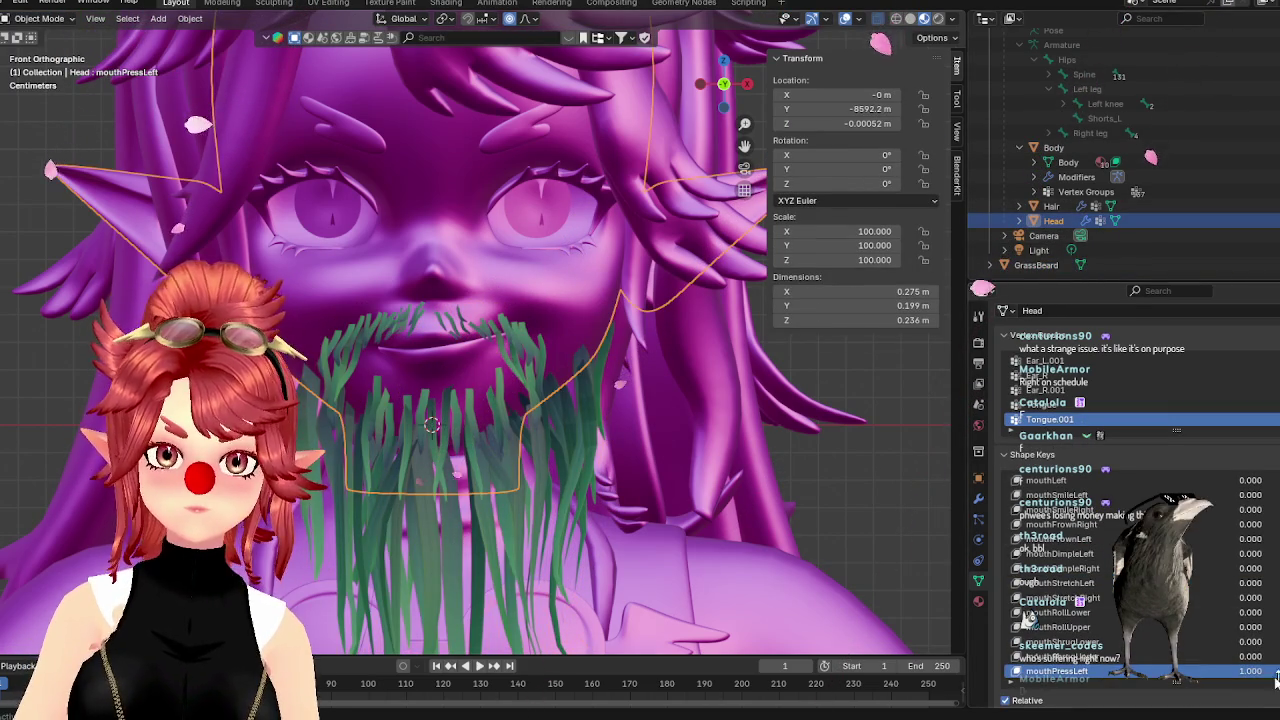
pyautogui.scroll(-5, 1249, 578)
pyautogui.scroll(-3, 1249, 578)
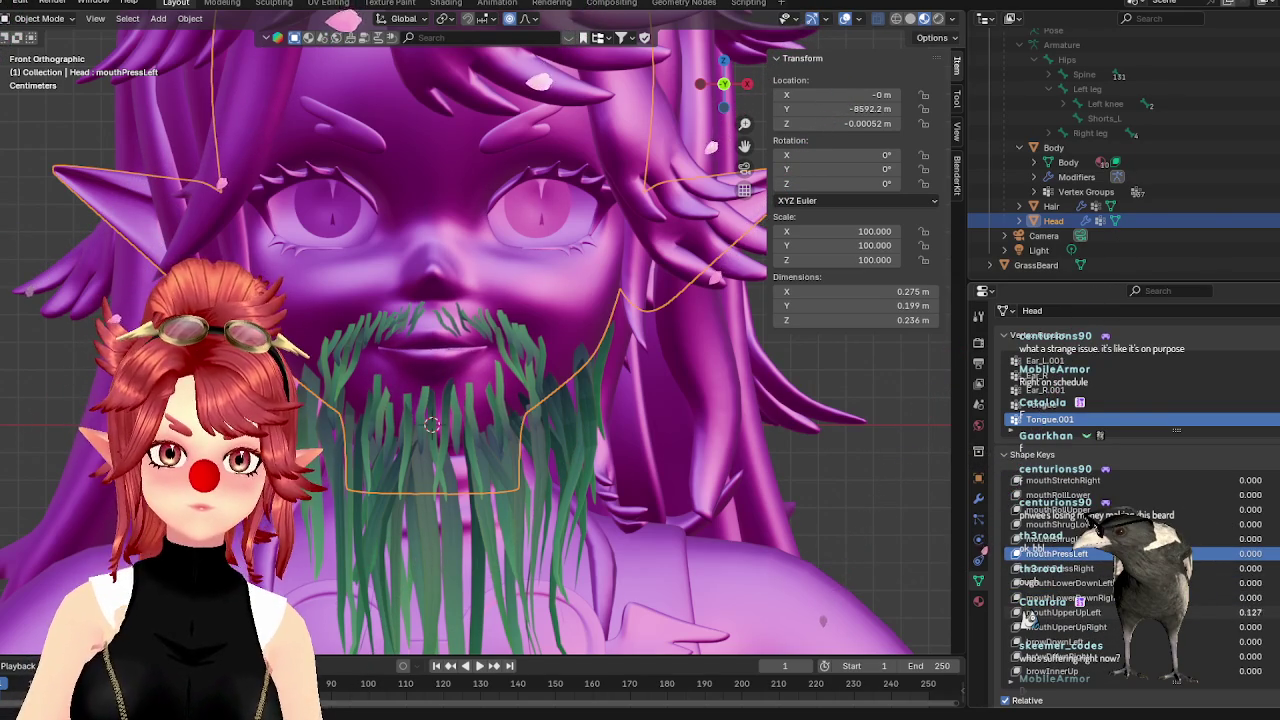
pyautogui.click(1060, 612)
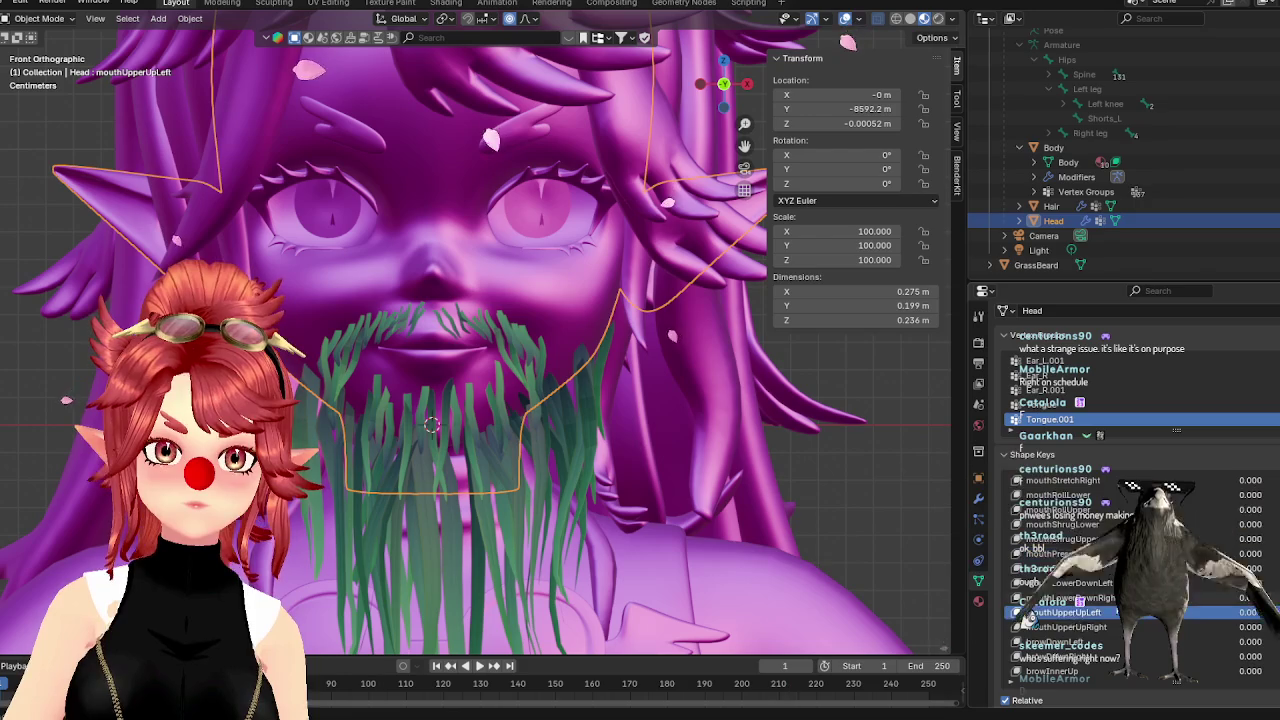
pyautogui.scroll(-5, 1028, 617)
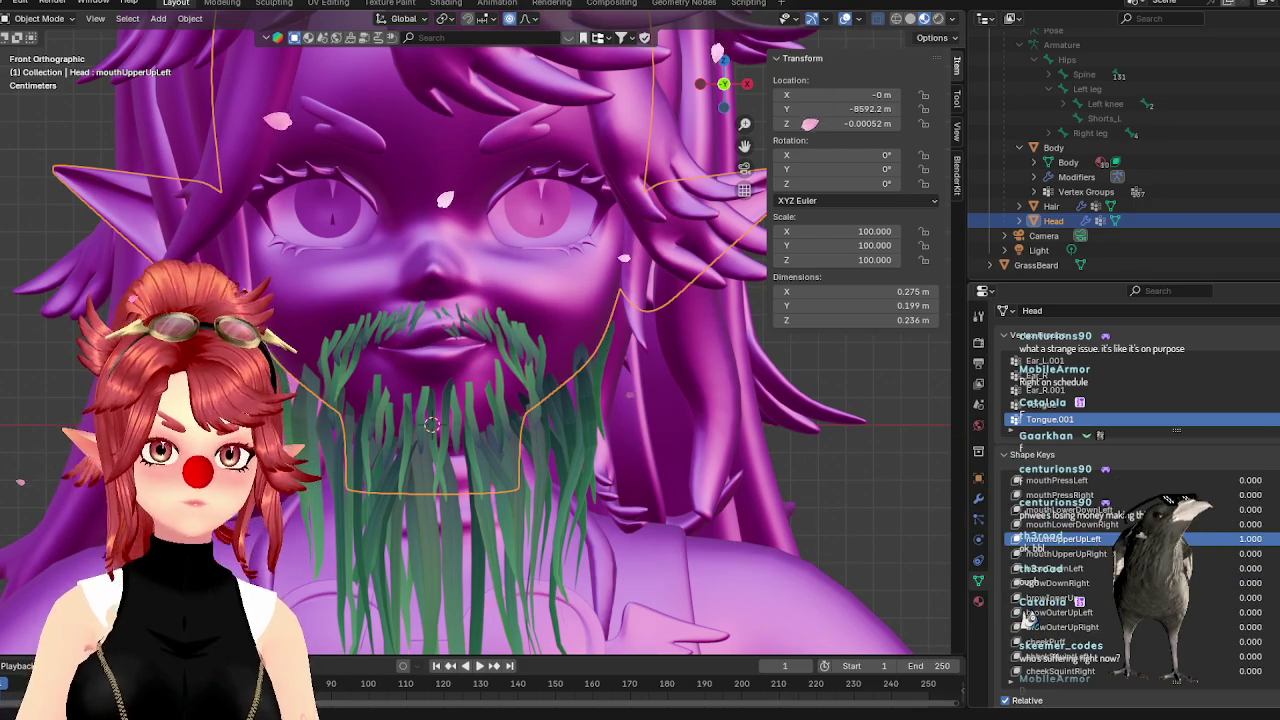
pyautogui.moveTo(1250, 539); pyautogui.dragTo(1240, 577)
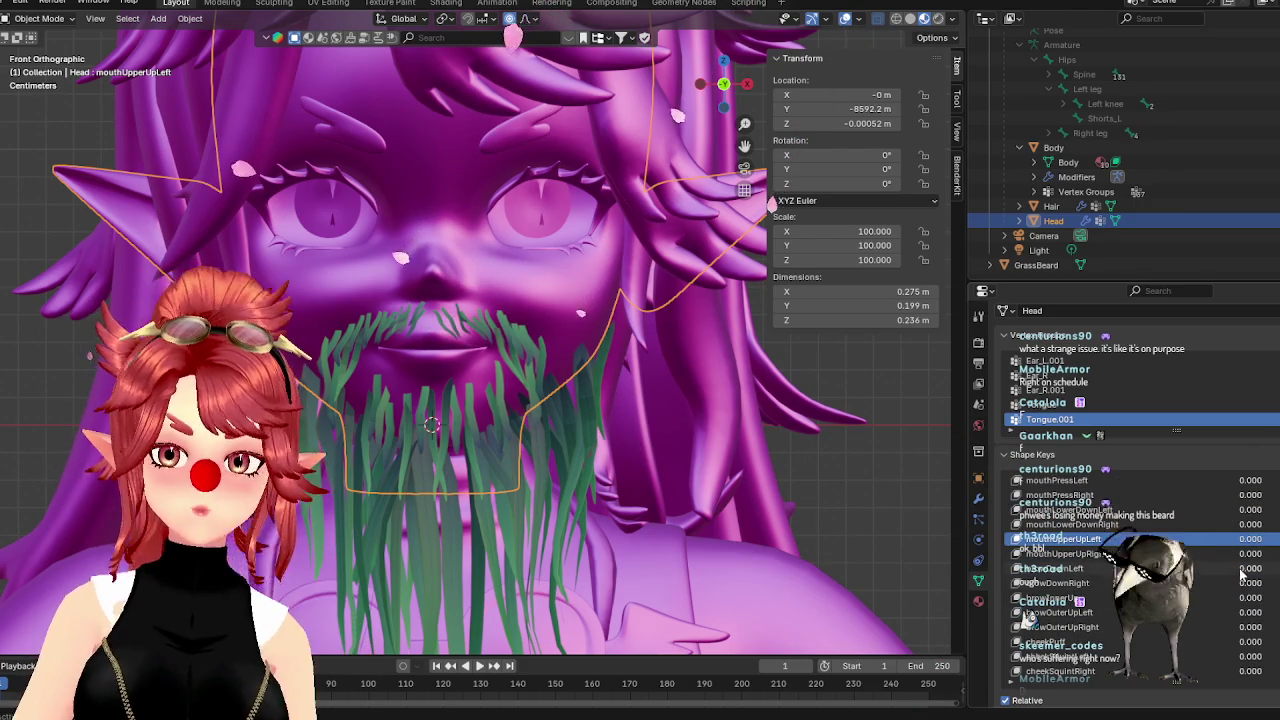
pyautogui.scroll(-8, 1190, 627)
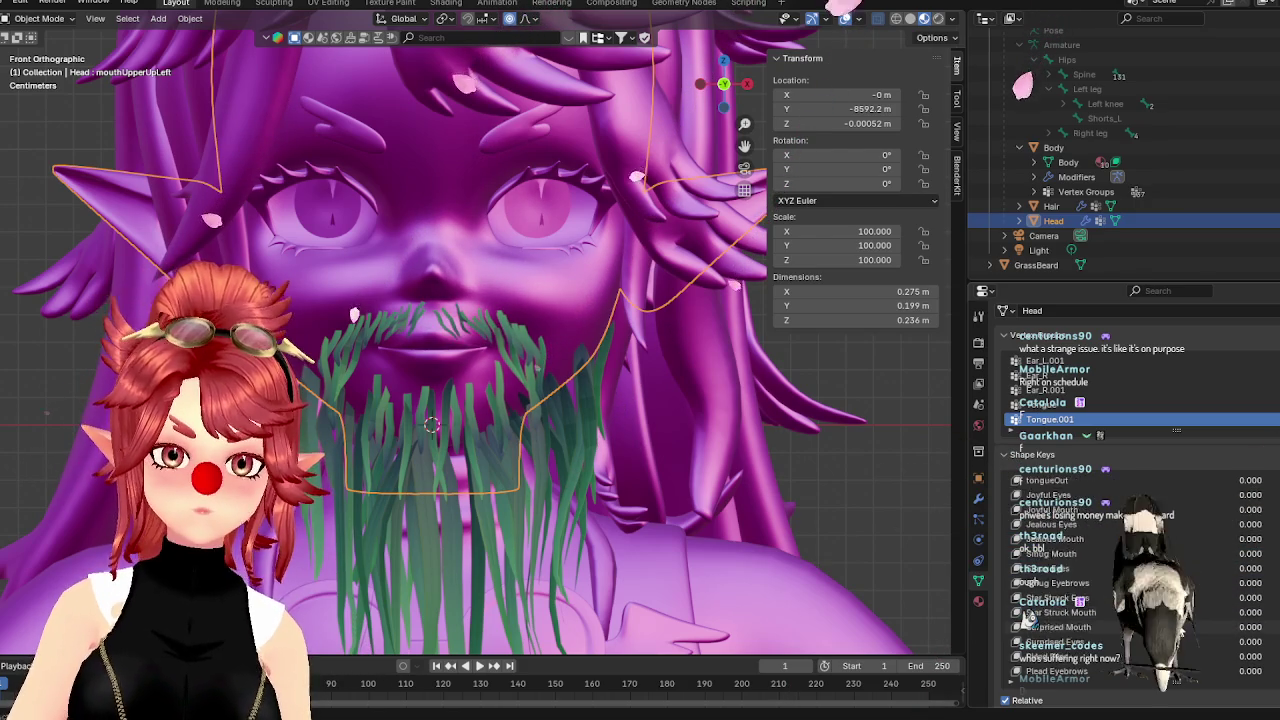
pyautogui.scroll(7, 1190, 627)
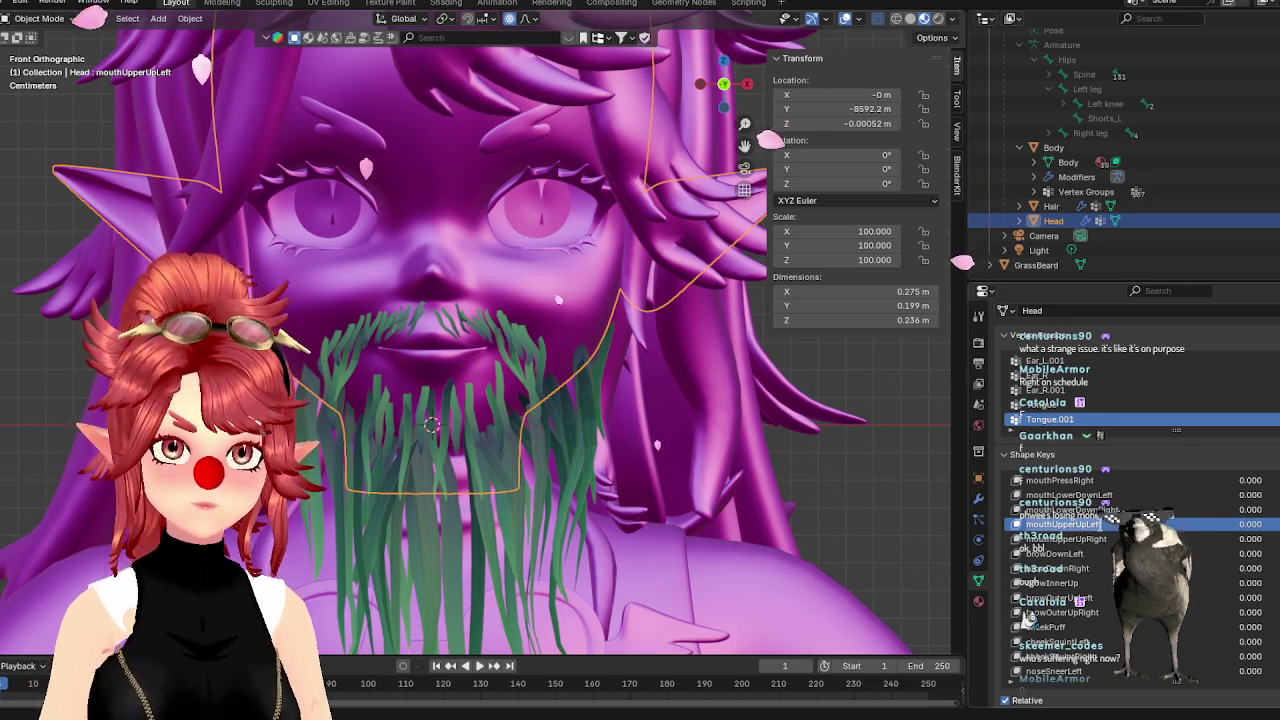
pyautogui.moveTo(1230, 524); pyautogui.dragTo(1276, 524)
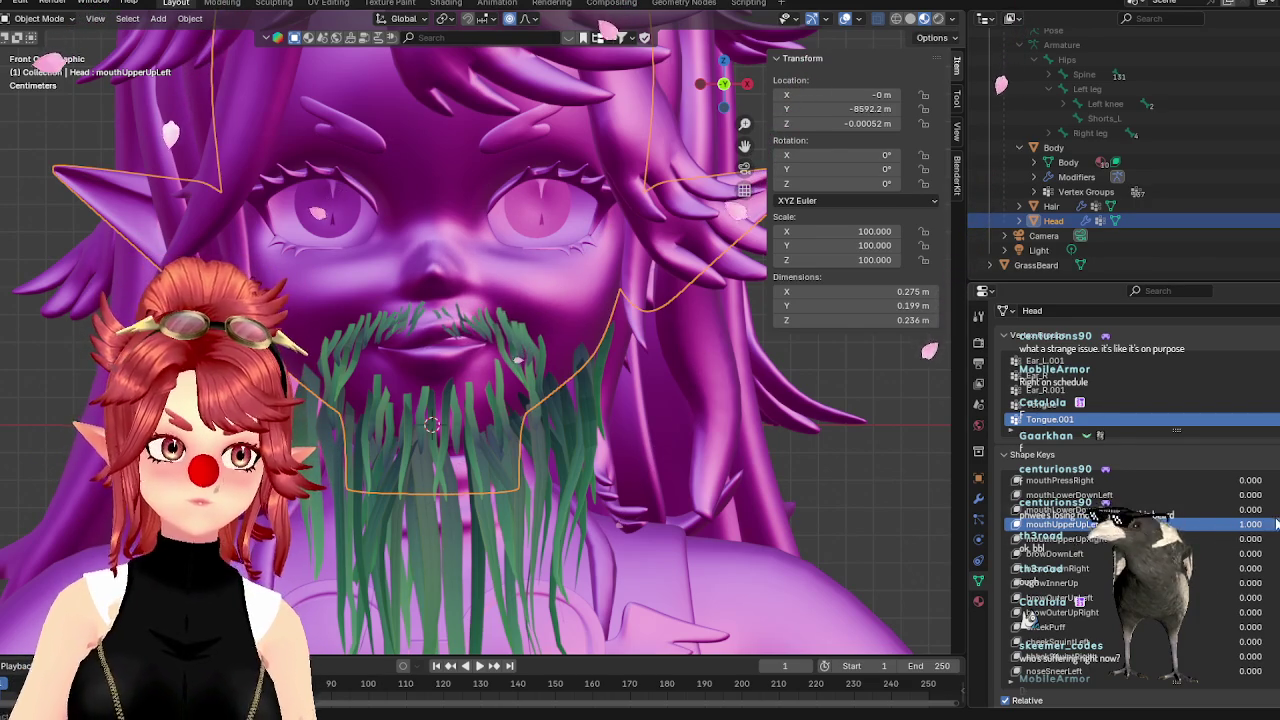
pyautogui.click(1036, 265)
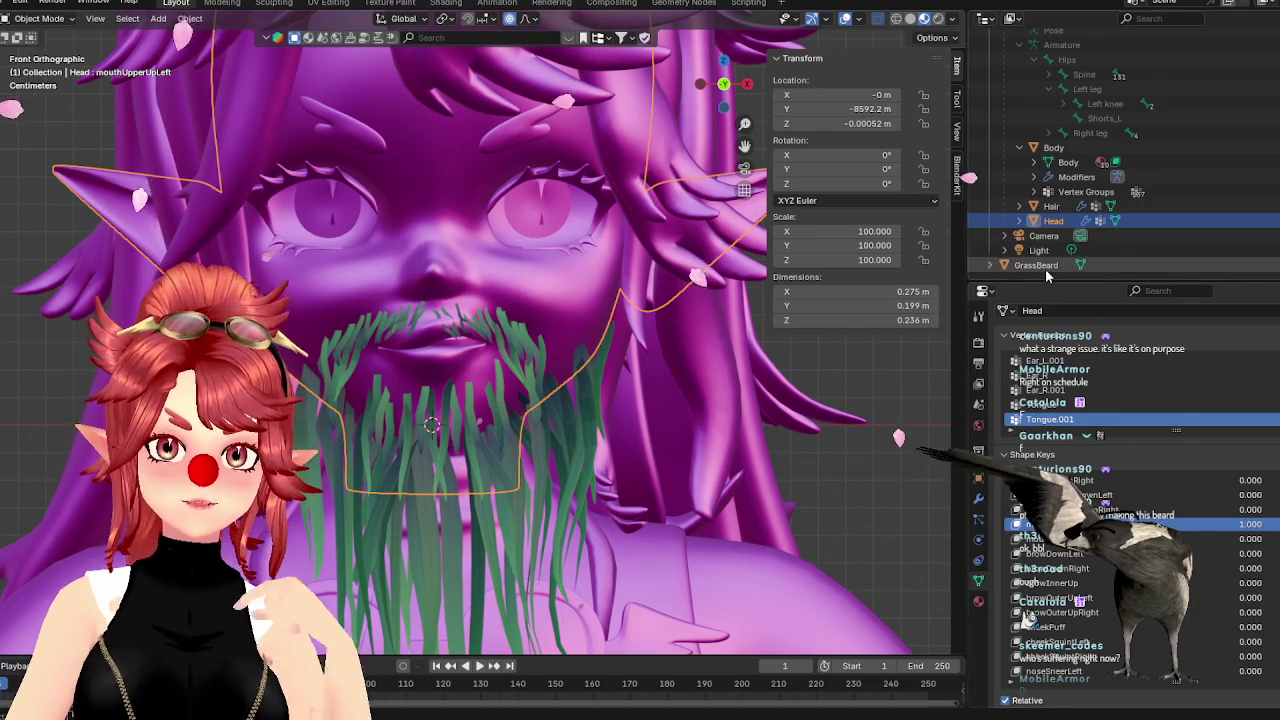
pyautogui.click(1150, 597)
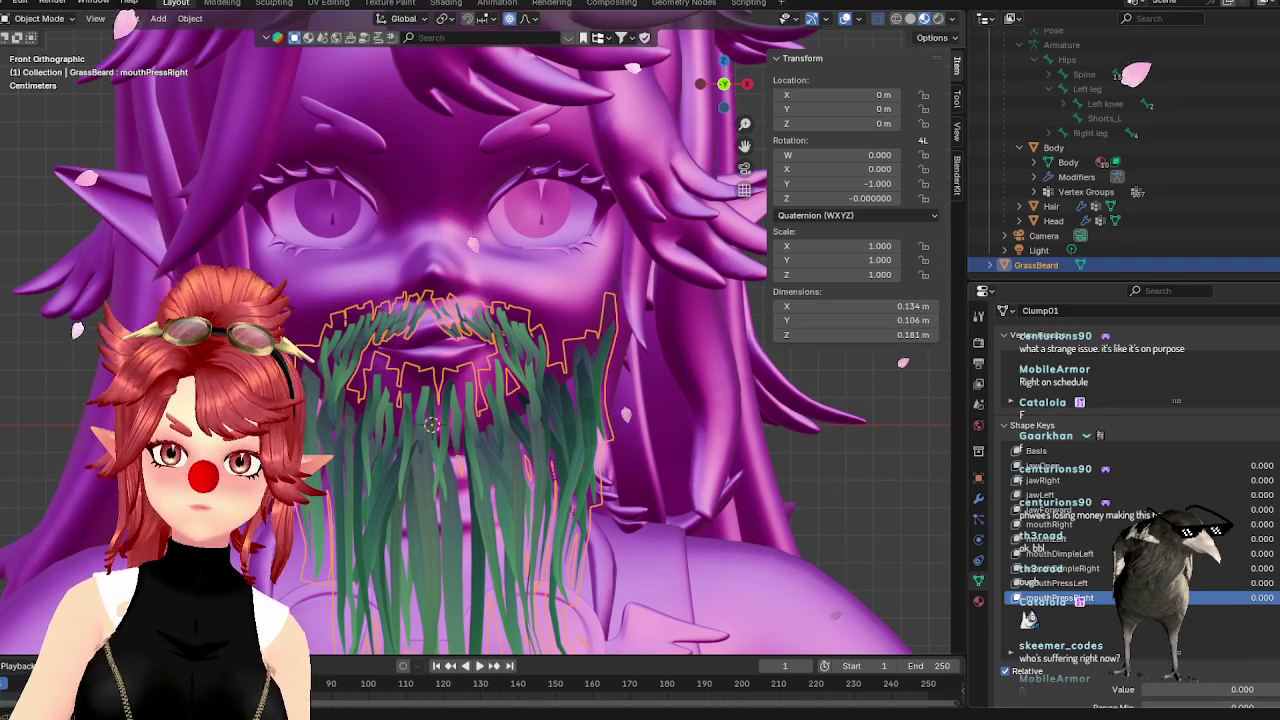
# Add a new beard shape key named mouthUpperUpLeft
pyautogui.click(1232, 530)
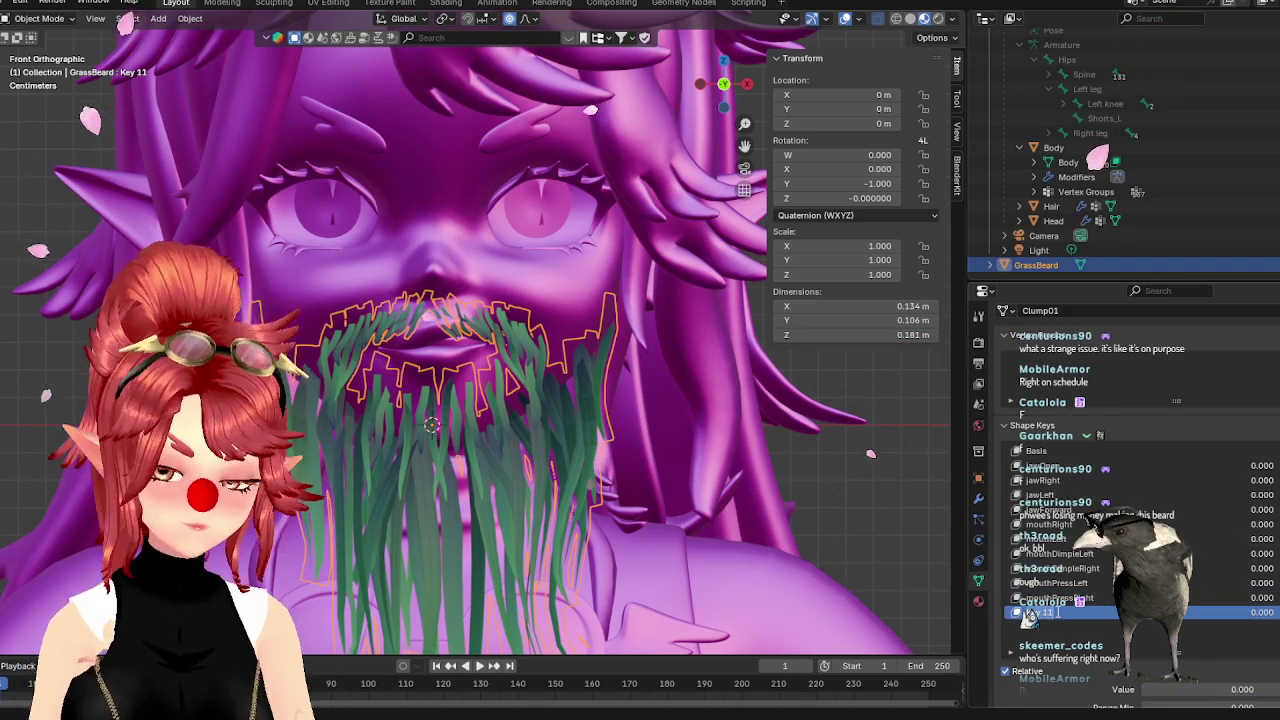
pyautogui.write('mouthUpperUpLeft')
pyautogui.press('Return')
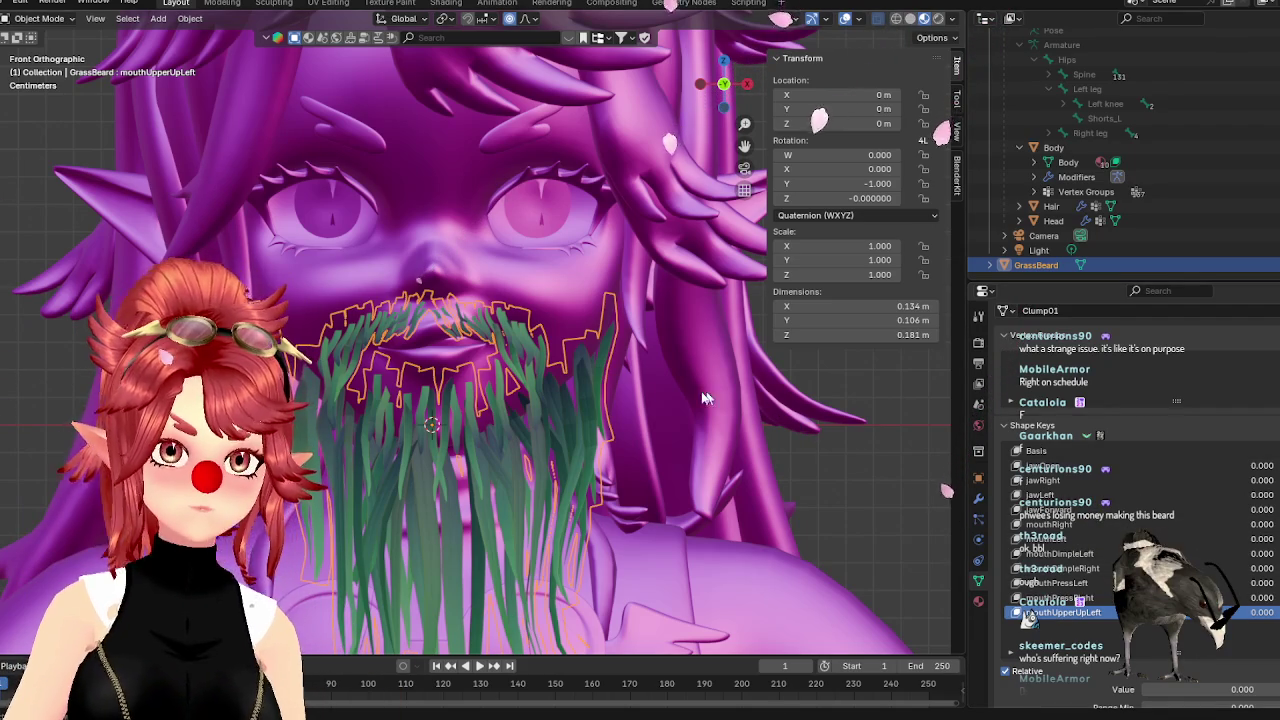
# Move the beard strand beside the upper lip, then adjust two of its vertices with soft falloff
pyautogui.click(40, 18)
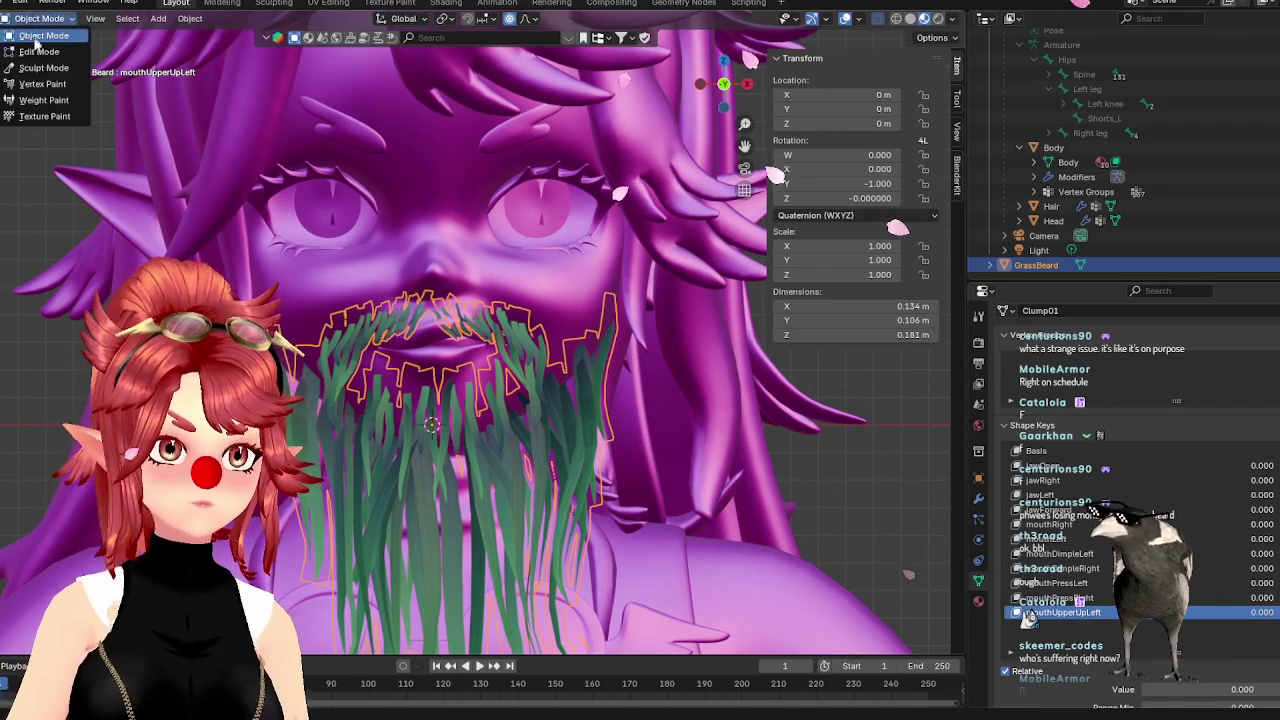
pyautogui.click(40, 43)
pyautogui.click(499, 311)
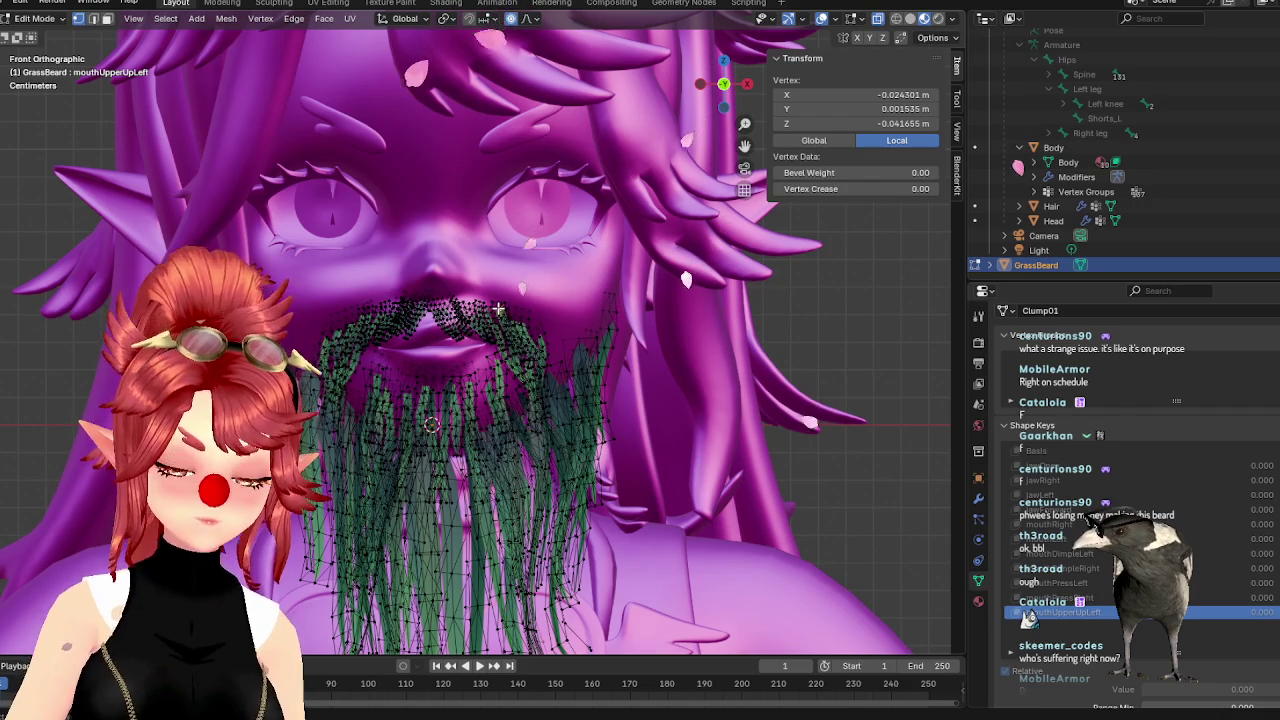
pyautogui.hotkey('ctrl', 'l')
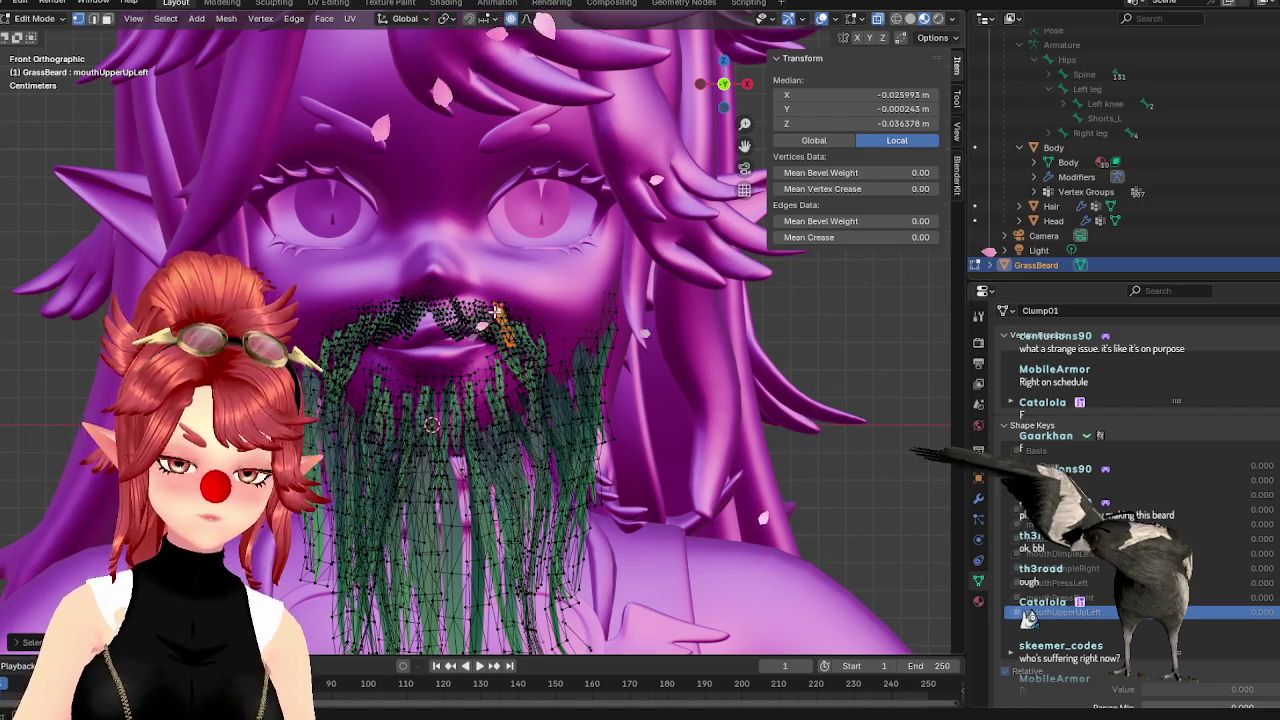
pyautogui.press('g')
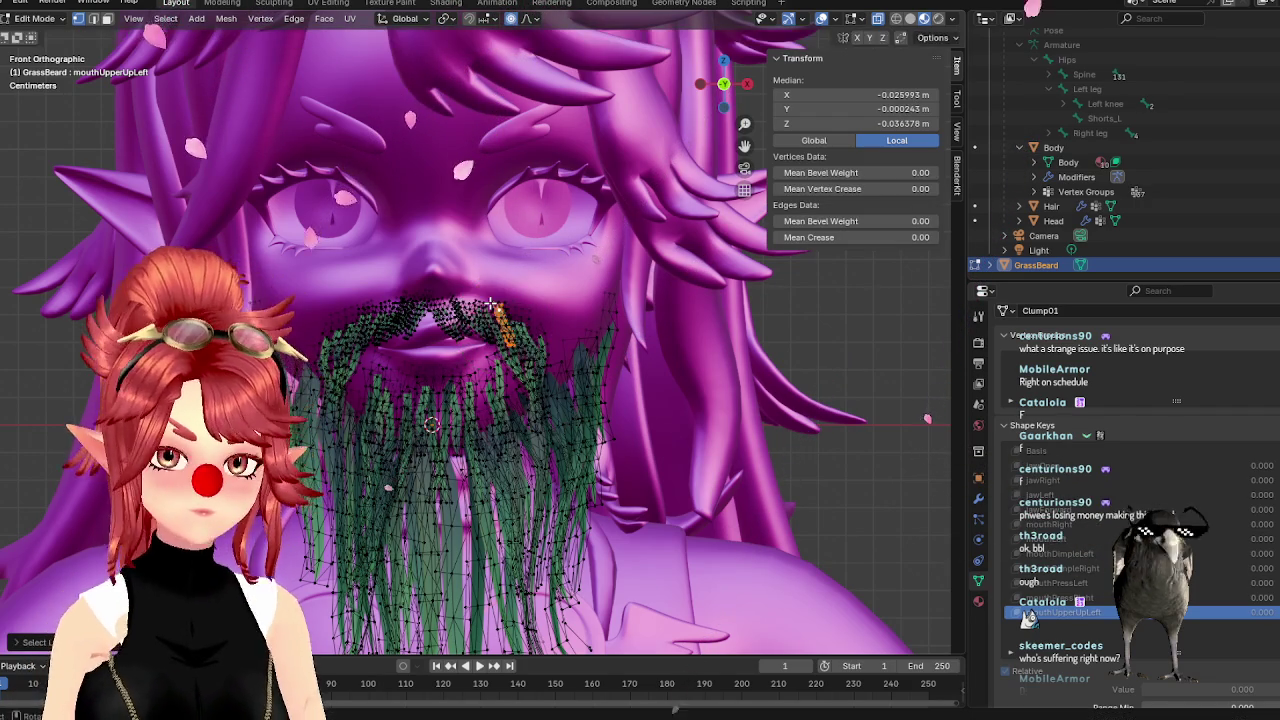
pyautogui.click(490, 302)
pyautogui.click(468, 310)
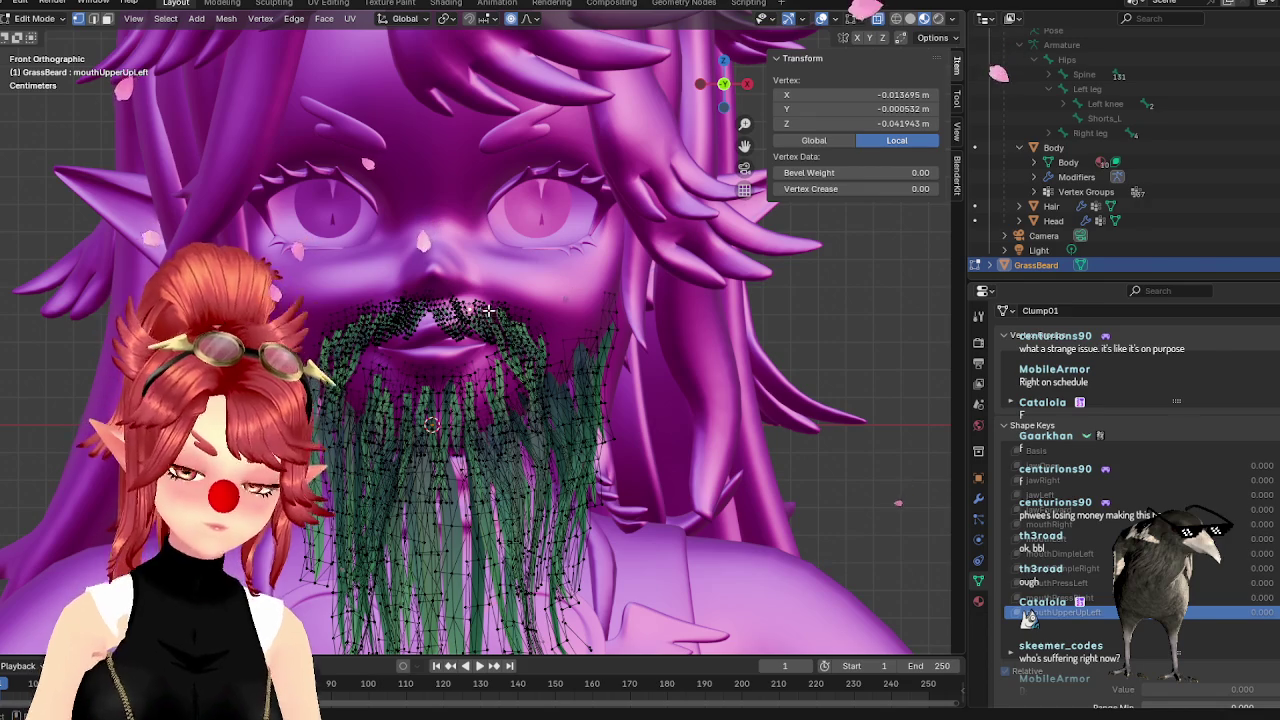
pyautogui.keyDown('shift'); pyautogui.click(488, 336); pyautogui.keyUp('shift')
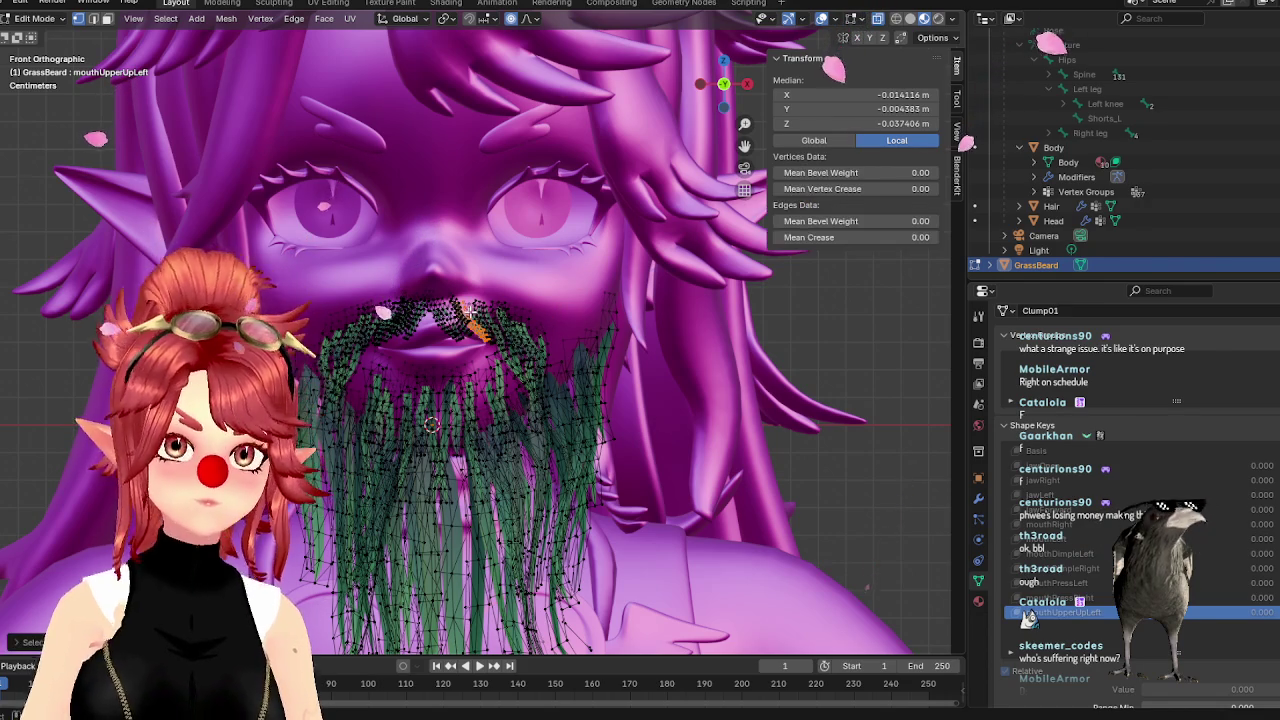
pyautogui.press('g')
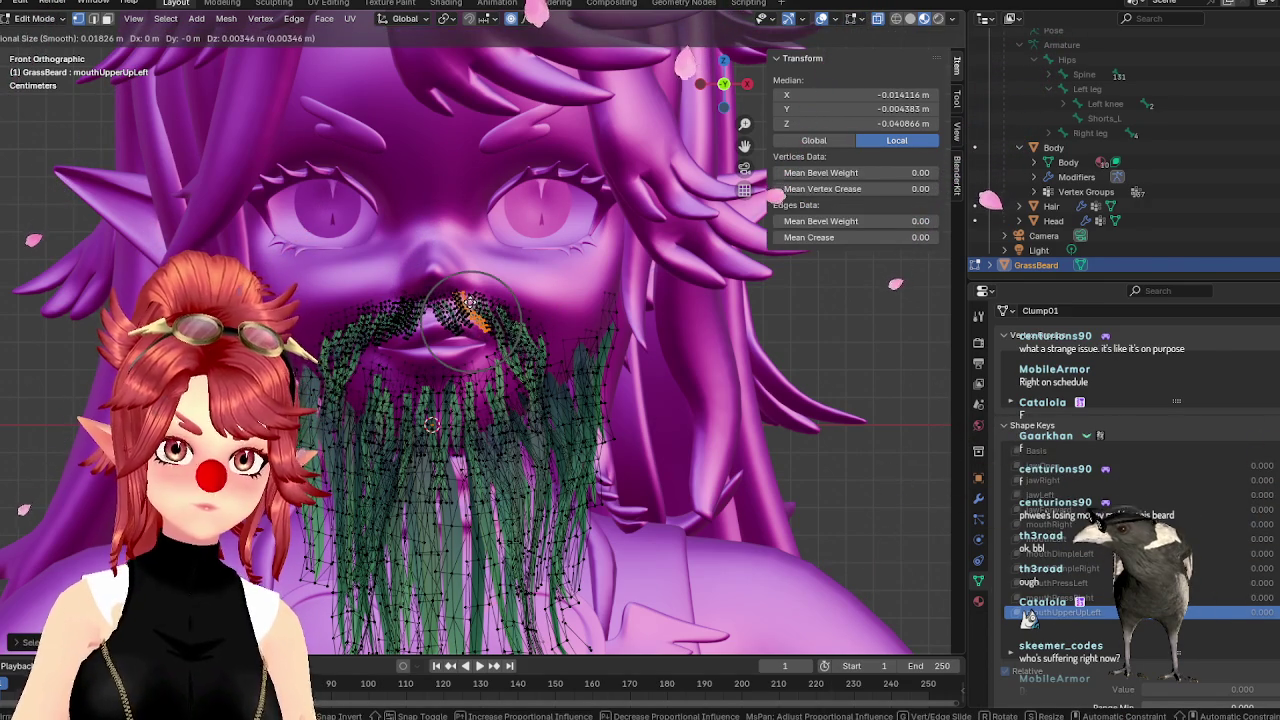
pyautogui.click(476, 372)
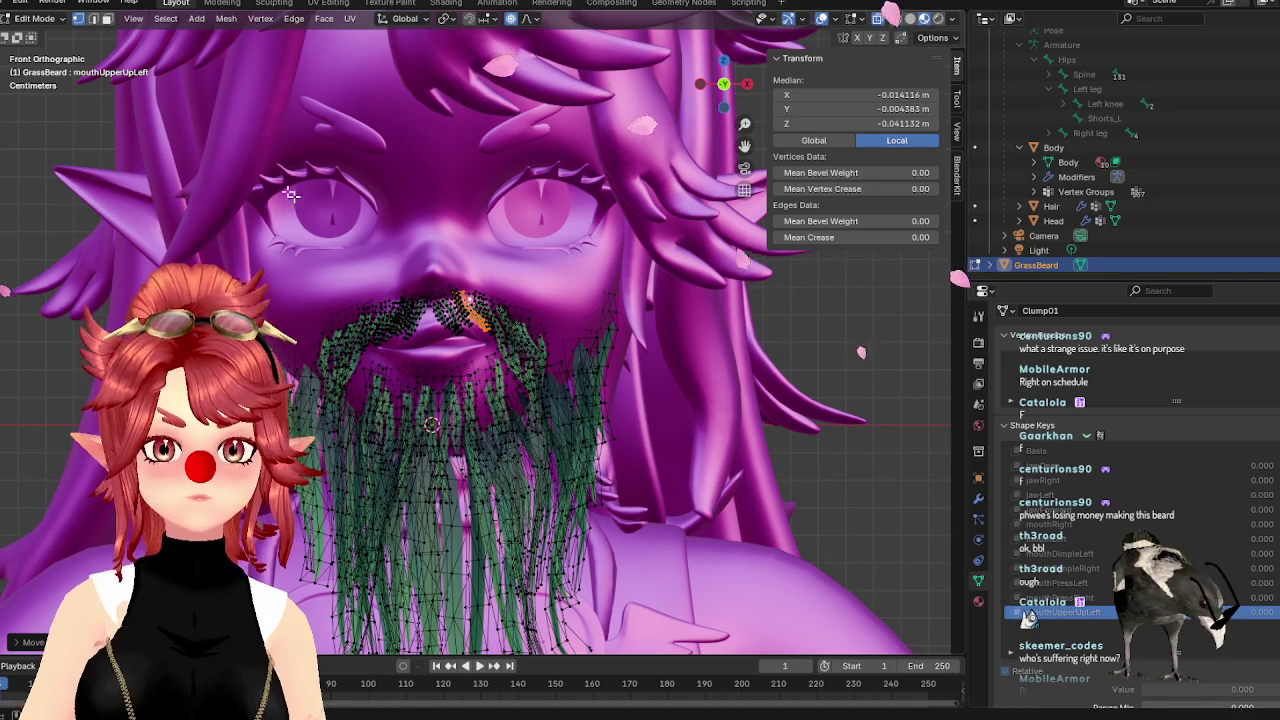
pyautogui.click(35, 18)
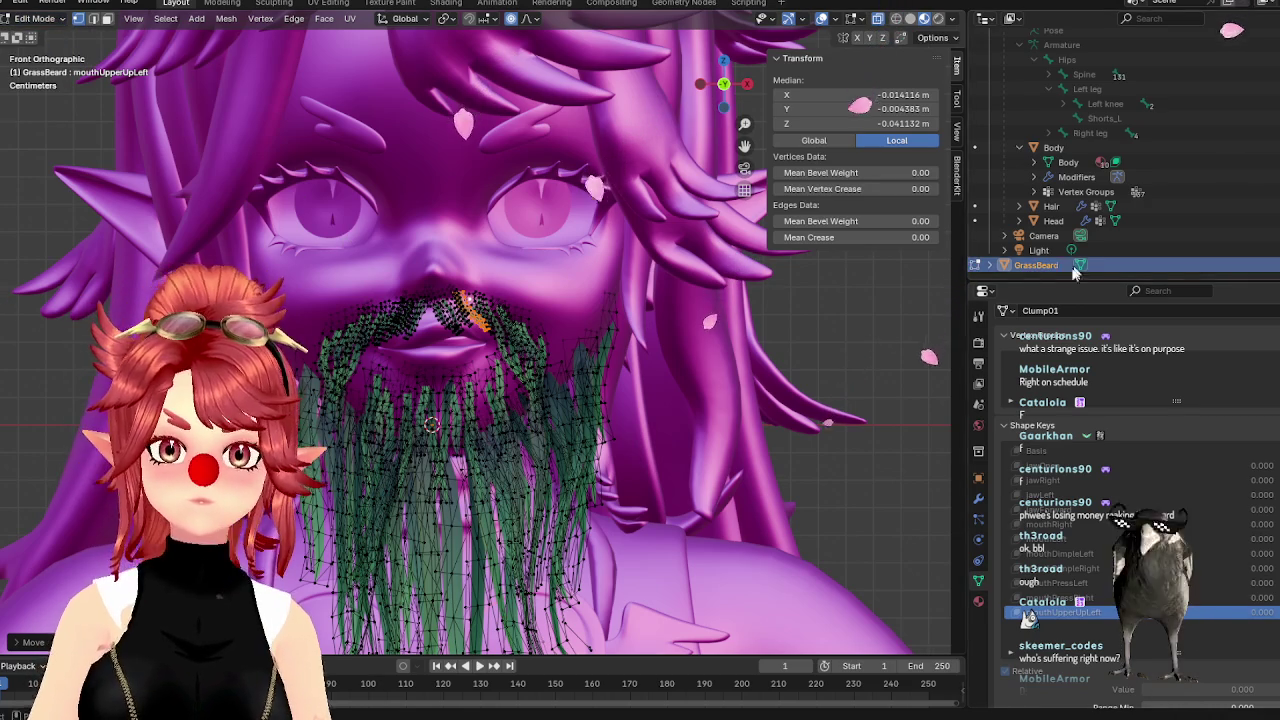
# Check the Head's mouthUpperUpRight key, then return to the beard in Object Mode
pyautogui.click(975, 221)
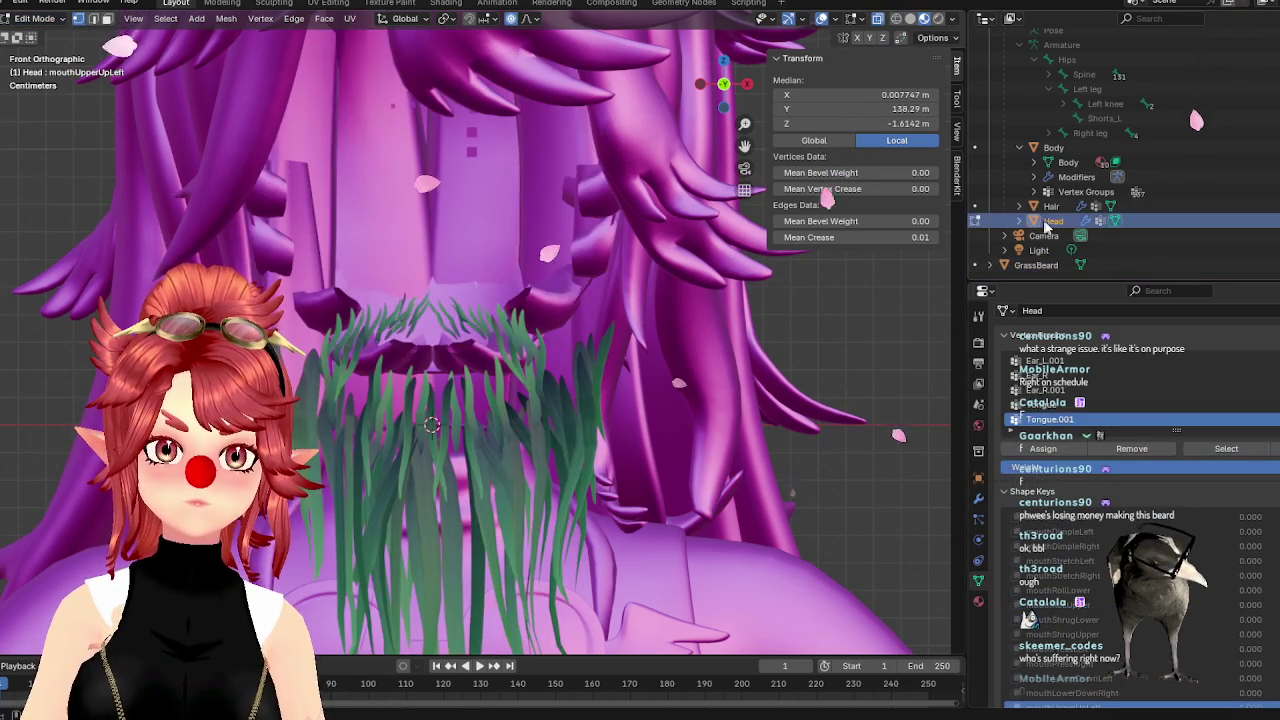
pyautogui.scroll(-5, 1224, 614)
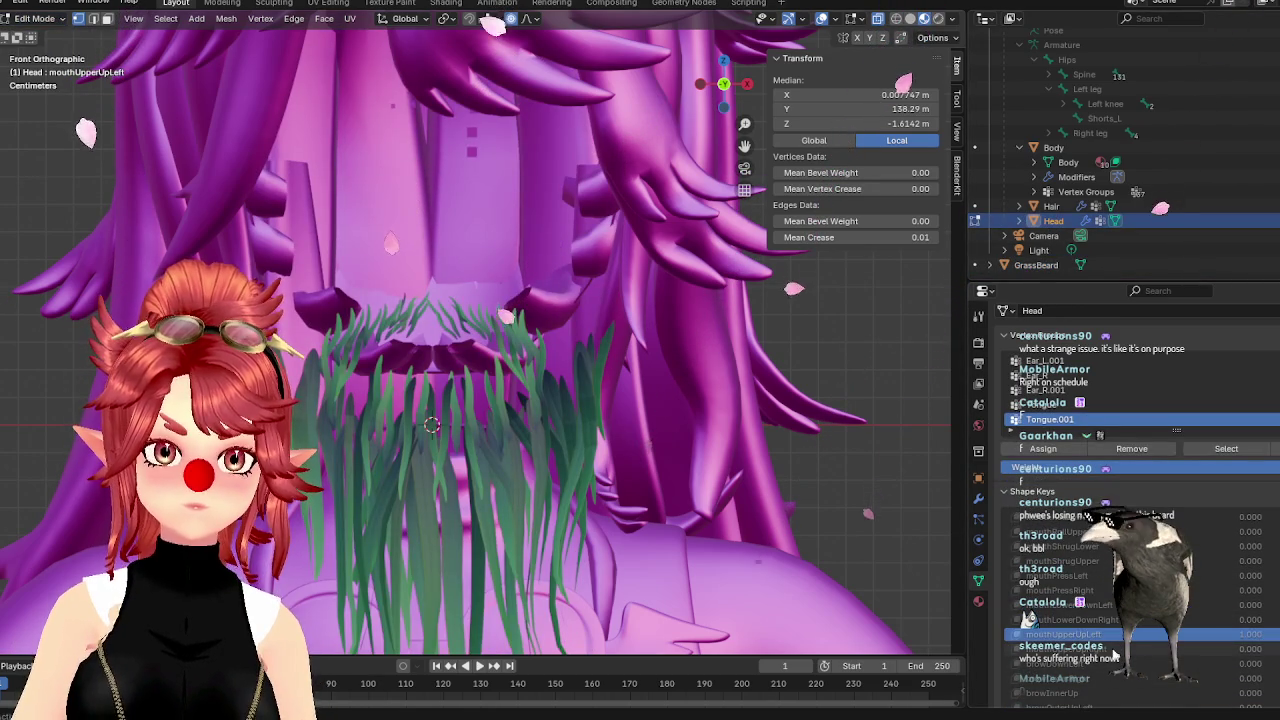
pyautogui.click(1183, 648)
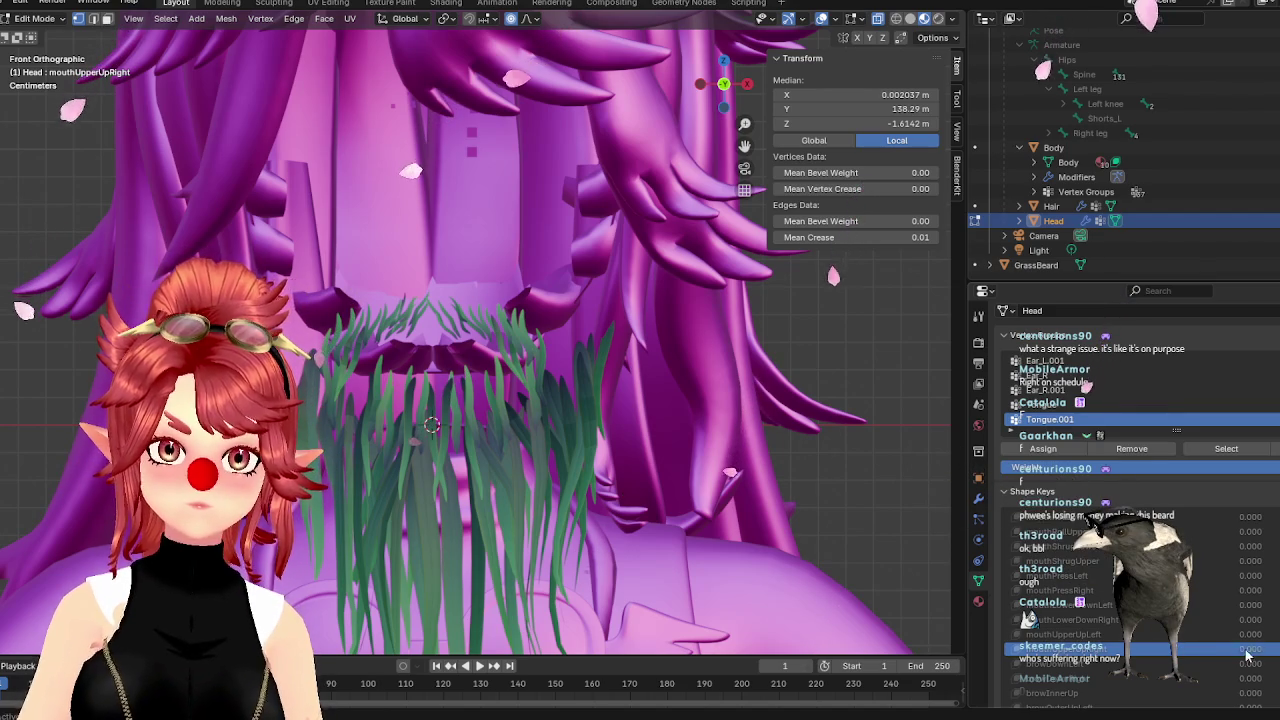
pyautogui.click(976, 266)
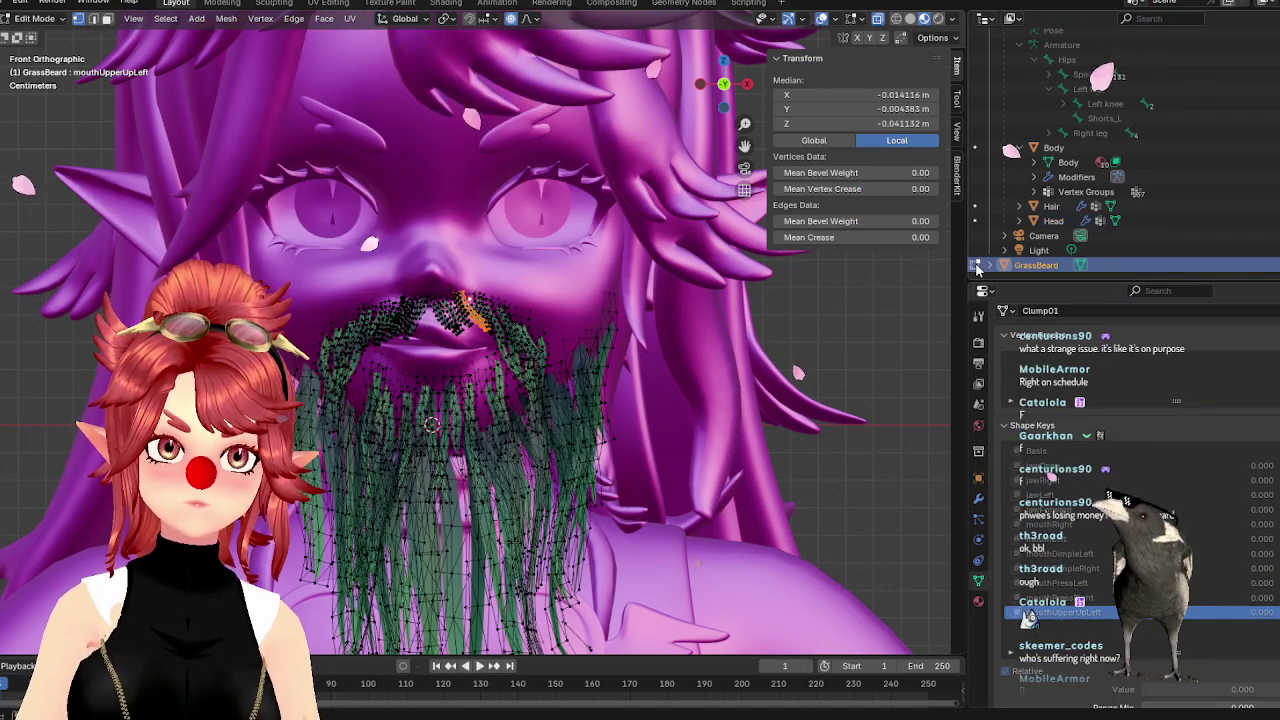
pyautogui.press('Tab')
pyautogui.moveTo(582, 388); pyautogui.dragTo(673, 396, button='middle')
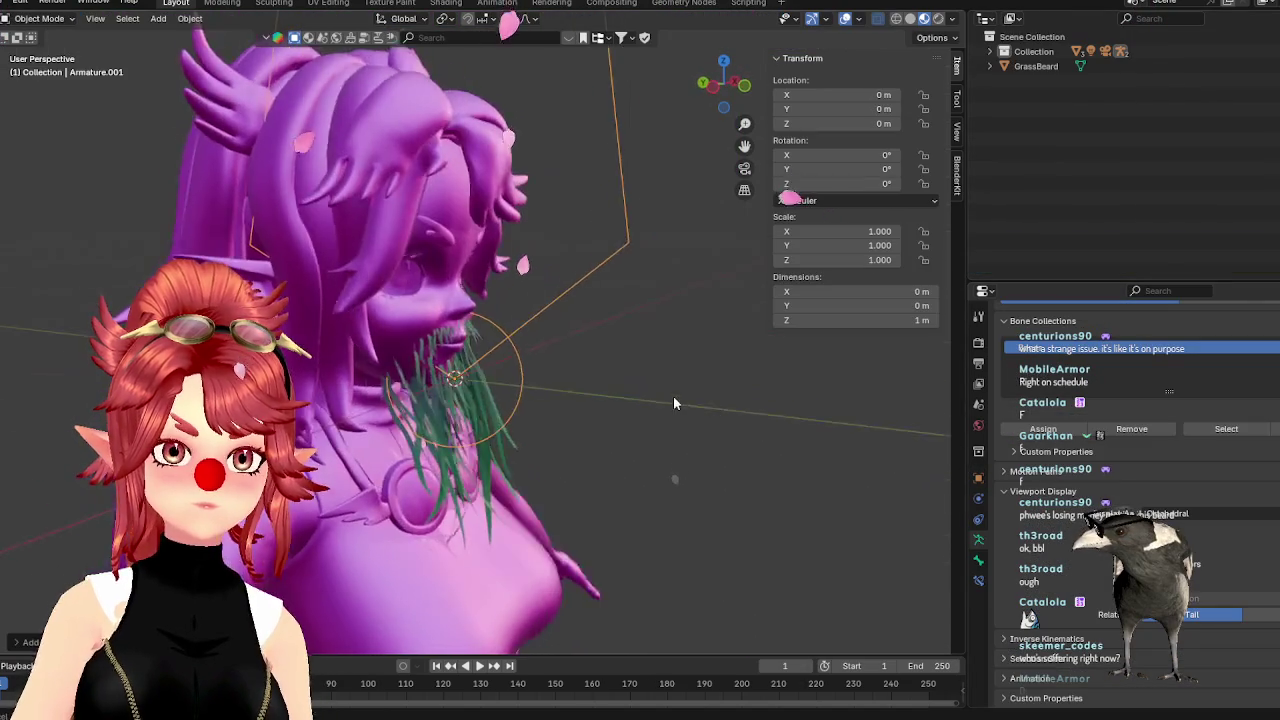
# Add a single-bone armature at the chin and change the pivot point used for scaling
pyautogui.hotkey('shift', 'a')
pyautogui.click(631, 307)
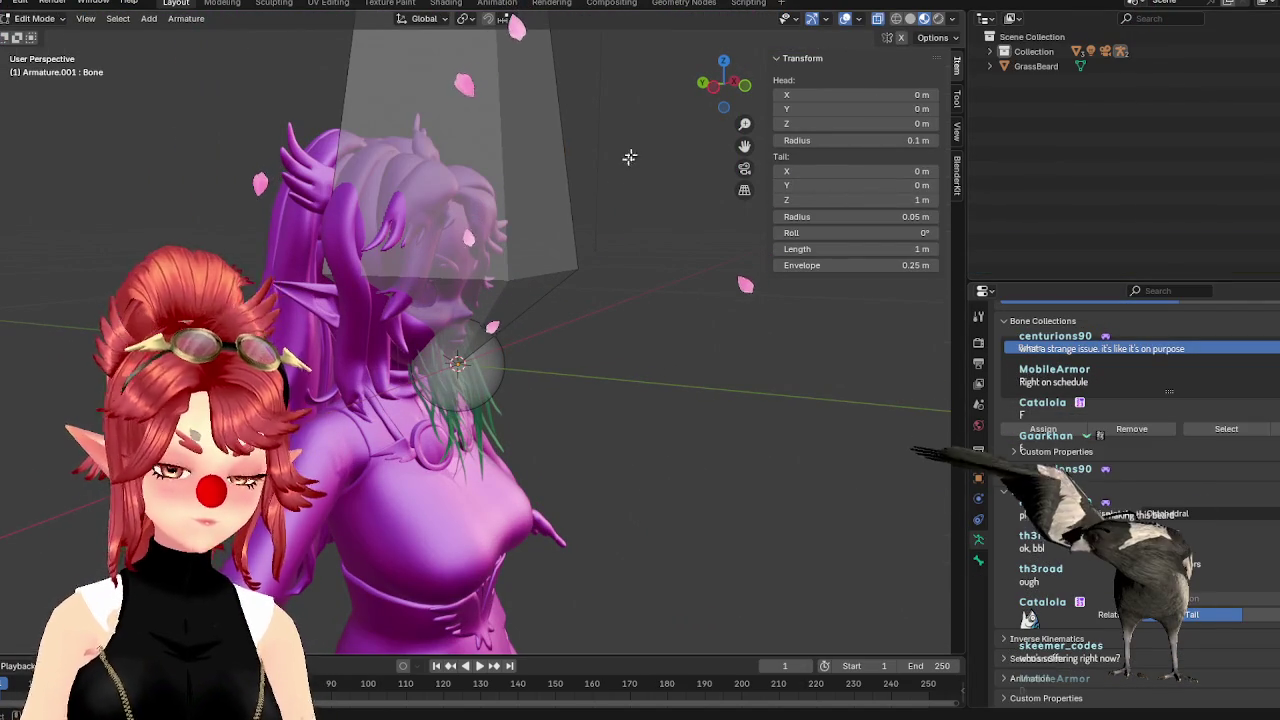
pyautogui.click(514, 189)
pyautogui.press('s')
pyautogui.press('Escape')
pyautogui.scroll(-2, 568, 208)
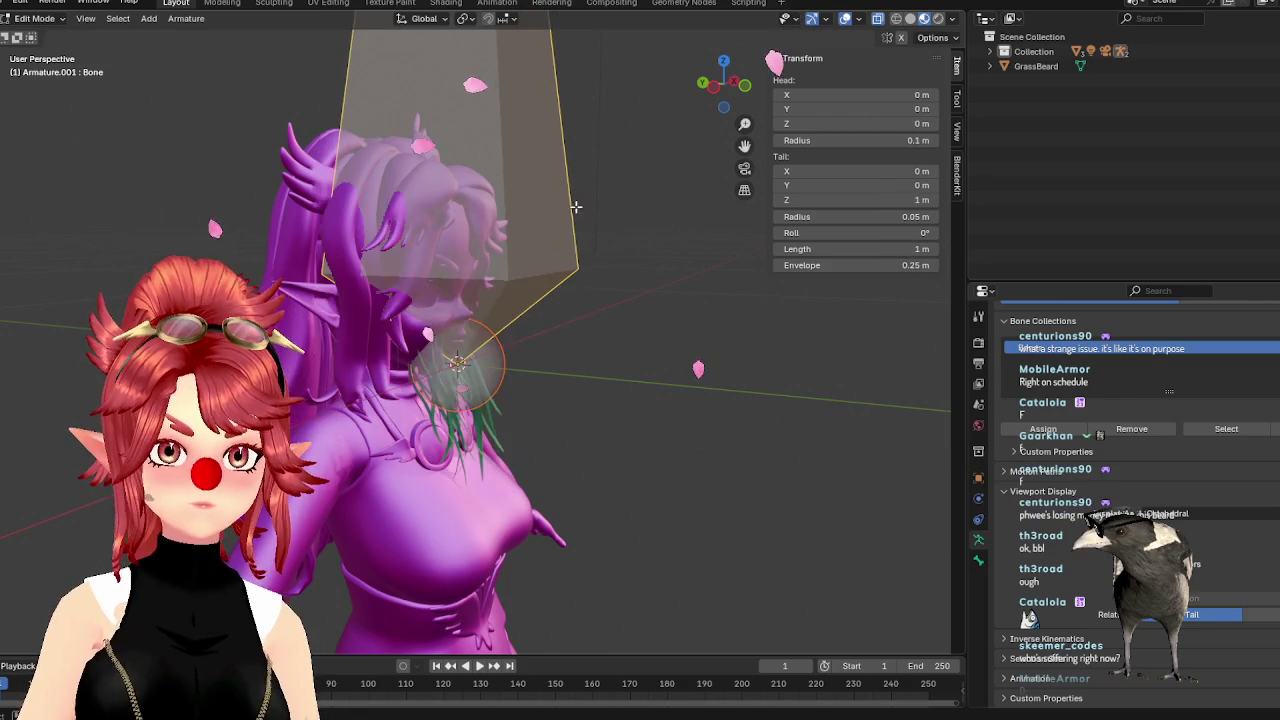
pyautogui.scroll(-3, 574, 206)
pyautogui.scroll(-2, 560, 220)
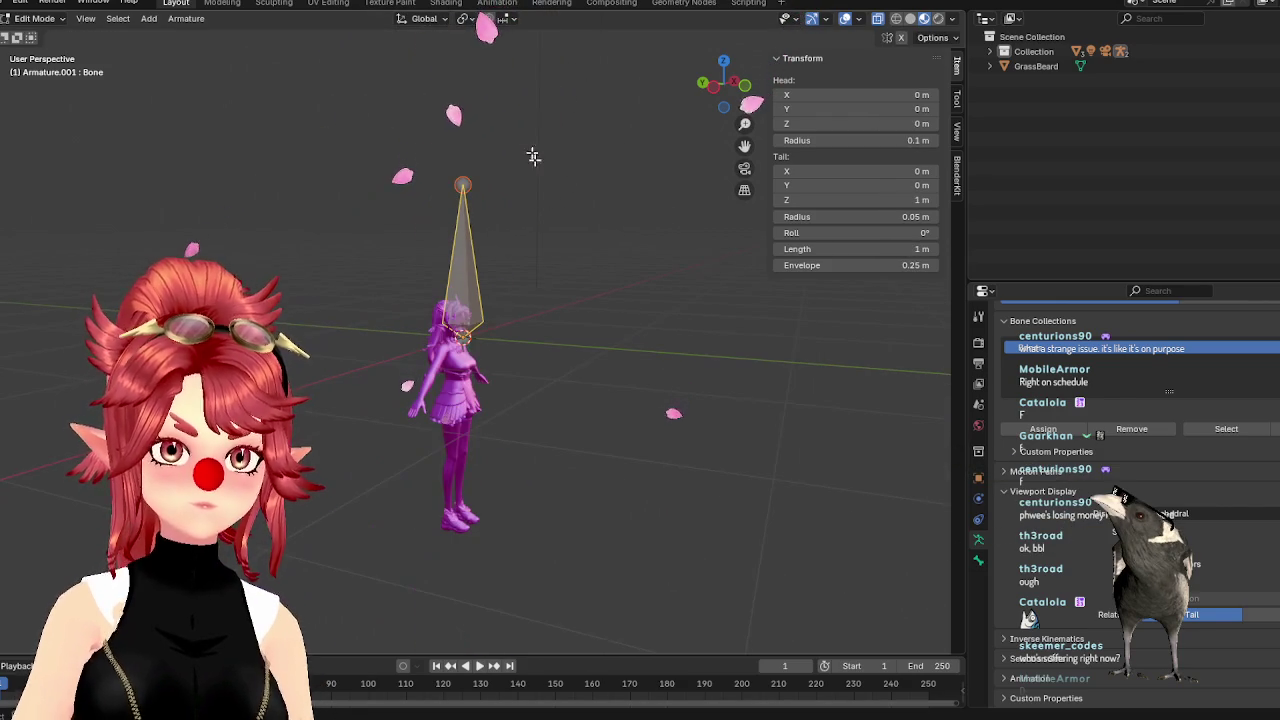
pyautogui.click(465, 22)
pyautogui.click(514, 103)
# Shrink the bone down to beard scale, about 0.0218 m
pyautogui.press('s')
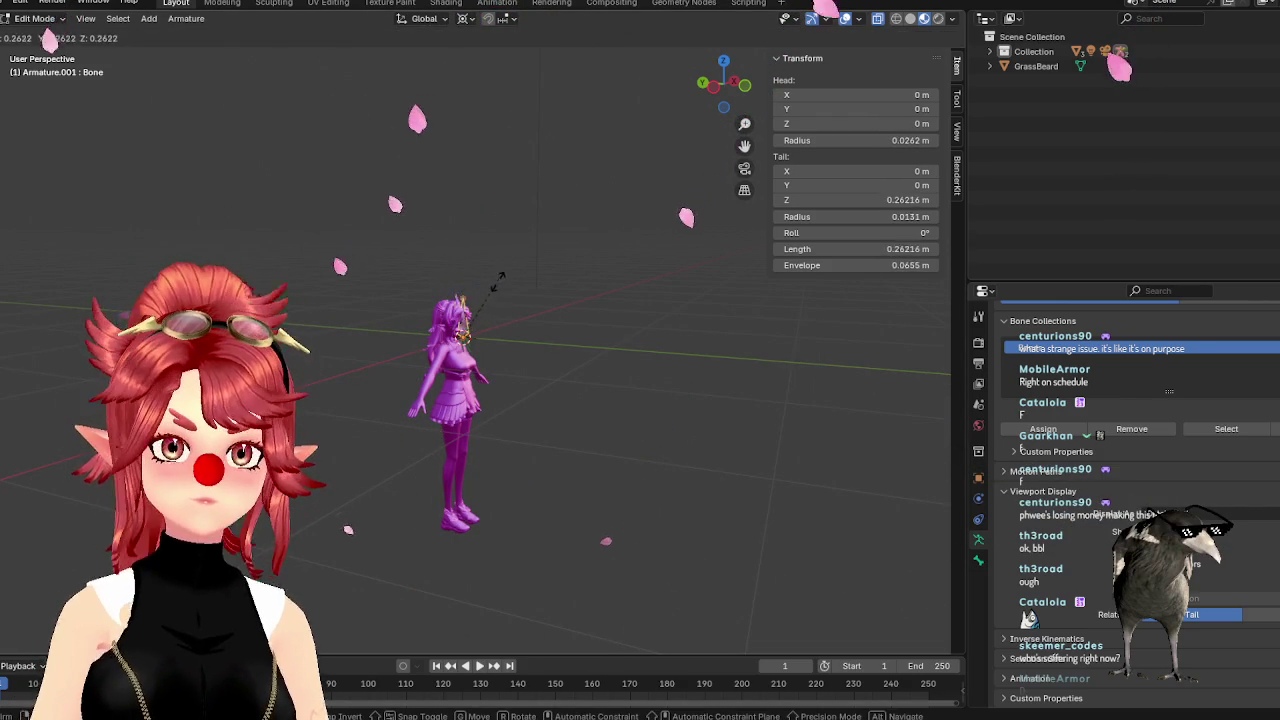
pyautogui.keyDown('alt'); pyautogui.scroll(8, 500, 278); pyautogui.keyUp('alt')
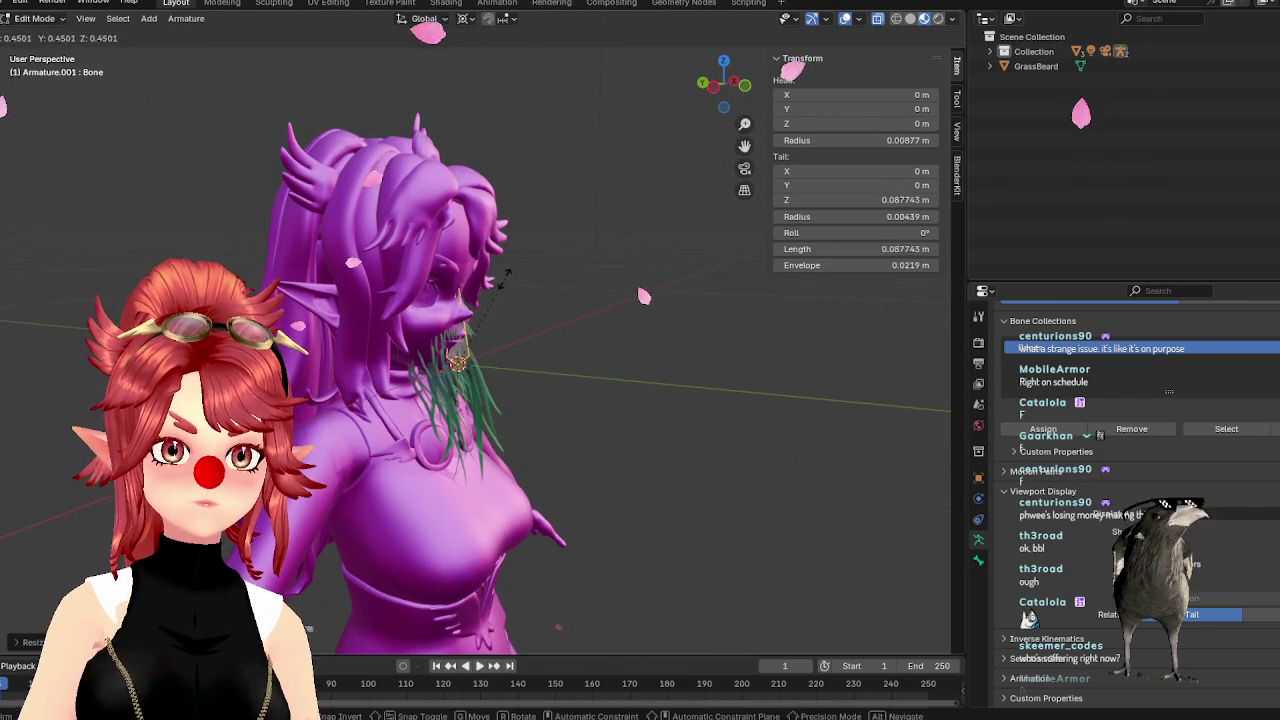
pyautogui.keyDown('alt'); pyautogui.scroll(3, 500, 270); pyautogui.keyUp('alt')
pyautogui.keyDown('alt'); pyautogui.scroll(2, 480, 255); pyautogui.keyUp('alt')
pyautogui.keyDown('alt'); pyautogui.scroll(2, 460, 245); pyautogui.keyUp('alt')
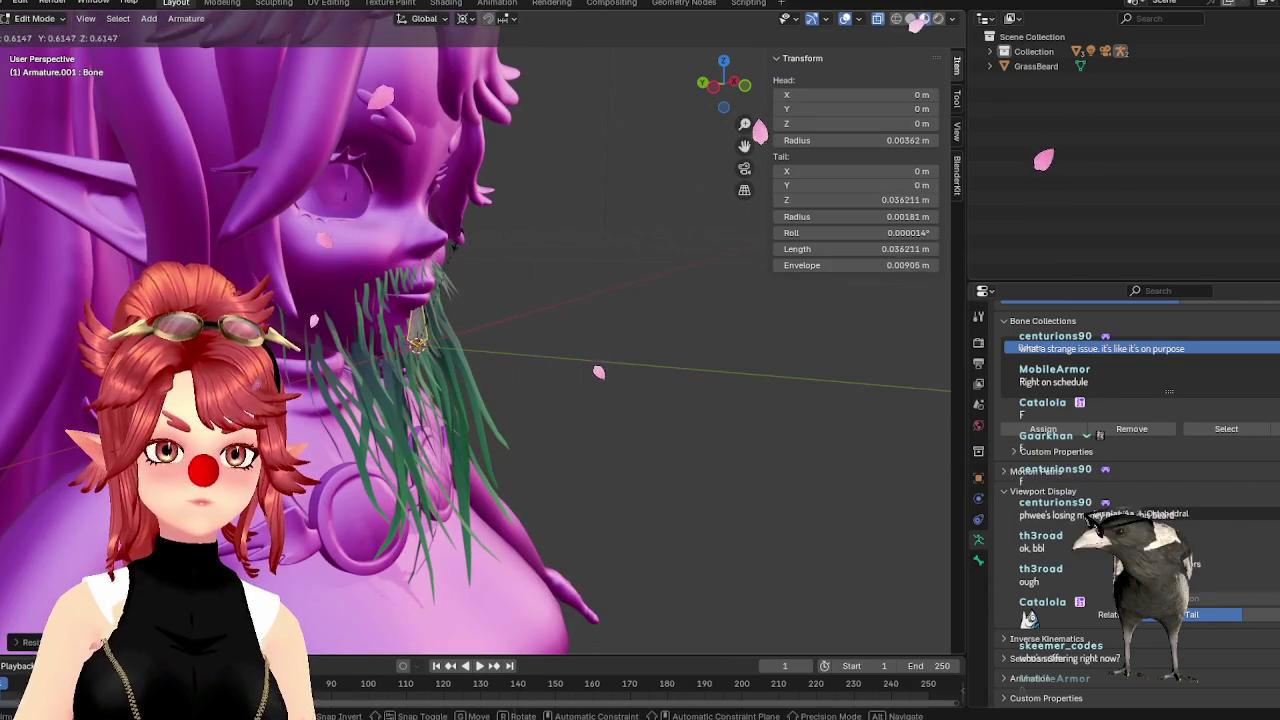
pyautogui.click(459, 290)
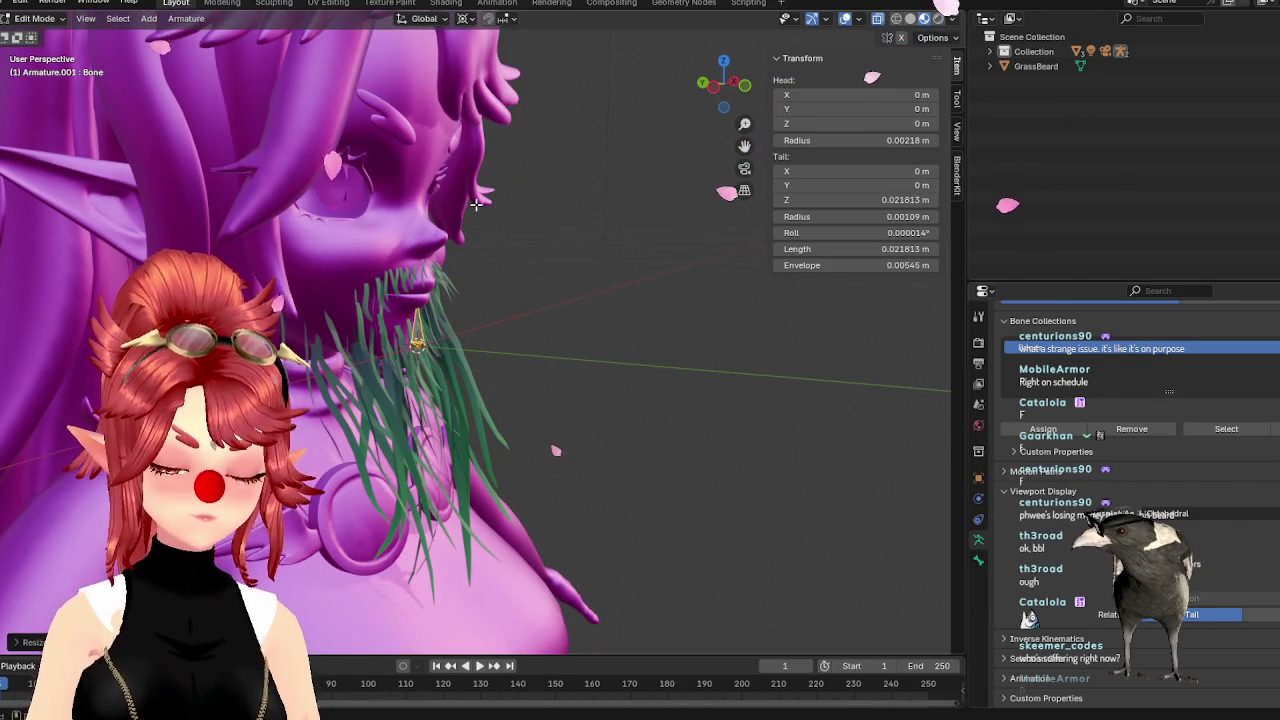
# Flip the bone 180° around X, trial-place it in the beard, and switch to front view
pyautogui.write('rx180')
pyautogui.press('Return')
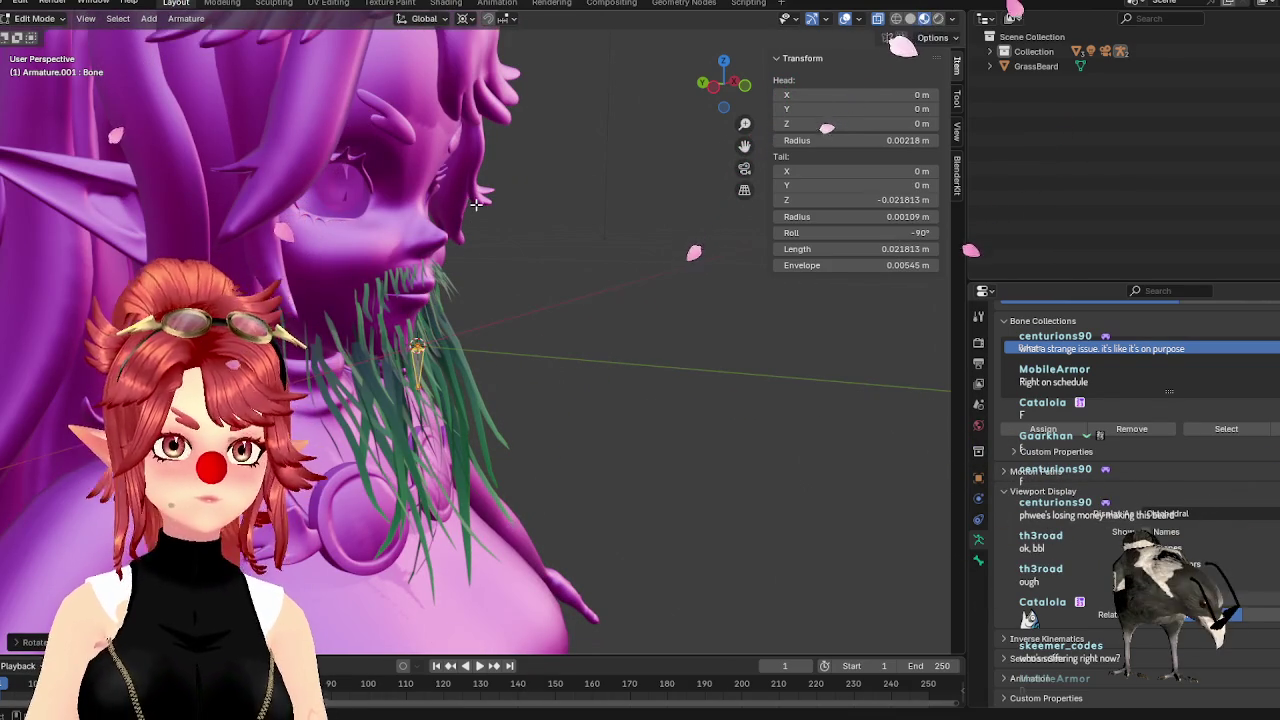
pyautogui.moveTo(503, 346)
pyautogui.keyDown('alt'); pyautogui.mouseDown(button='middle')
pyautogui.moveTo(527, 375)
pyautogui.moveTo(479, 424)
pyautogui.mouseUp(button='middle'); pyautogui.keyUp('alt')
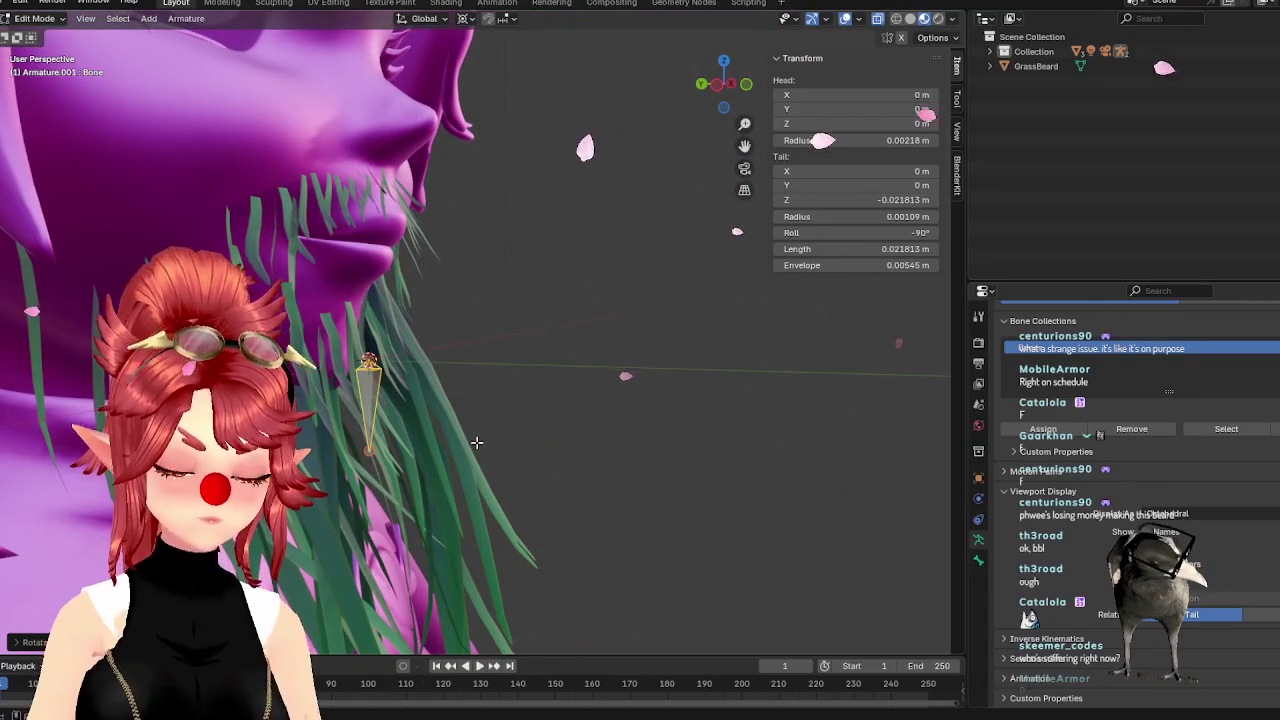
pyautogui.press('g')
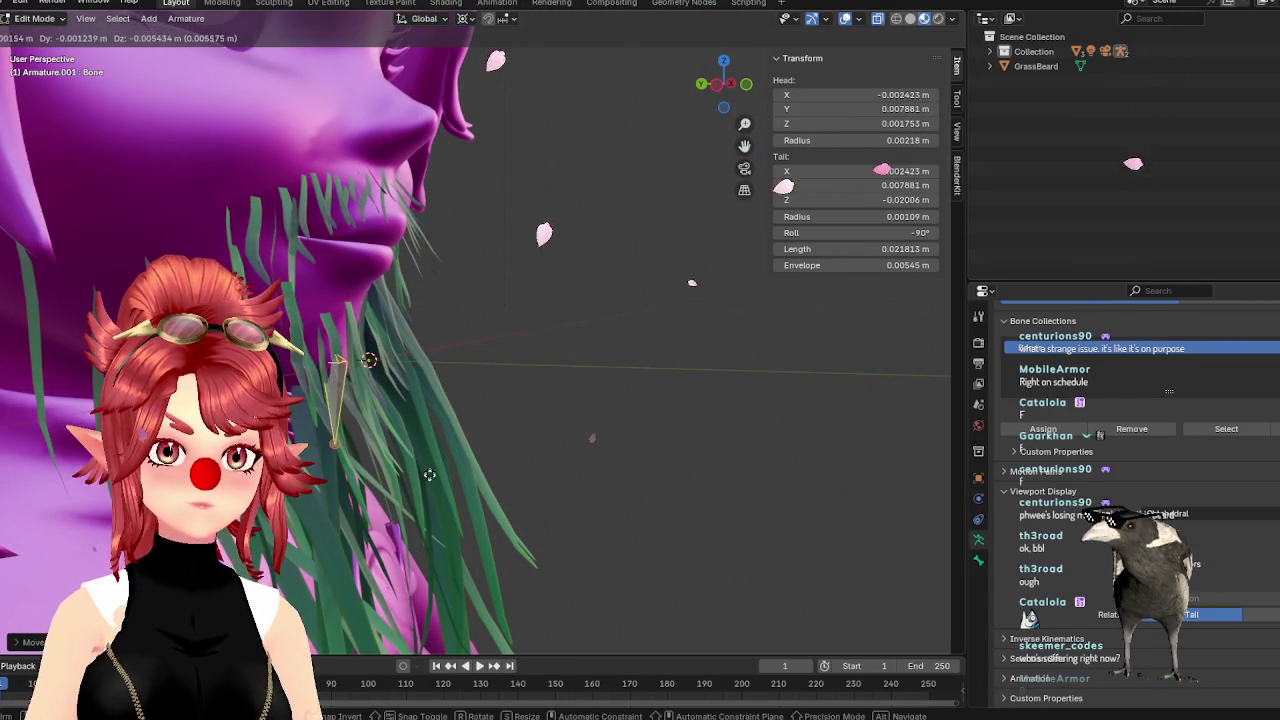
pyautogui.click(430, 489)
pyautogui.hotkey('ctrl', 'z')
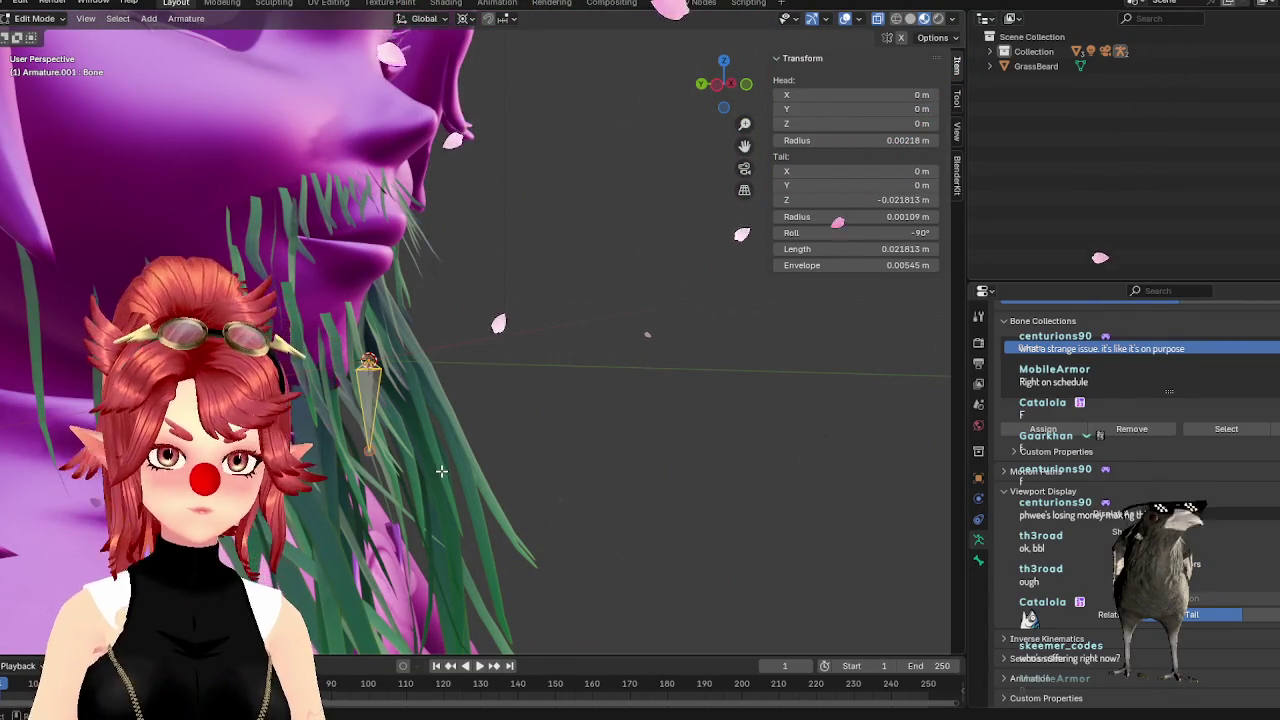
pyautogui.press('KP_1')
# Position the first bone below the lips, adjusting its height and its depth along Y
pyautogui.press('g')
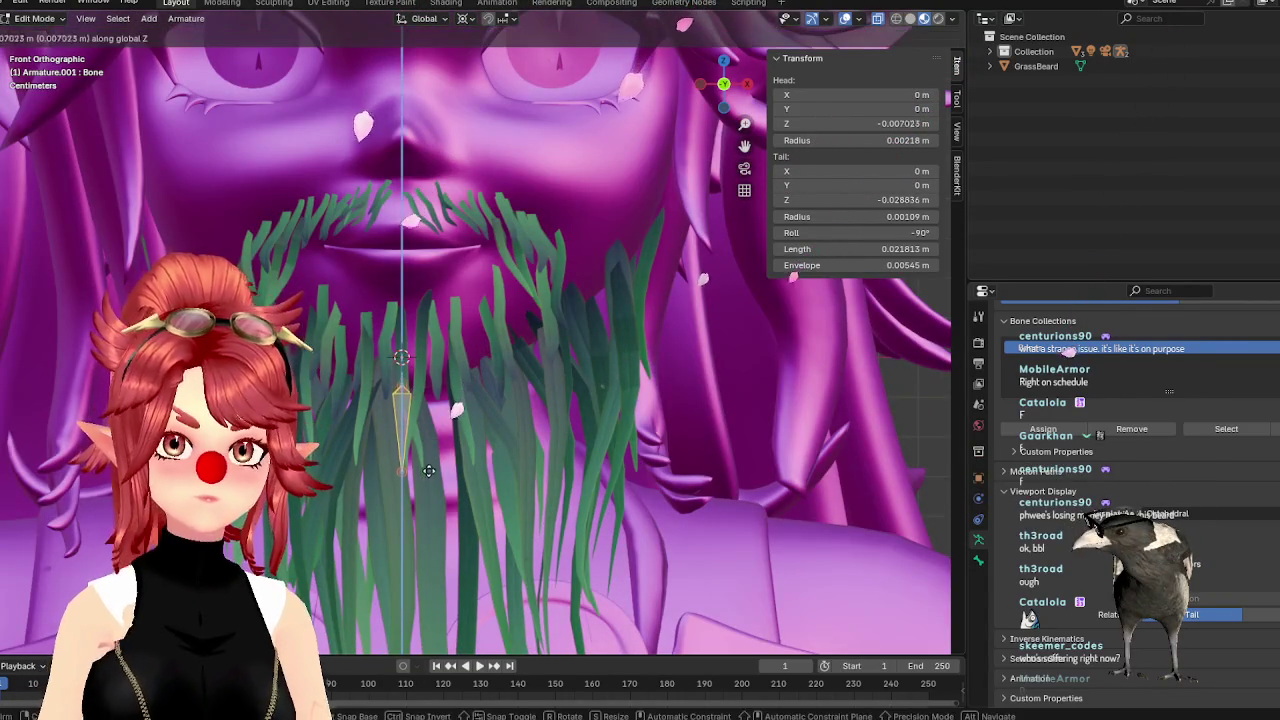
pyautogui.click(423, 480)
pyautogui.moveTo(423, 480)
pyautogui.mouseDown(button='middle')
pyautogui.moveTo(484, 492)
pyautogui.moveTo(591, 463)
pyautogui.moveTo(585, 476)
pyautogui.moveTo(650, 470)
pyautogui.moveTo(581, 471)
pyautogui.mouseUp(button='middle')
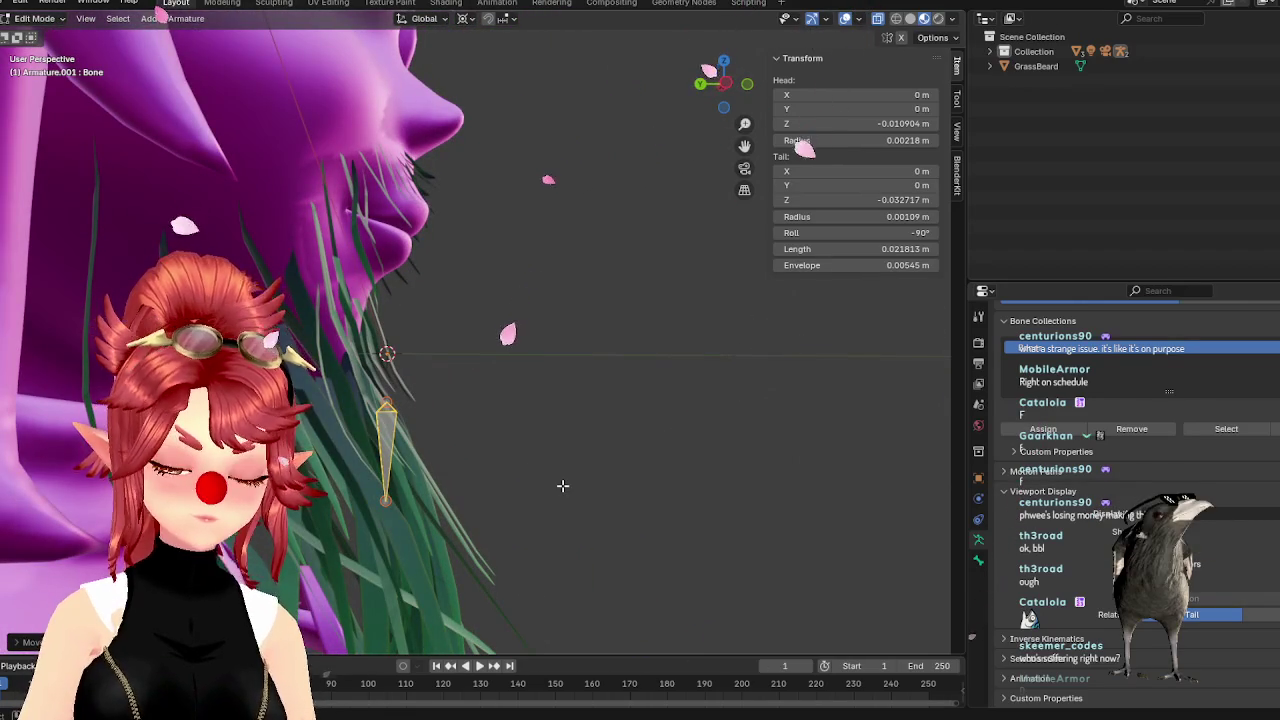
pyautogui.press('g')
pyautogui.press('y')
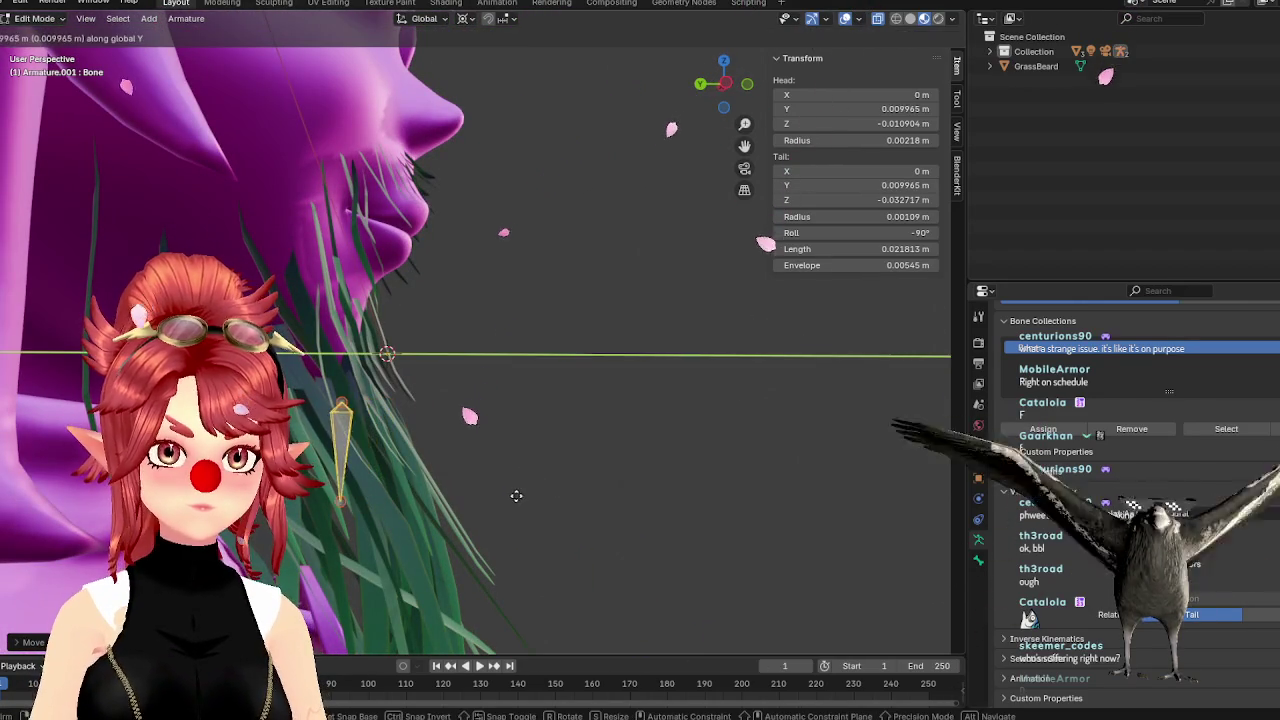
pyautogui.click(514, 497)
pyautogui.moveTo(512, 493); pyautogui.dragTo(435, 477, button='middle')
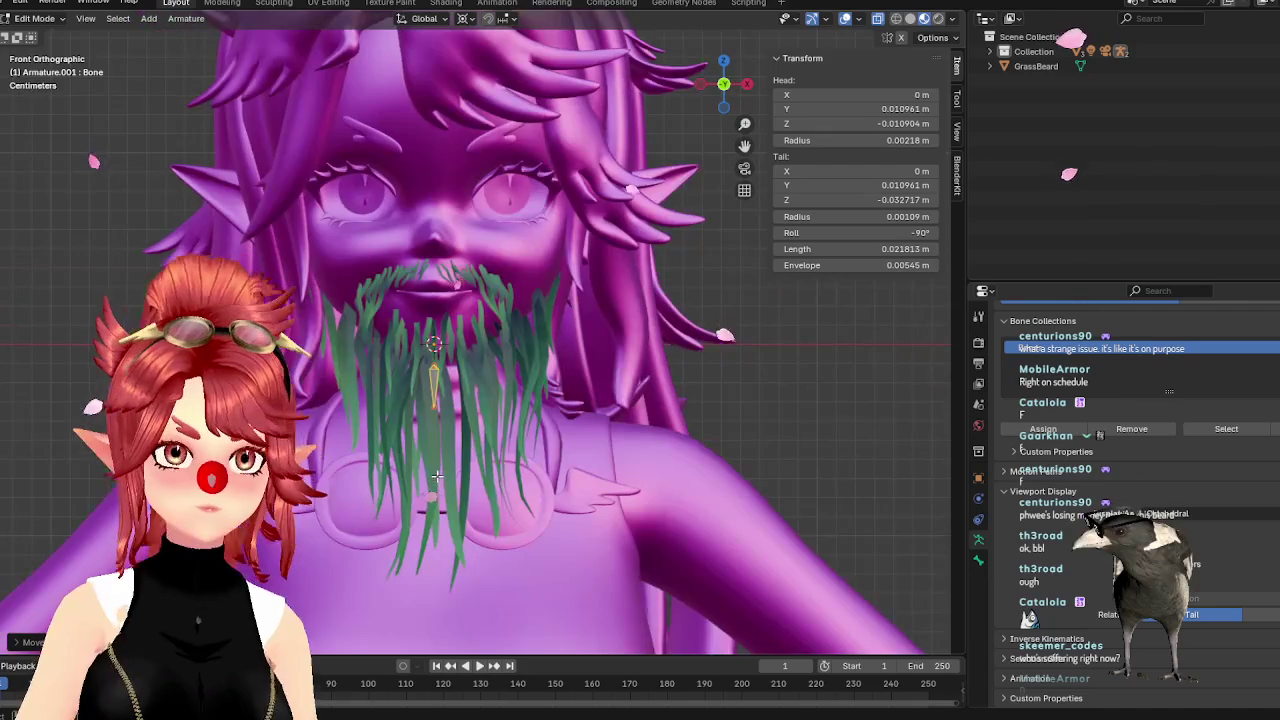
pyautogui.scroll(4, 435, 410)
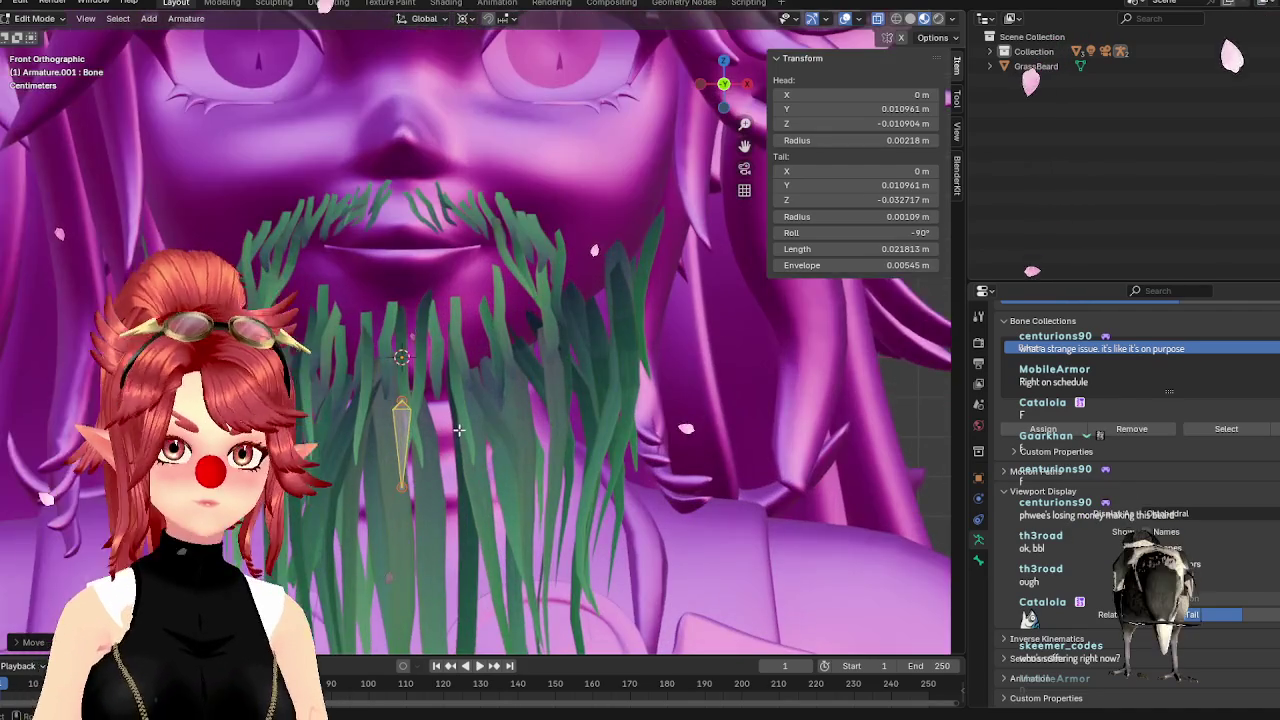
pyautogui.press('Tab')
pyautogui.press('Tab')
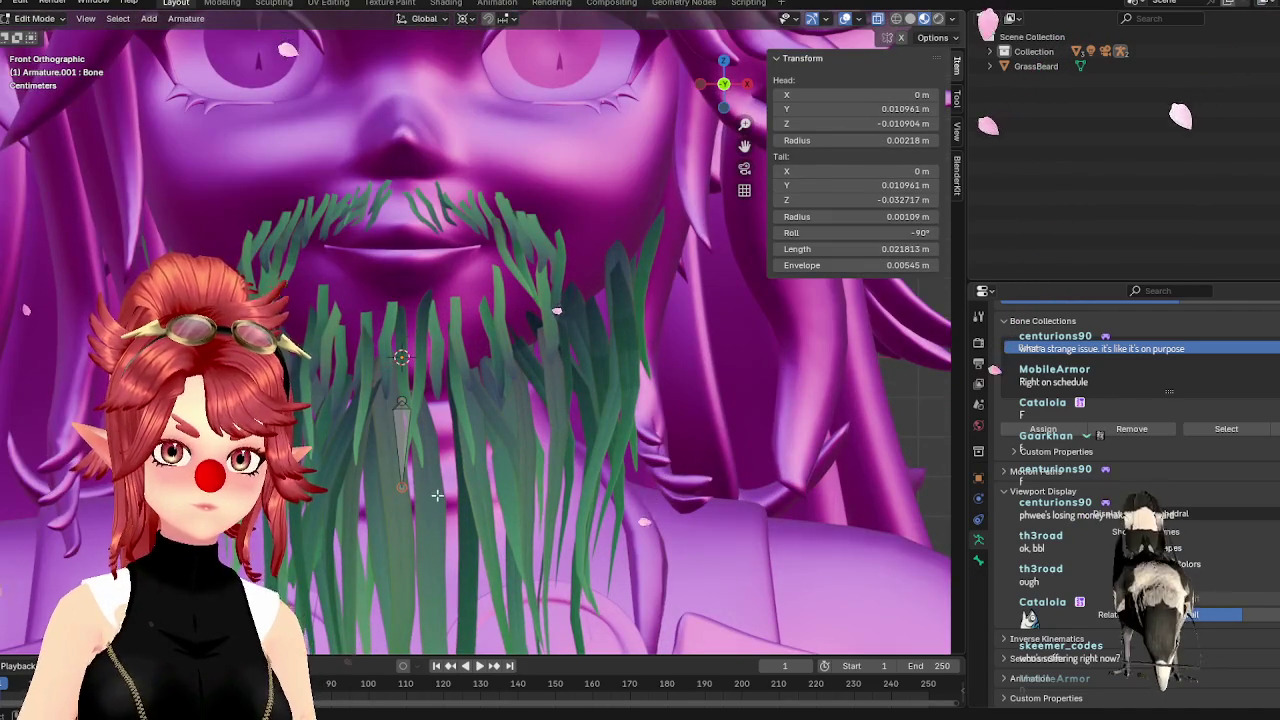
pyautogui.scroll(-2, 522, 370)
pyautogui.scroll(-2, 522, 370)
pyautogui.scroll(2, 484, 391)
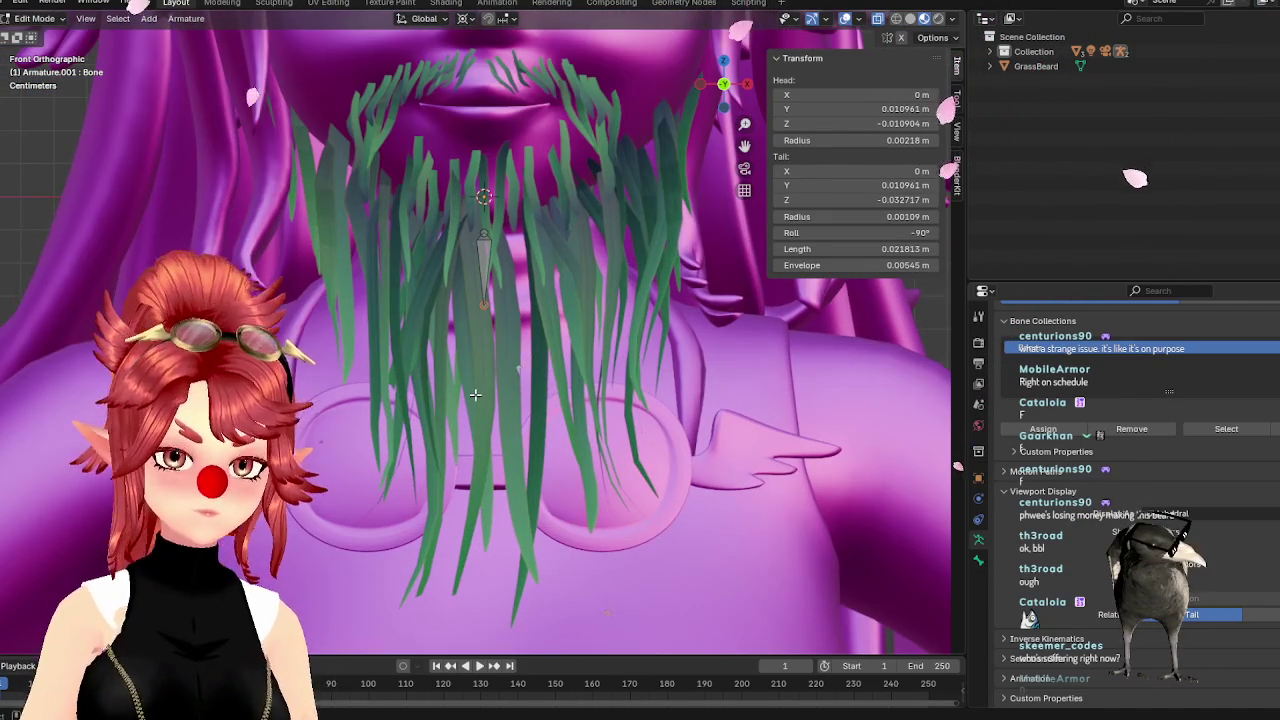
# Extrude four more bones straight down along Z to the beard tip, Bone.001 through Bone.004
pyautogui.press('e')
pyautogui.press('z')
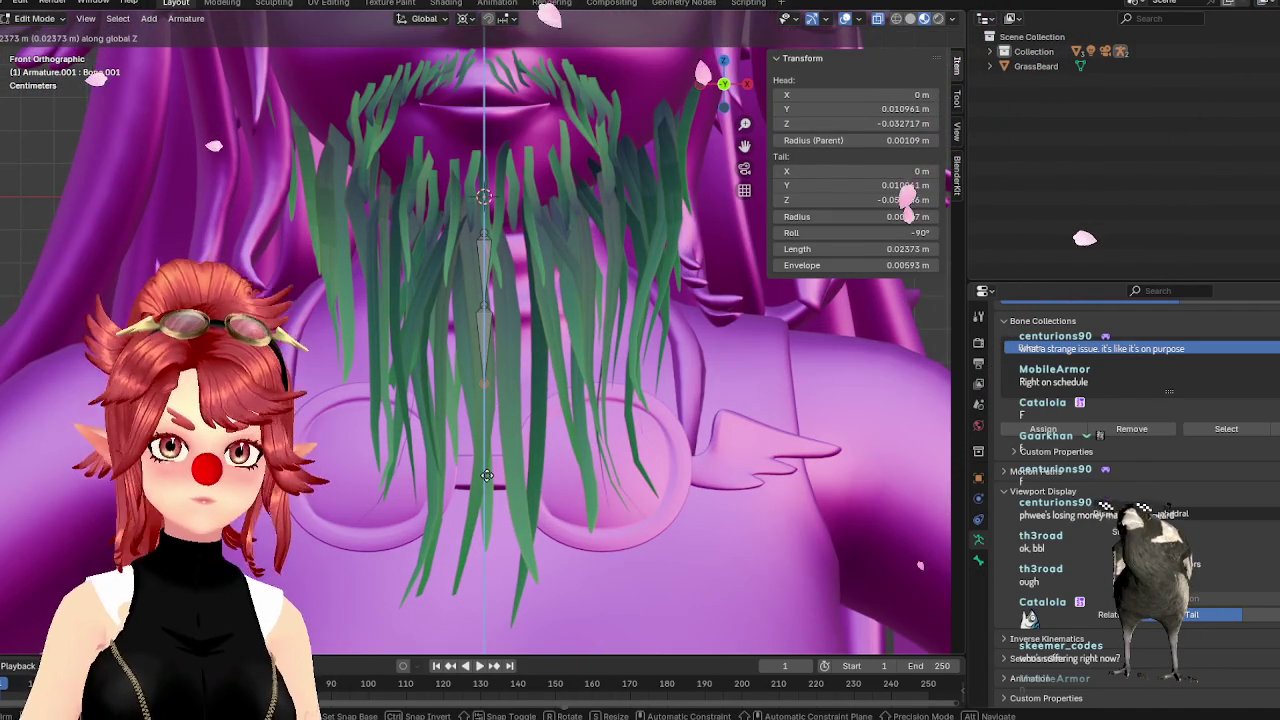
pyautogui.click(487, 478)
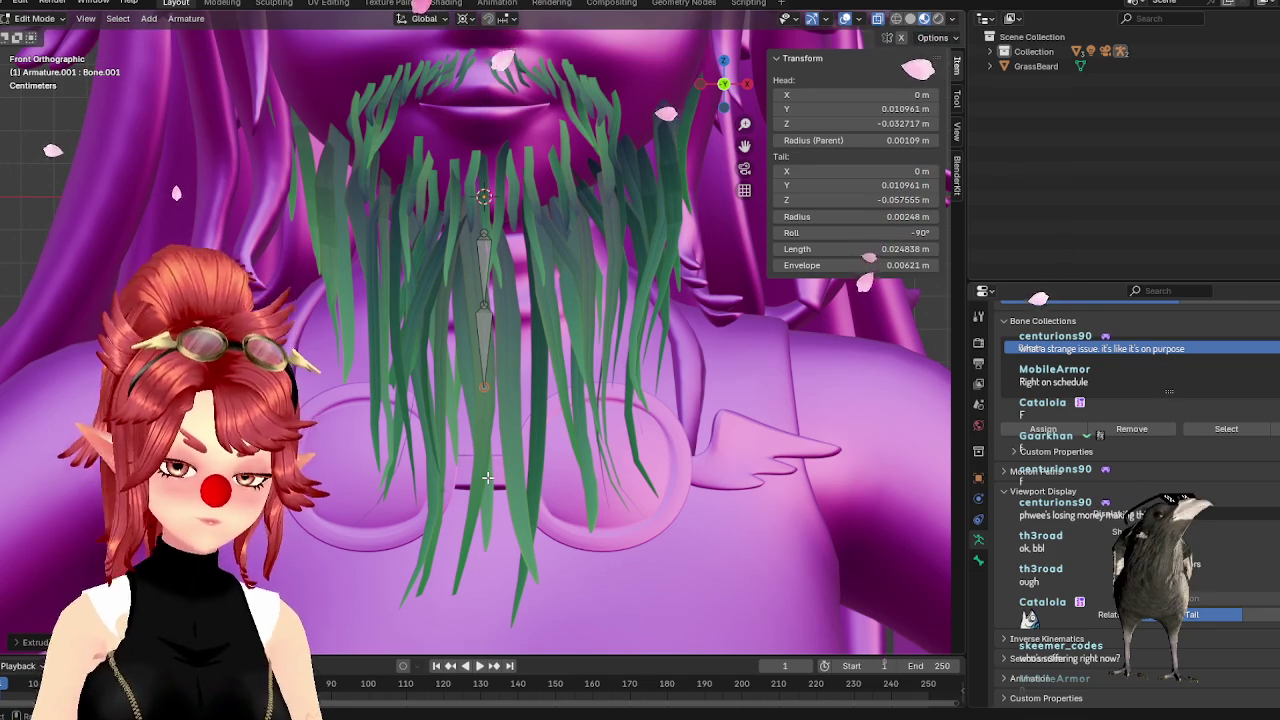
pyautogui.press('e')
pyautogui.press('z')
pyautogui.click(490, 550)
pyautogui.press('e')
pyautogui.press('z')
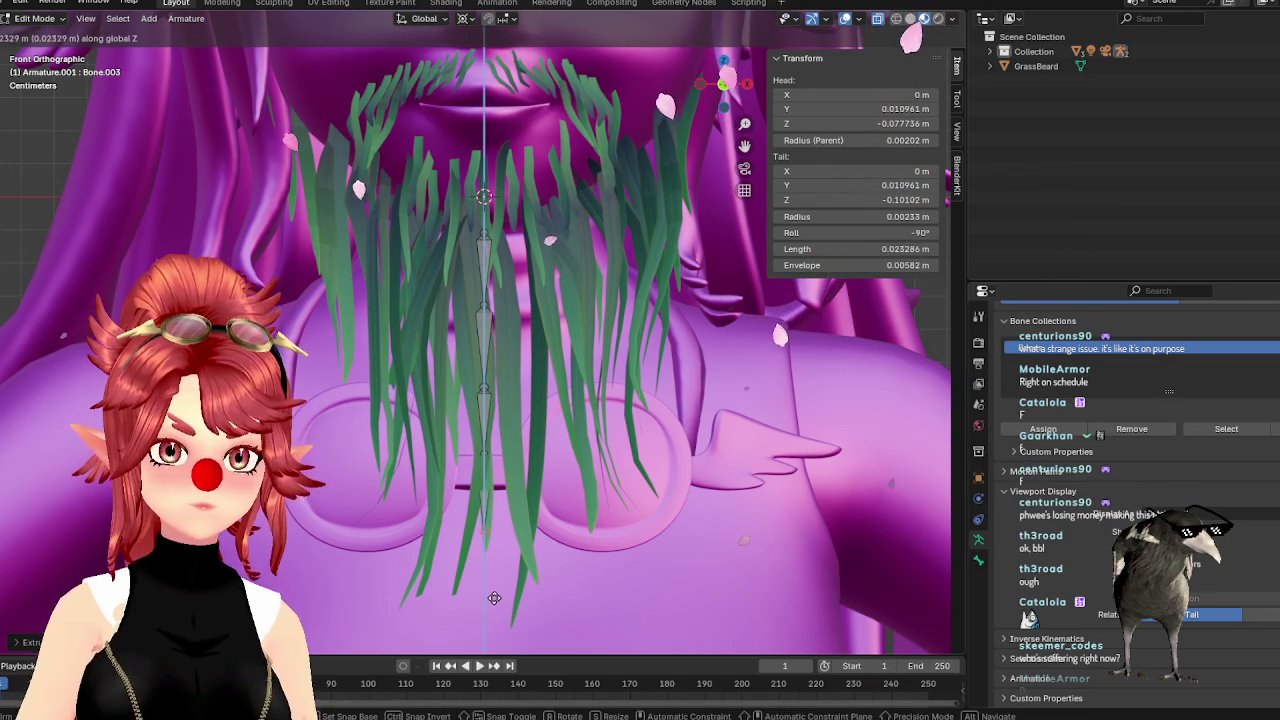
pyautogui.click(494, 600)
pyautogui.press('e')
pyautogui.press('z')
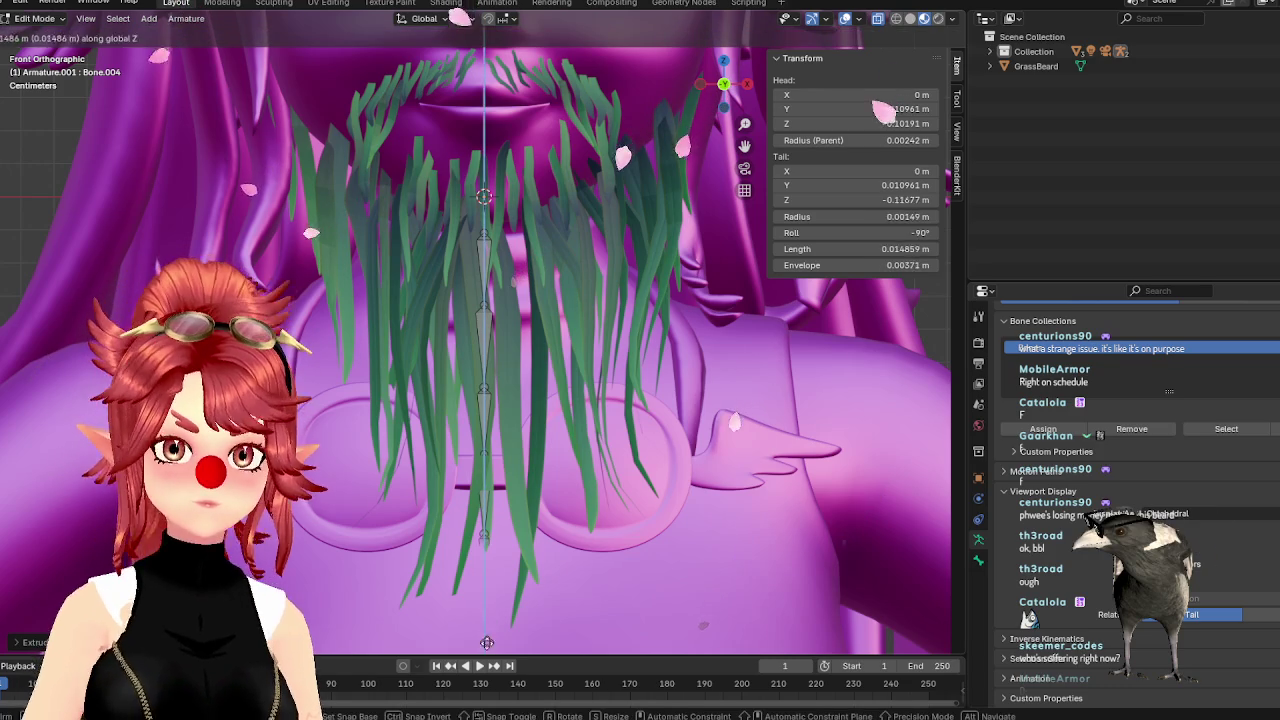
pyautogui.click(487, 641)
pyautogui.scroll(-3, 487, 641)
pyautogui.moveTo(487, 641)
pyautogui.mouseDown(button='middle')
pyautogui.moveTo(476, 493)
pyautogui.moveTo(521, 471)
pyautogui.mouseUp(button='middle')
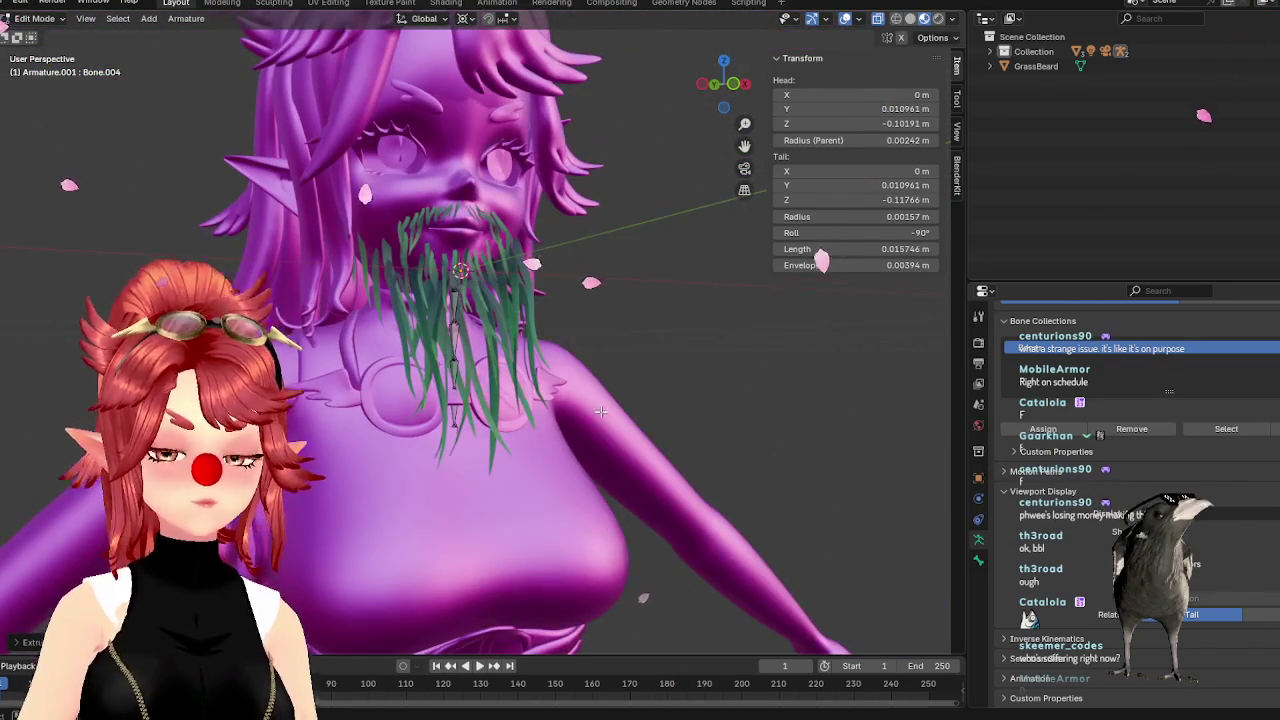
# Move Armature.001 out from under Head to the top level of the Outliner
pyautogui.scroll(2, 600, 410)
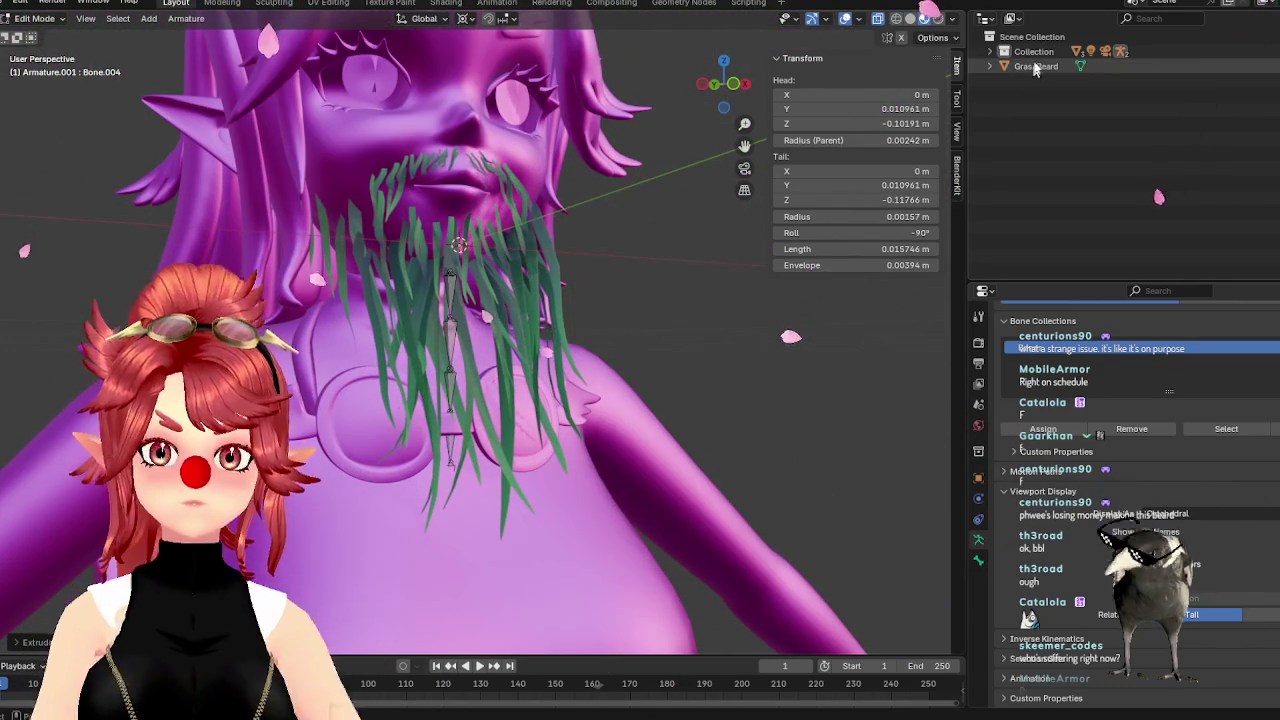
pyautogui.click(990, 51)
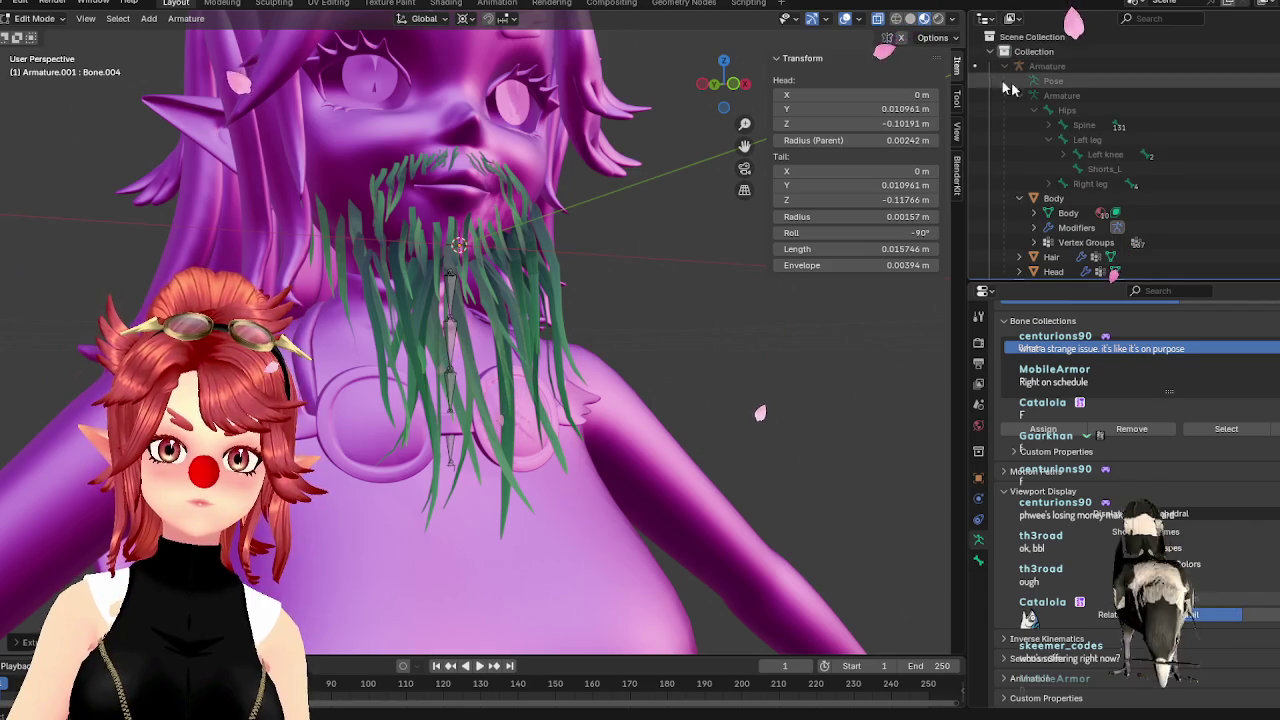
pyautogui.scroll(-2, 1013, 80)
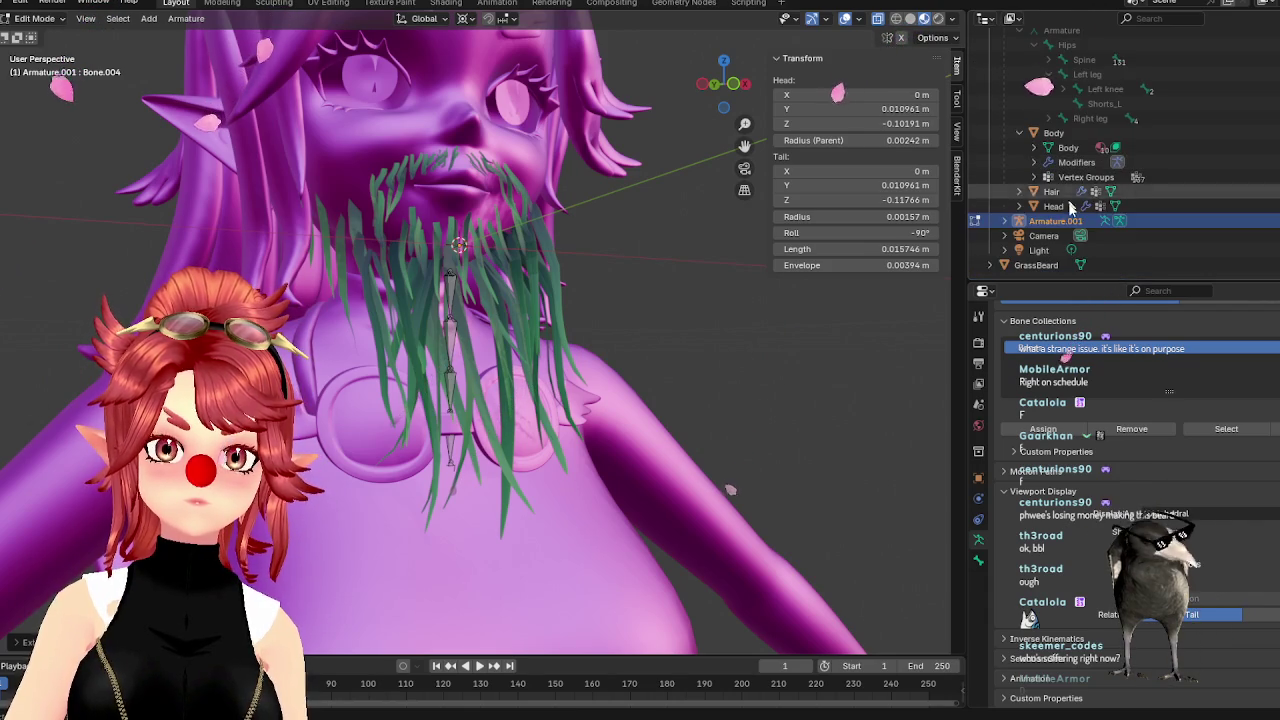
pyautogui.click(1070, 222)
pyautogui.moveTo(1060, 221); pyautogui.dragTo(1029, 267)
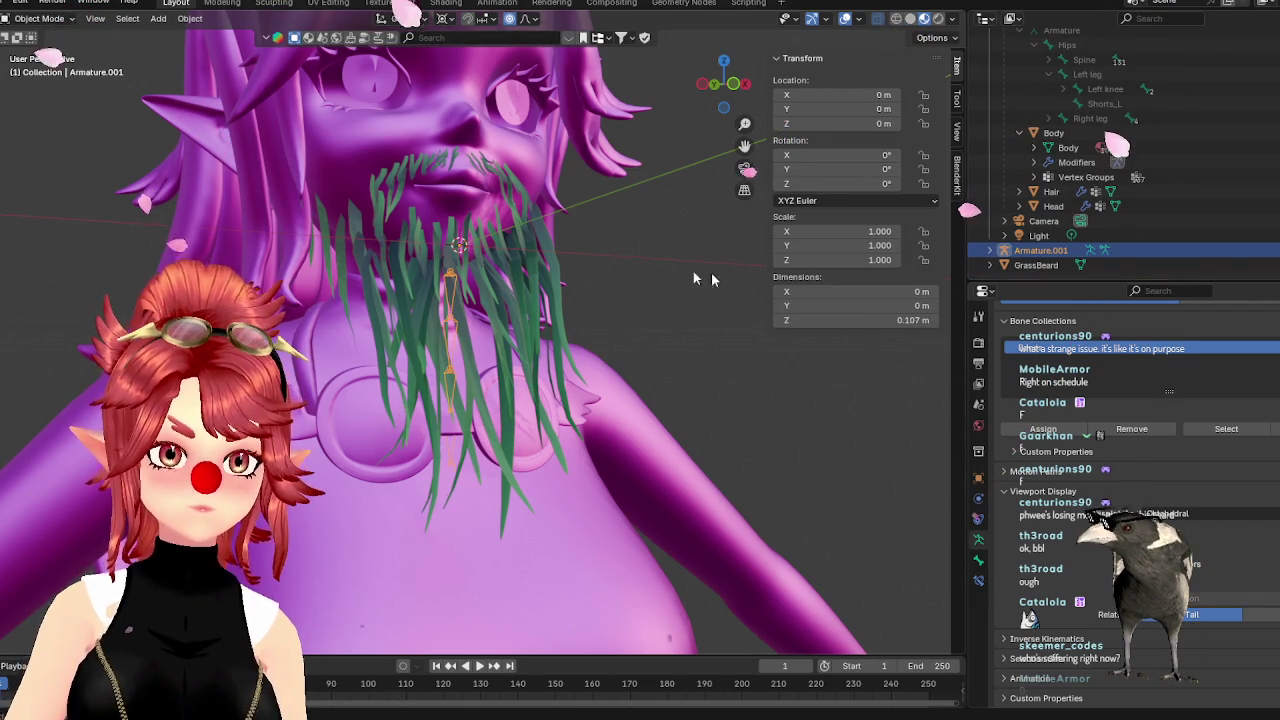
# Parent GrassBeard to Armature.001 with automatic weights
pyautogui.moveTo(697, 279); pyautogui.dragTo(688, 306, button='middle')
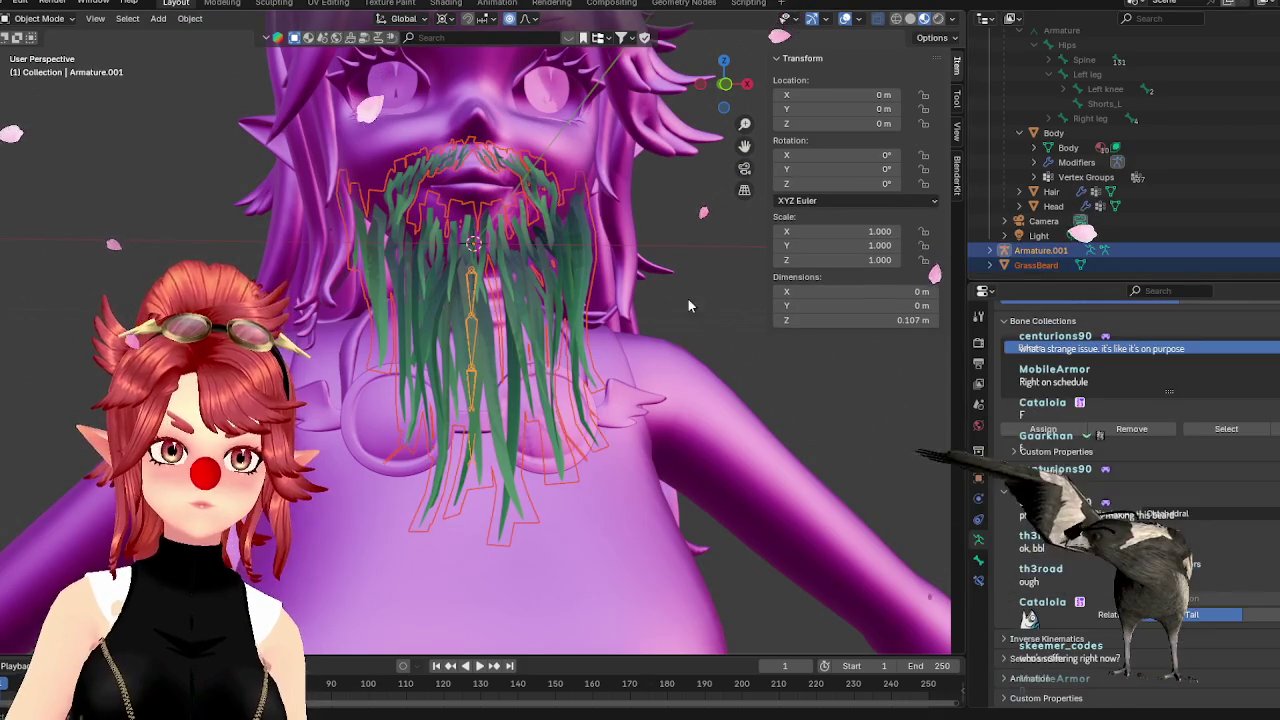
pyautogui.hotkey('ctrl', 'q')
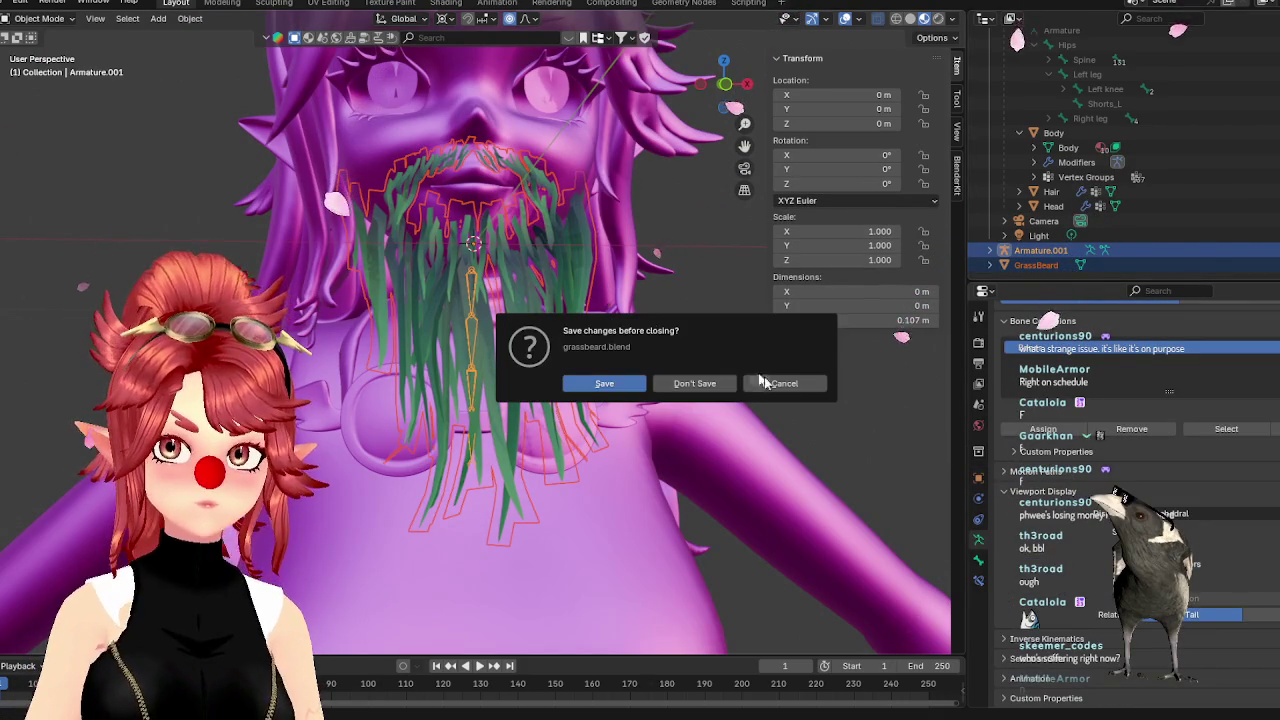
pyautogui.click(763, 383)
pyautogui.hotkey('ctrl', 'p')
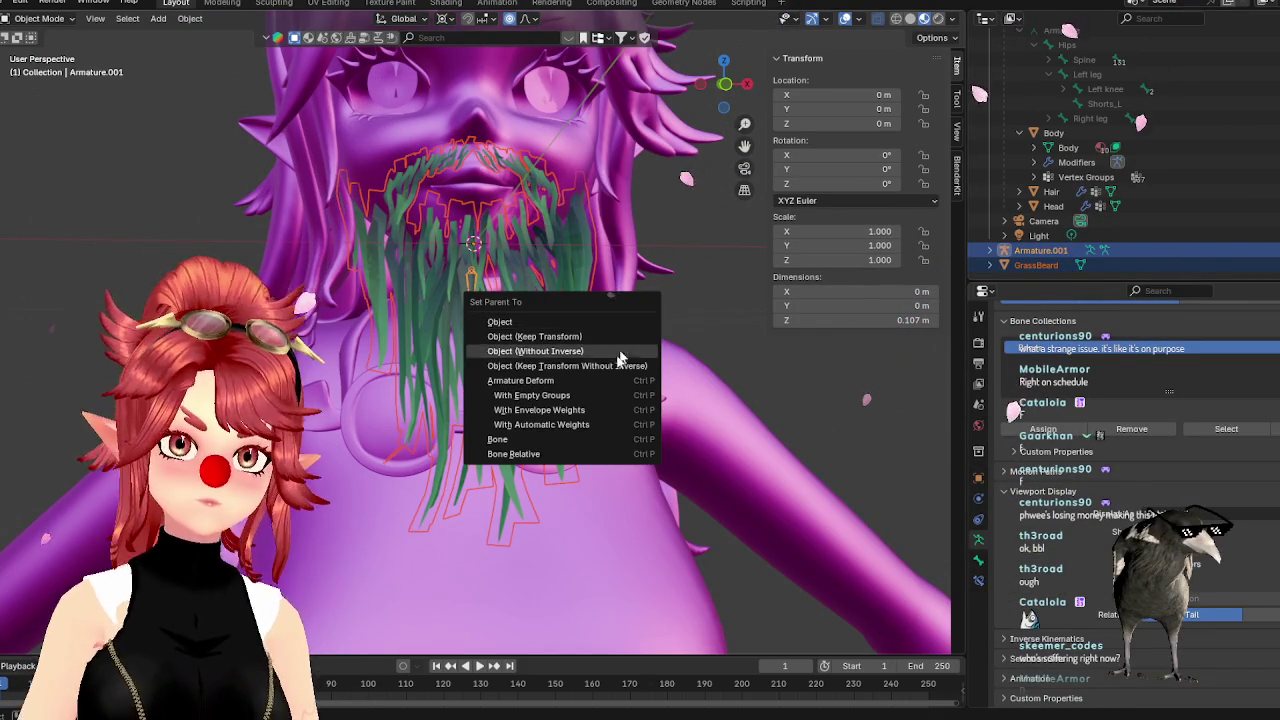
pyautogui.click(580, 425)
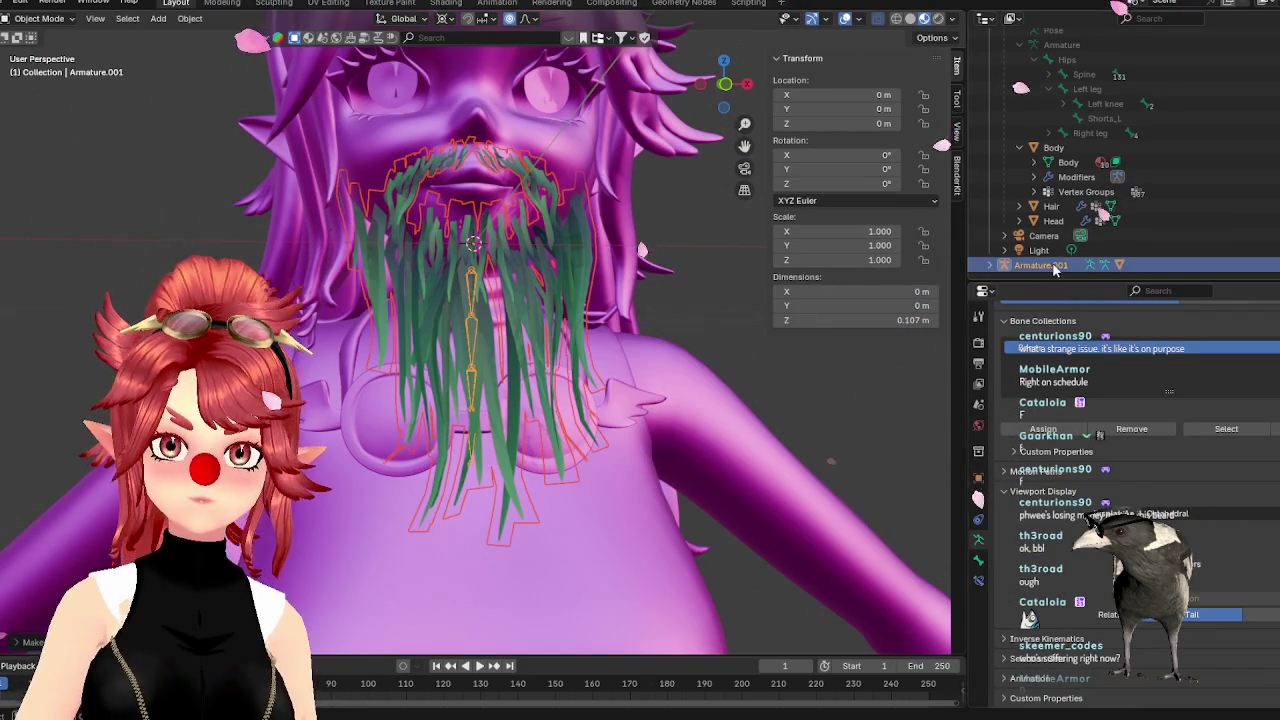
pyautogui.click(987, 266)
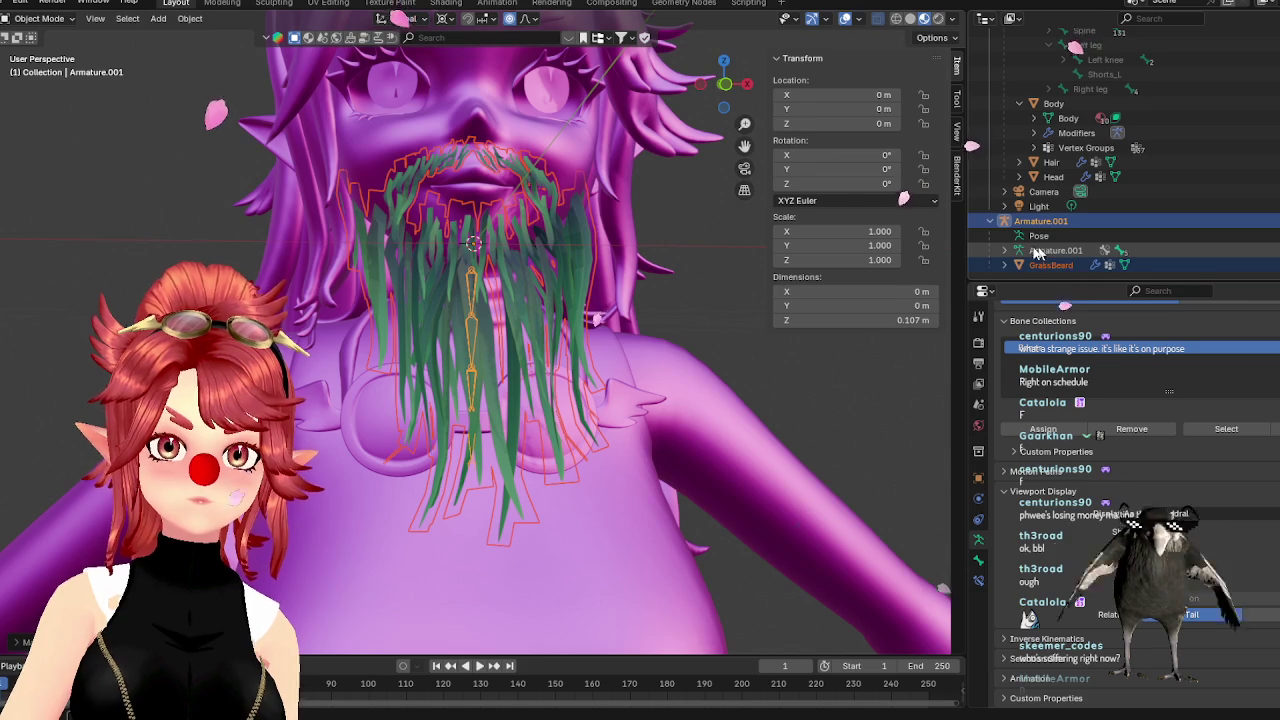
# Test-rotate a bone in pose mode, cancel it, and return the armature to edit mode
pyautogui.click(38, 18)
pyautogui.click(40, 77)
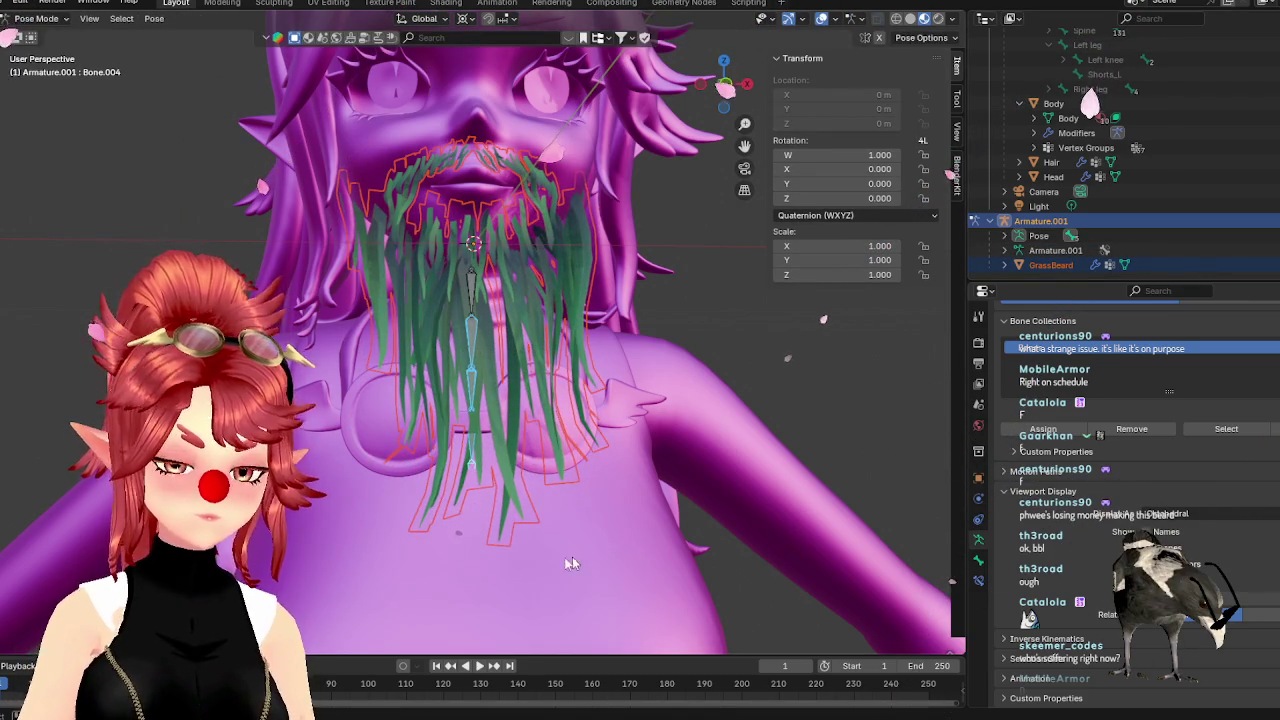
pyautogui.press('r')
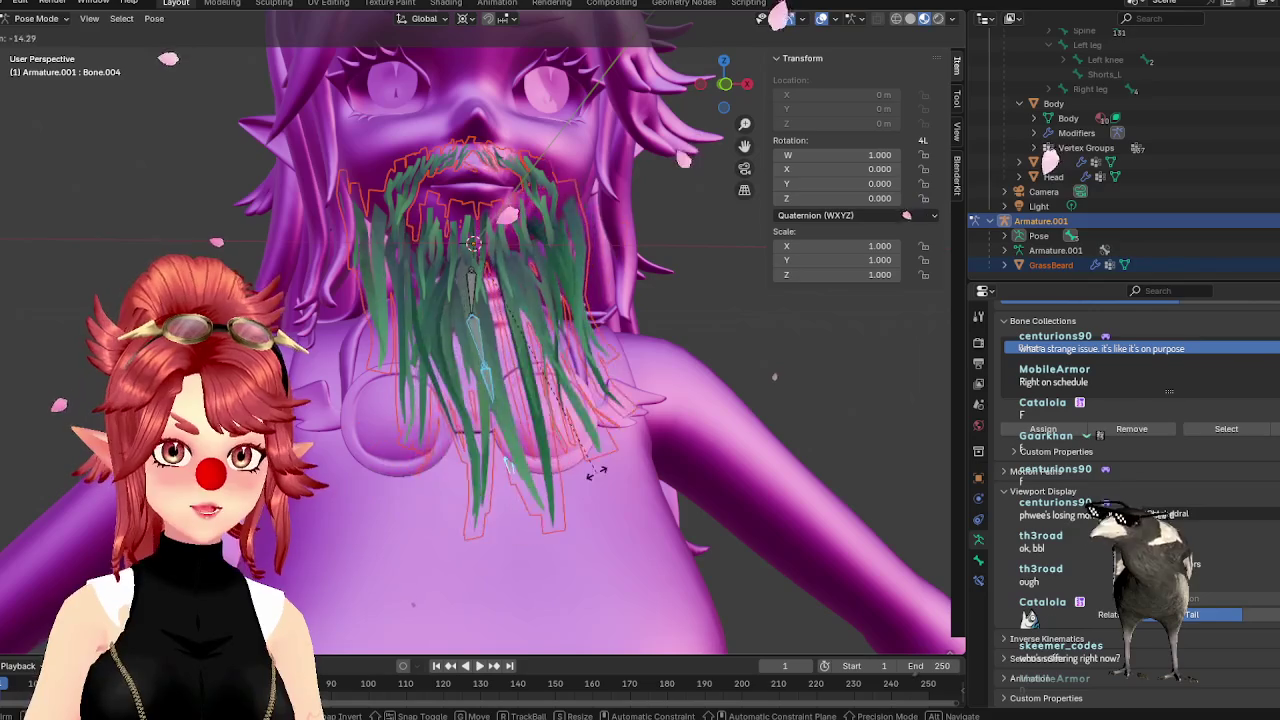
pyautogui.rightClick(460, 432)
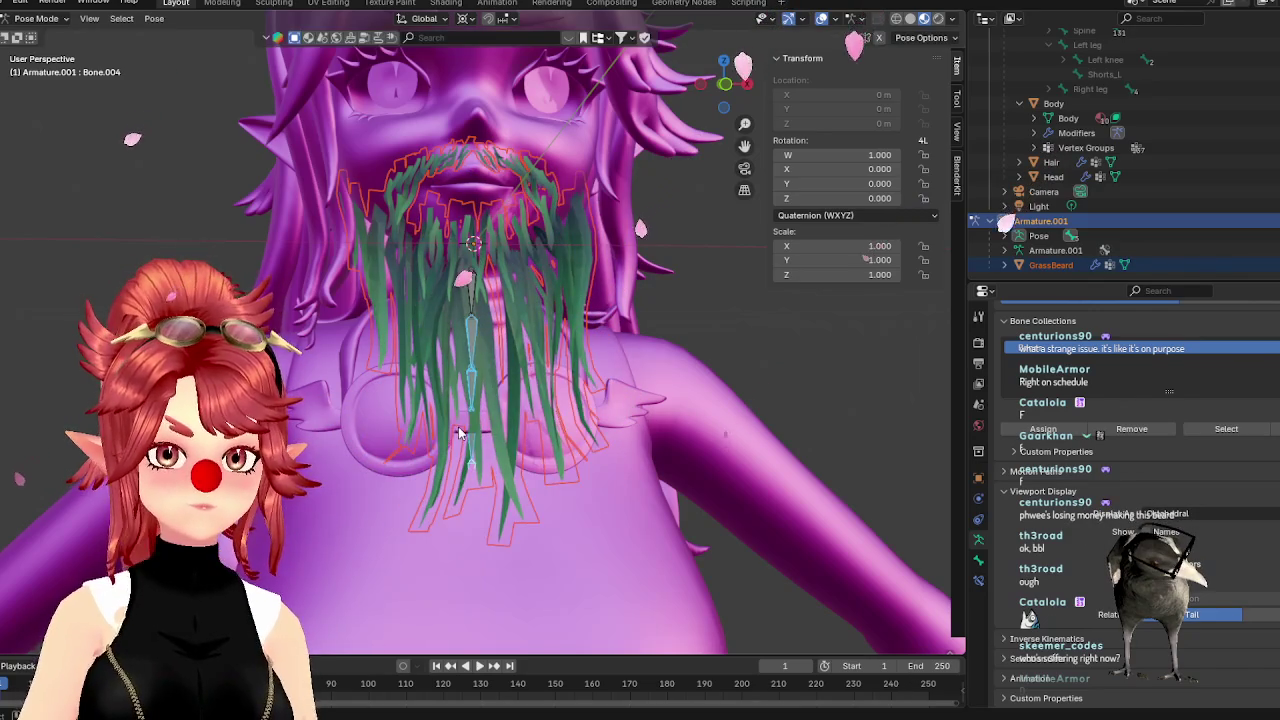
pyautogui.press('Tab')
pyautogui.click(35, 18)
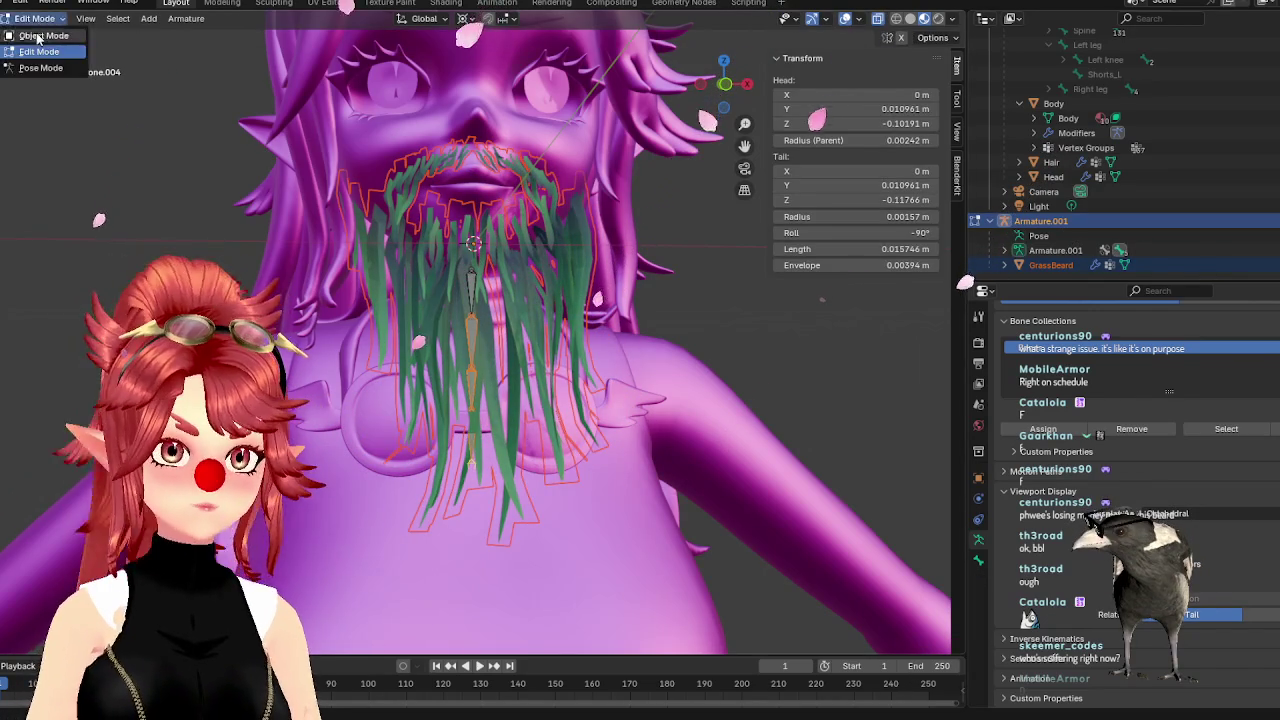
# Select GrassBeard, make the Bone vertex group active, and inspect a vertex's bone weights
pyautogui.click(37, 36)
pyautogui.click(1050, 265)
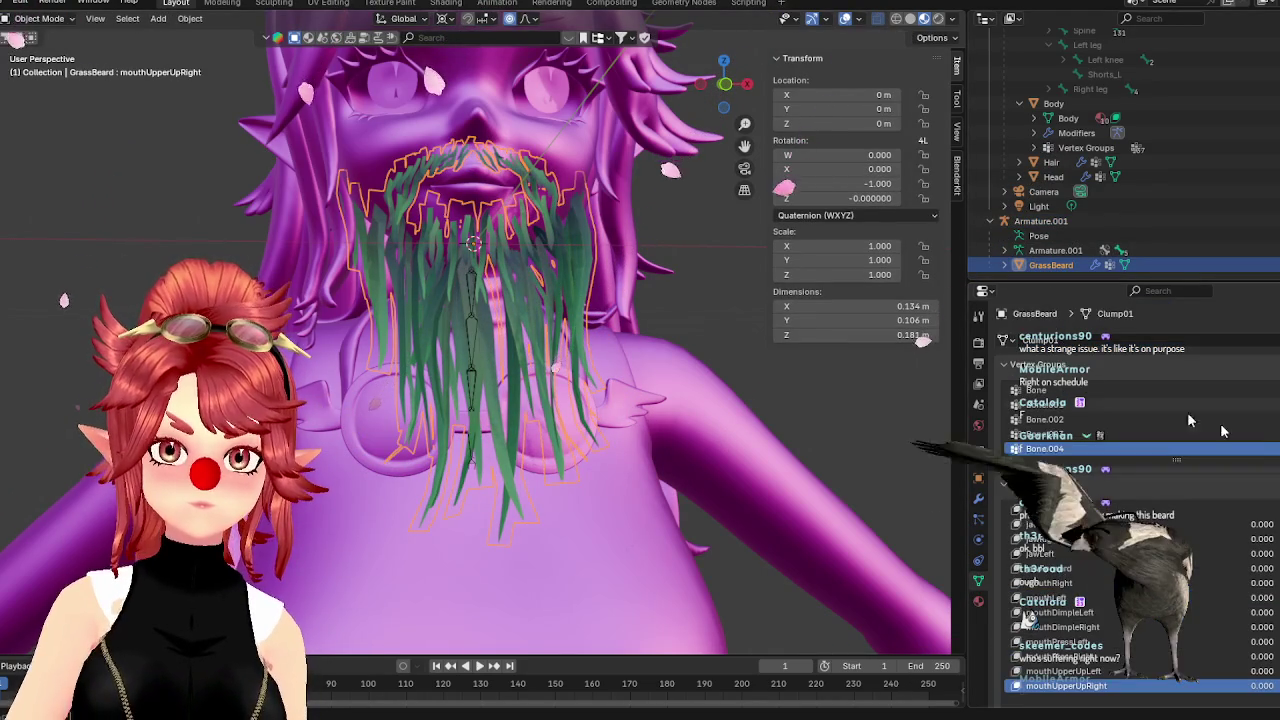
pyautogui.click(1110, 390)
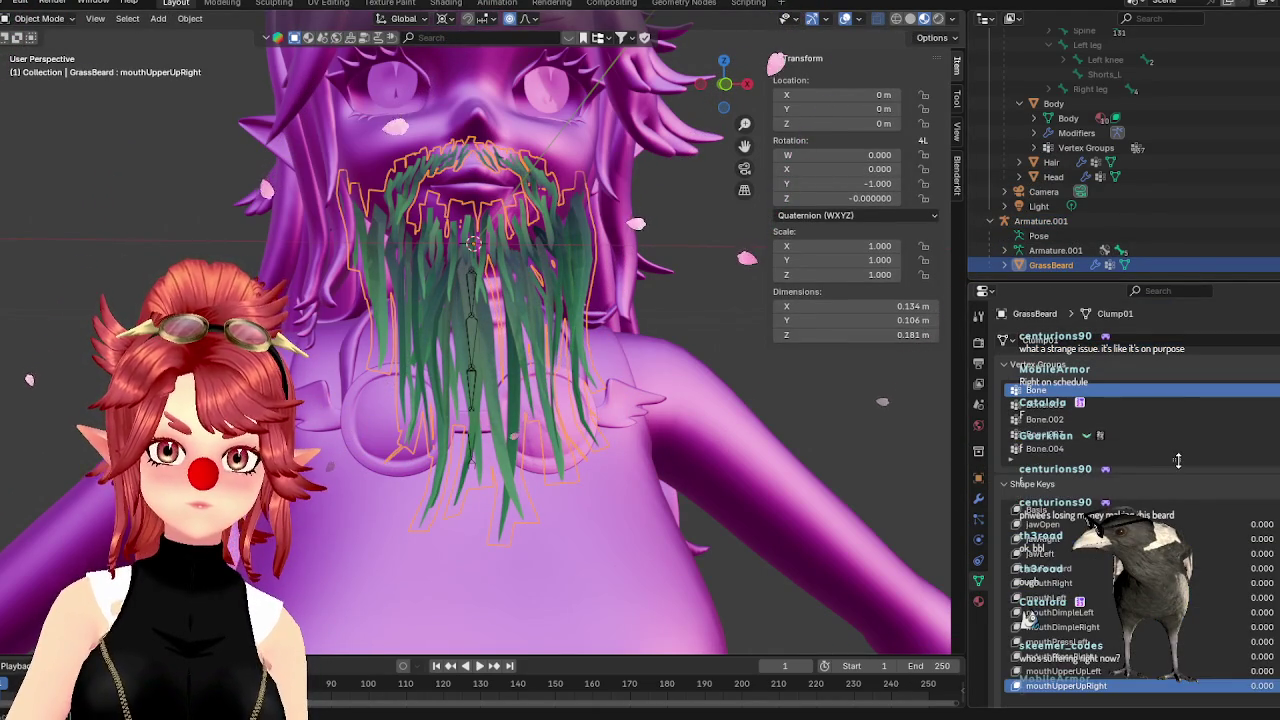
pyautogui.moveTo(1178, 460); pyautogui.dragTo(1178, 505)
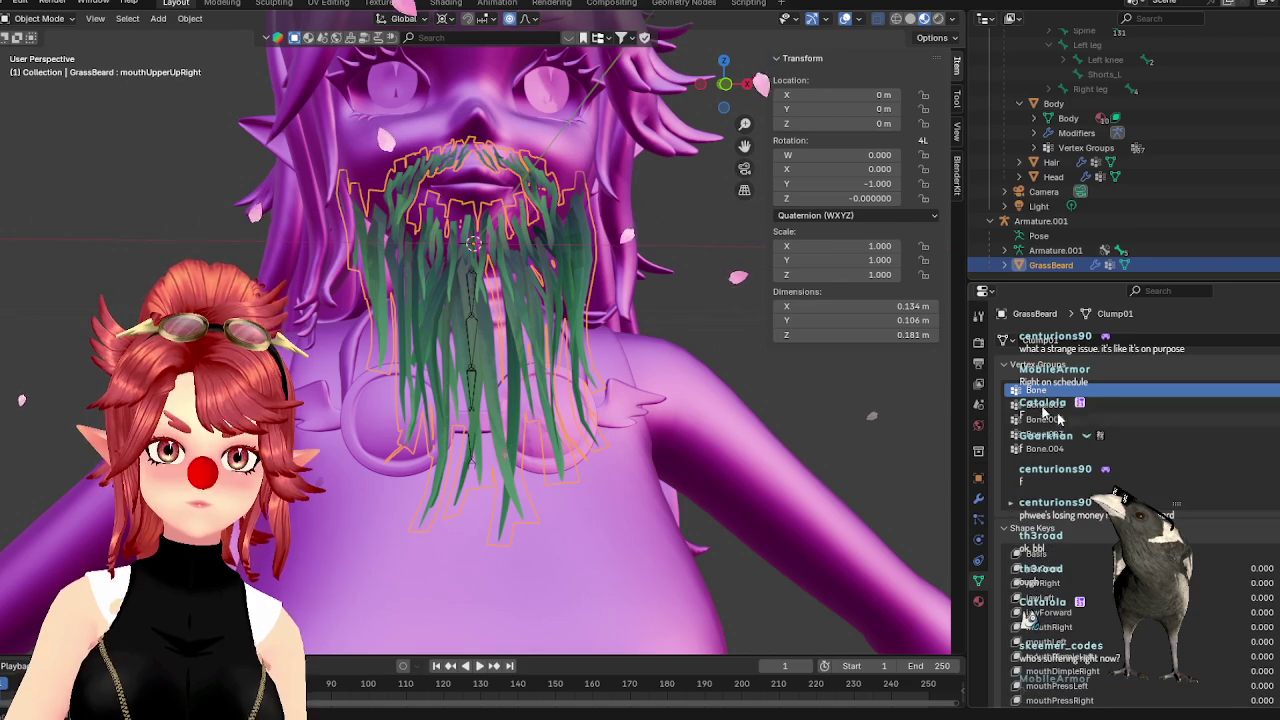
pyautogui.press('Tab')
pyautogui.click(537, 273)
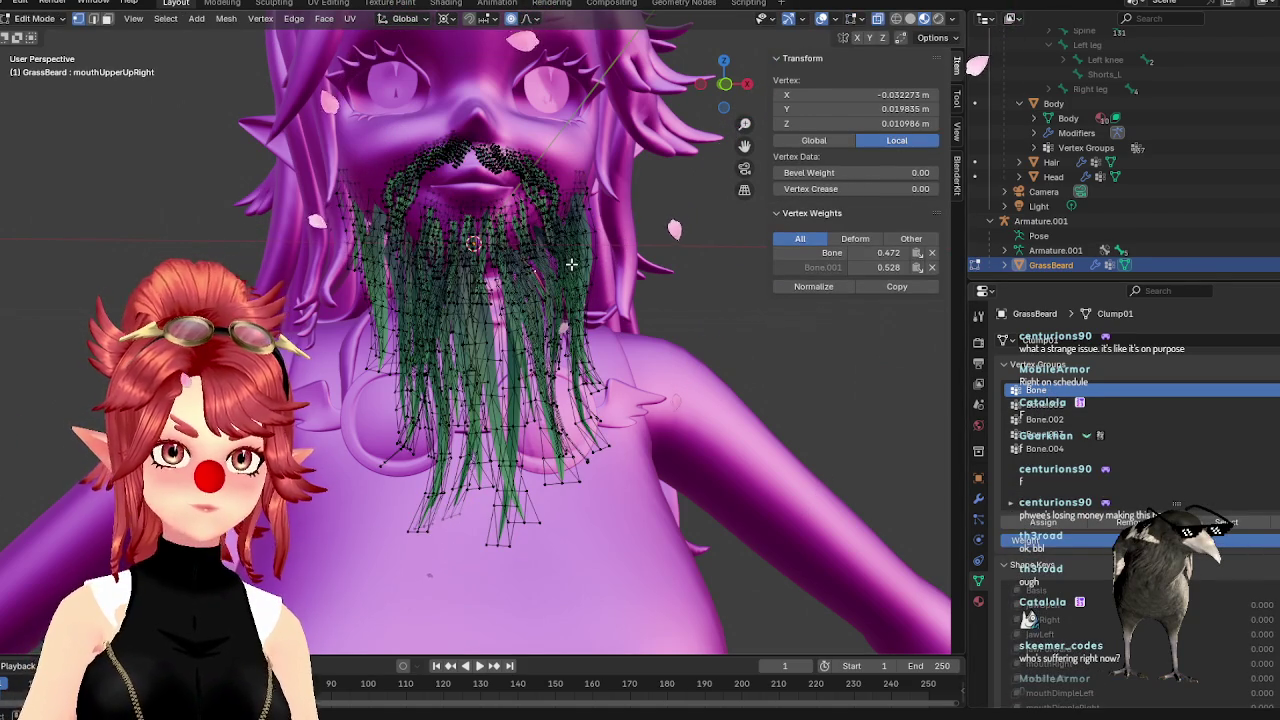
pyautogui.press('Tab')
# Switch GrassBeard to weight painting with vertex masking and remove its vertices from the Bone group
pyautogui.click(35, 18)
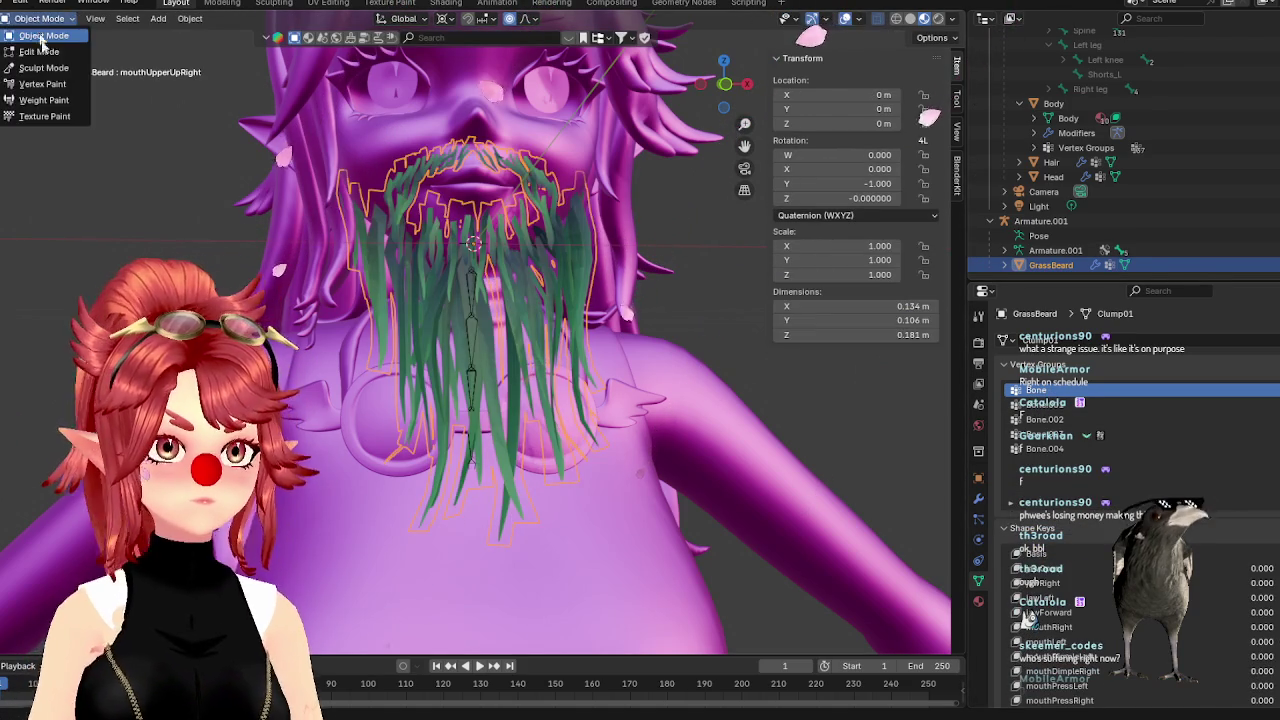
pyautogui.click(45, 114)
pyautogui.click(35, 18)
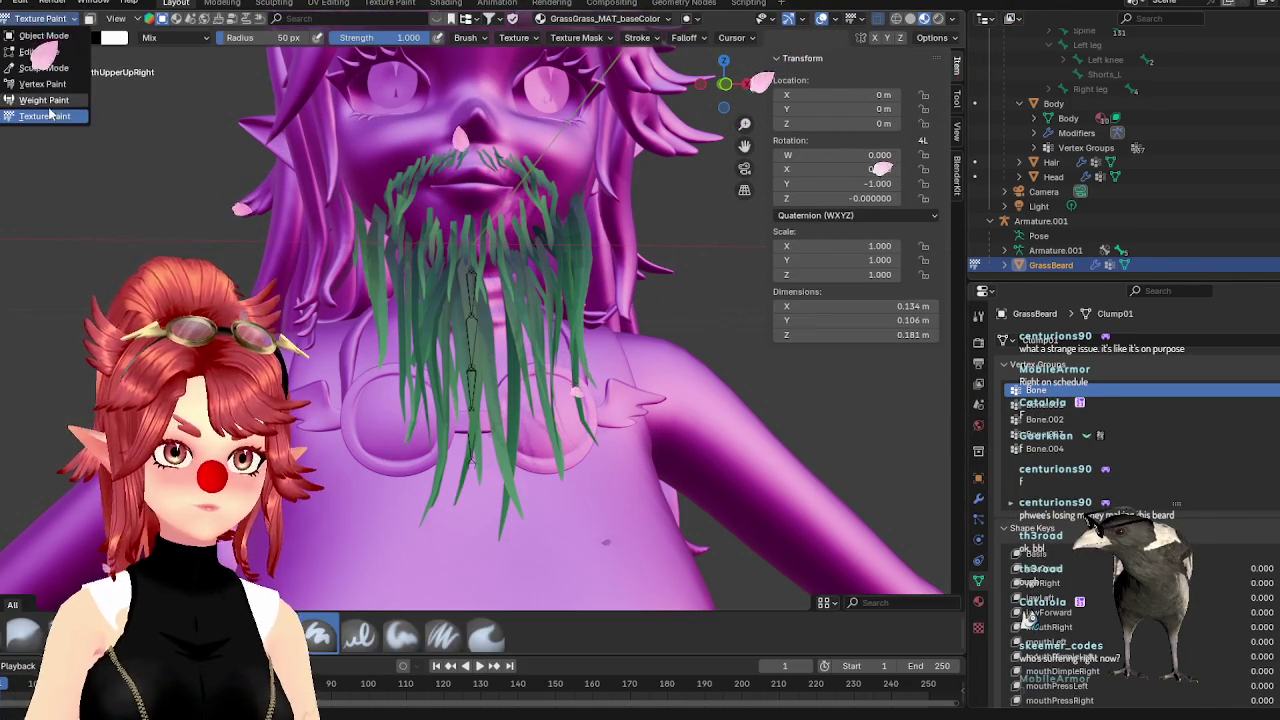
pyautogui.click(45, 96)
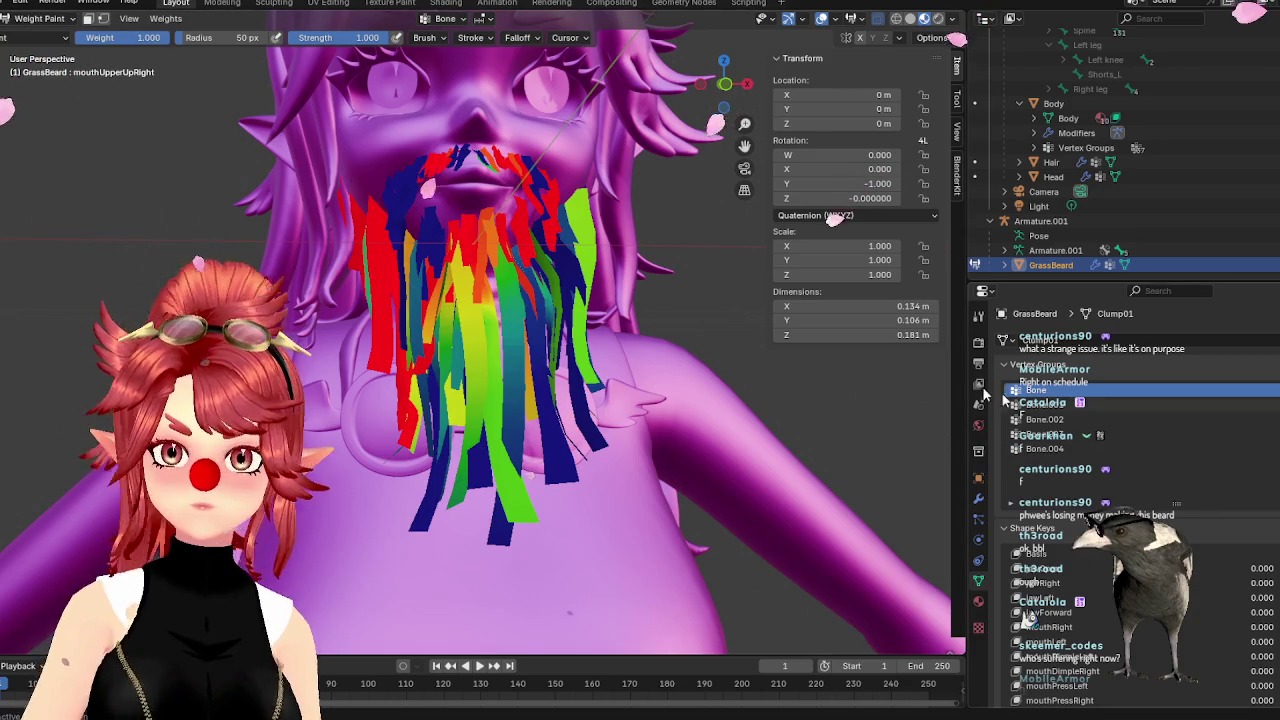
pyautogui.moveTo(480, 290); pyautogui.dragTo(585, 344, button='middle')
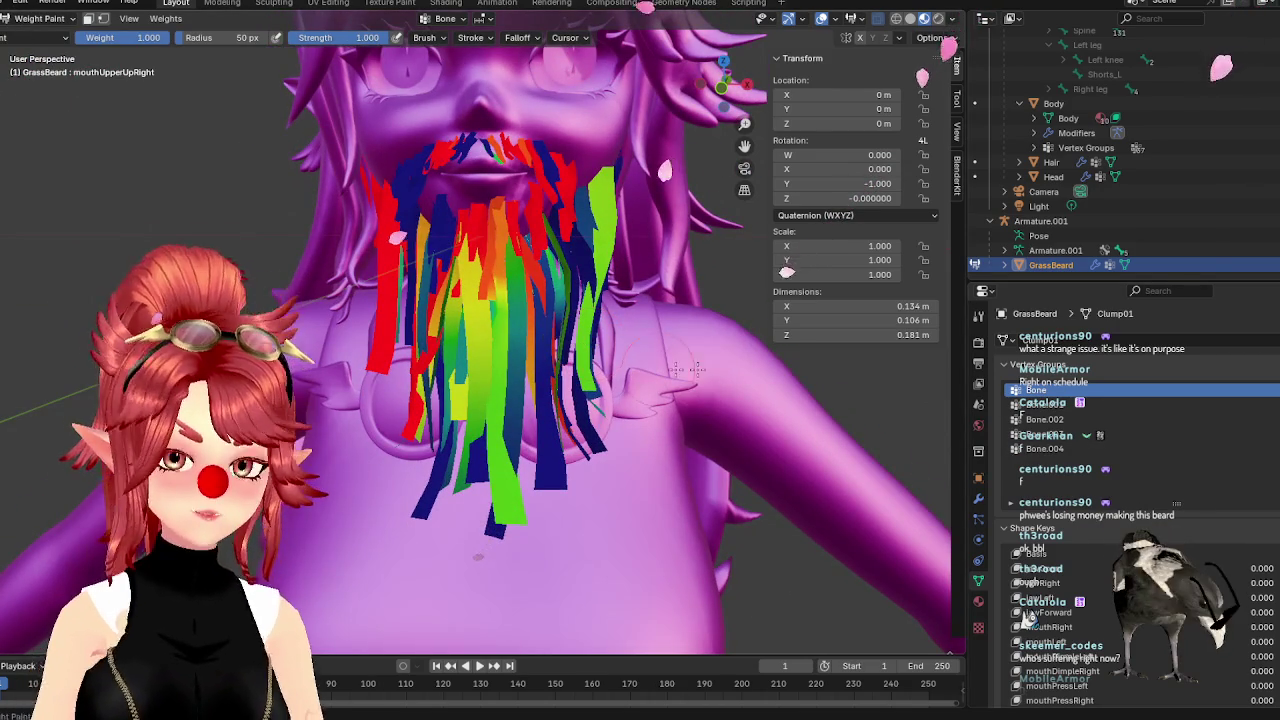
pyautogui.click(104, 19)
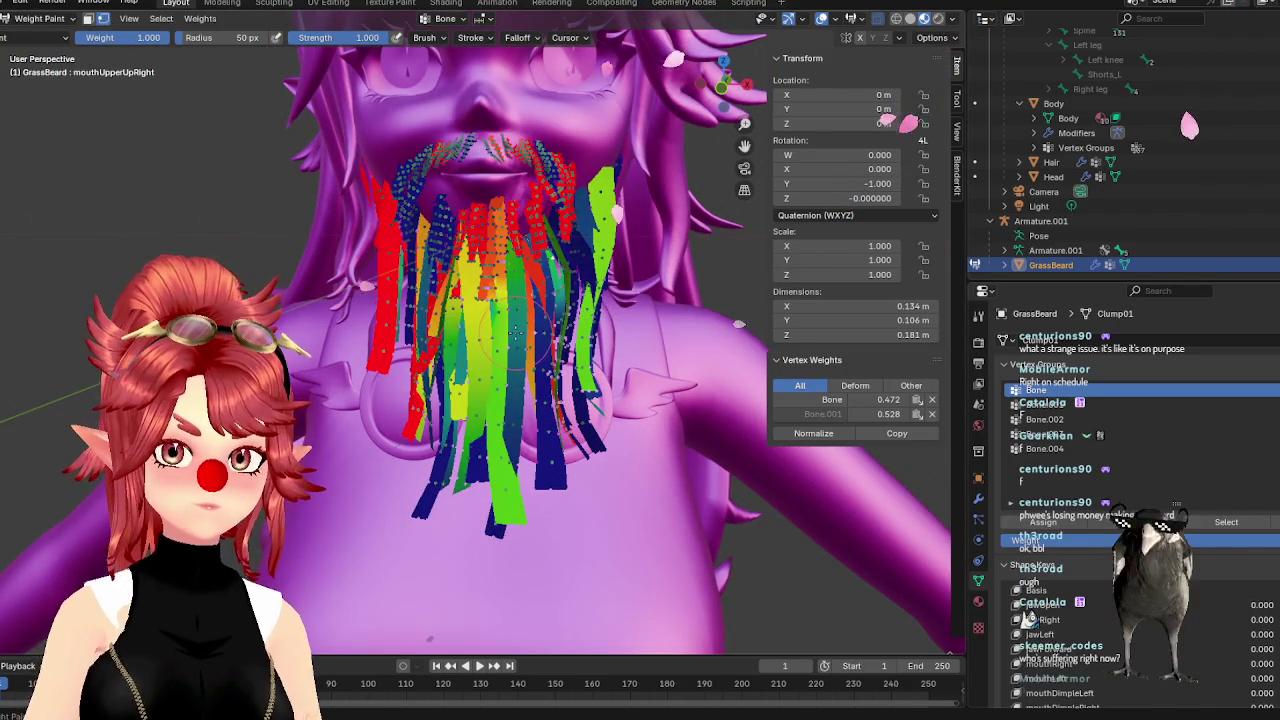
pyautogui.click(1131, 522)
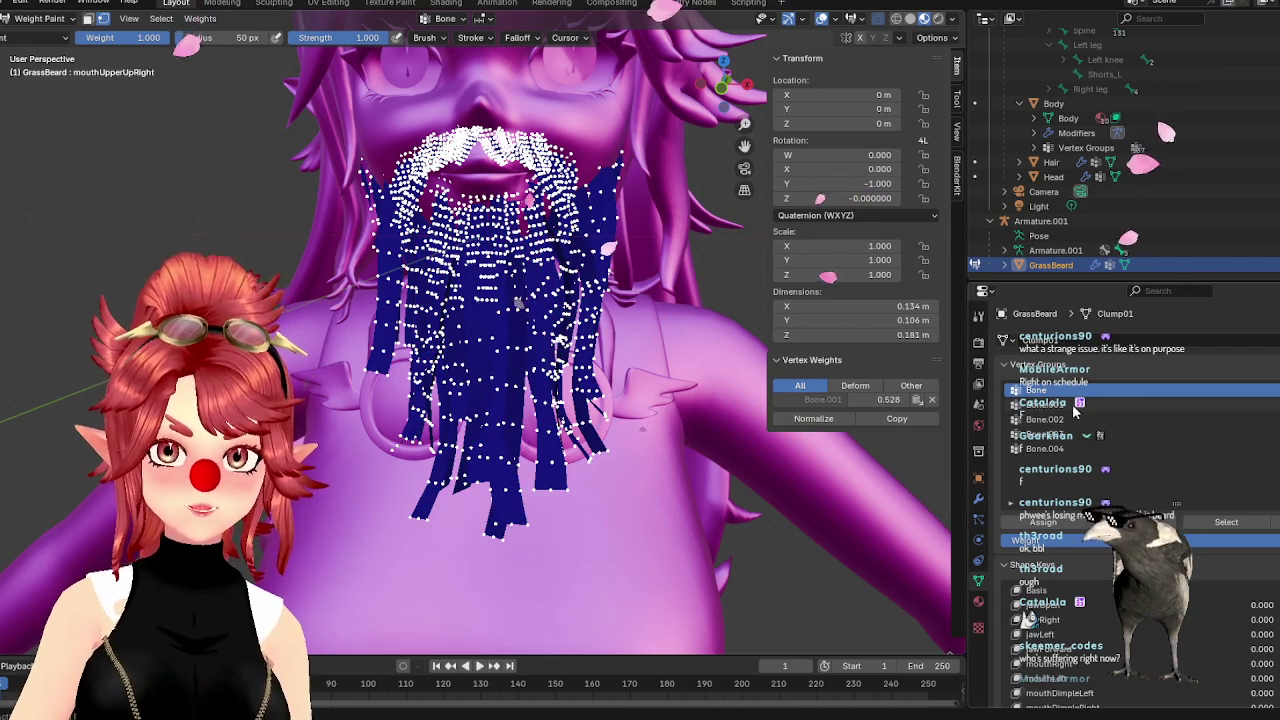
# Review the Bone.001, Bone.003 and Bone.004 weights, then put the beard in edit mode
pyautogui.click(1055, 405)
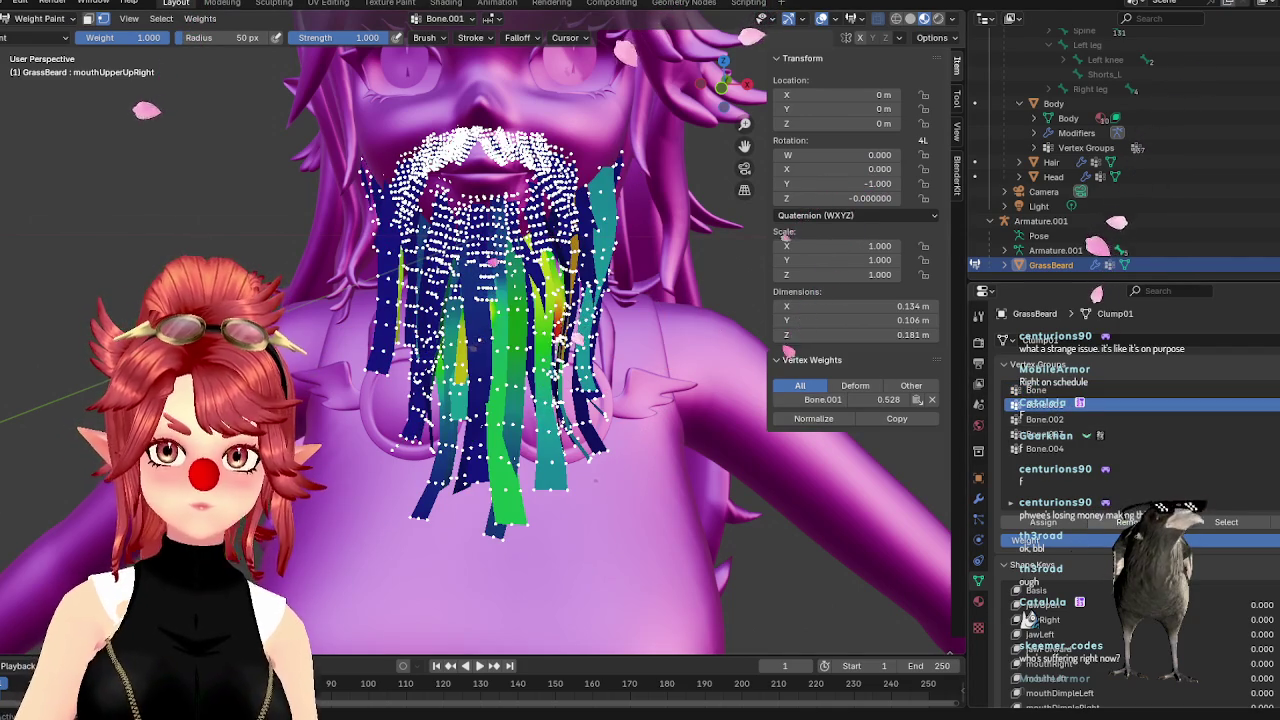
pyautogui.click(1055, 419)
pyautogui.click(1060, 435)
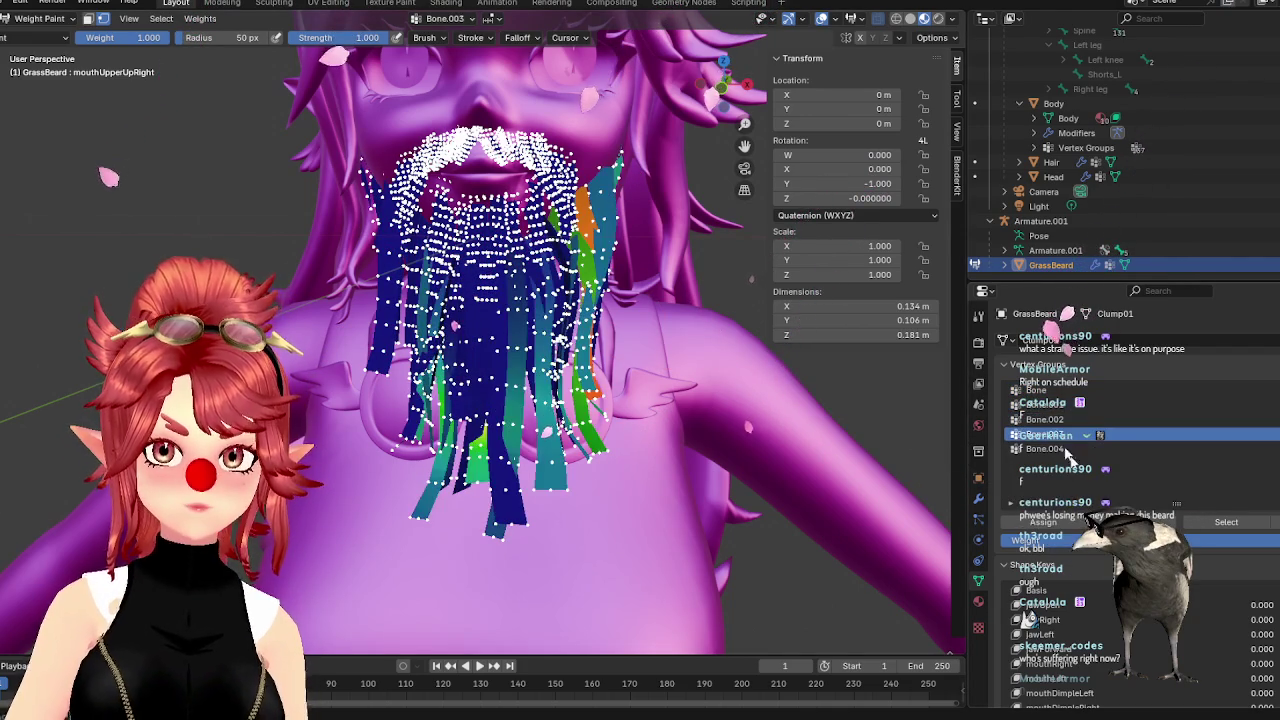
pyautogui.click(1045, 448)
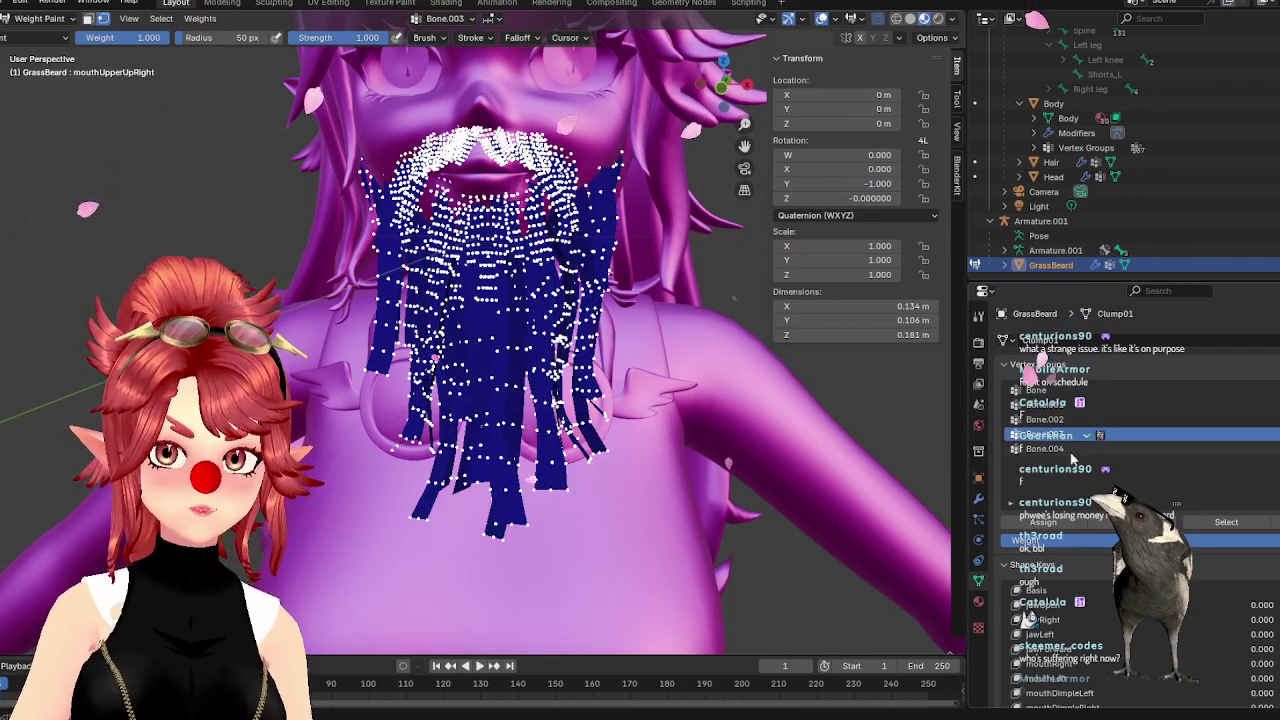
pyautogui.click(1026, 405)
pyautogui.press('Tab')
pyautogui.scroll(-5, 1028, 622)
pyautogui.scroll(-2, 1028, 625)
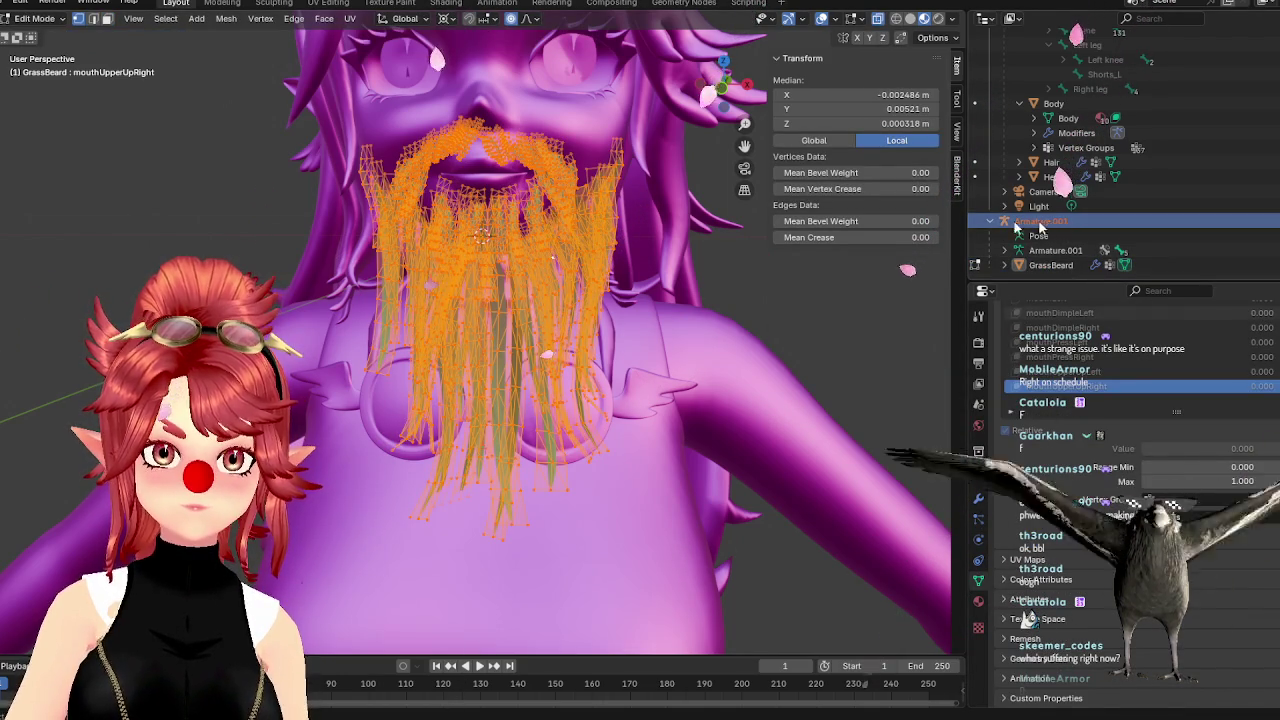
# Return to object mode, look around the beard, and select Armature.001 then GrassBeard
pyautogui.click(34, 18)
pyautogui.click(44, 36)
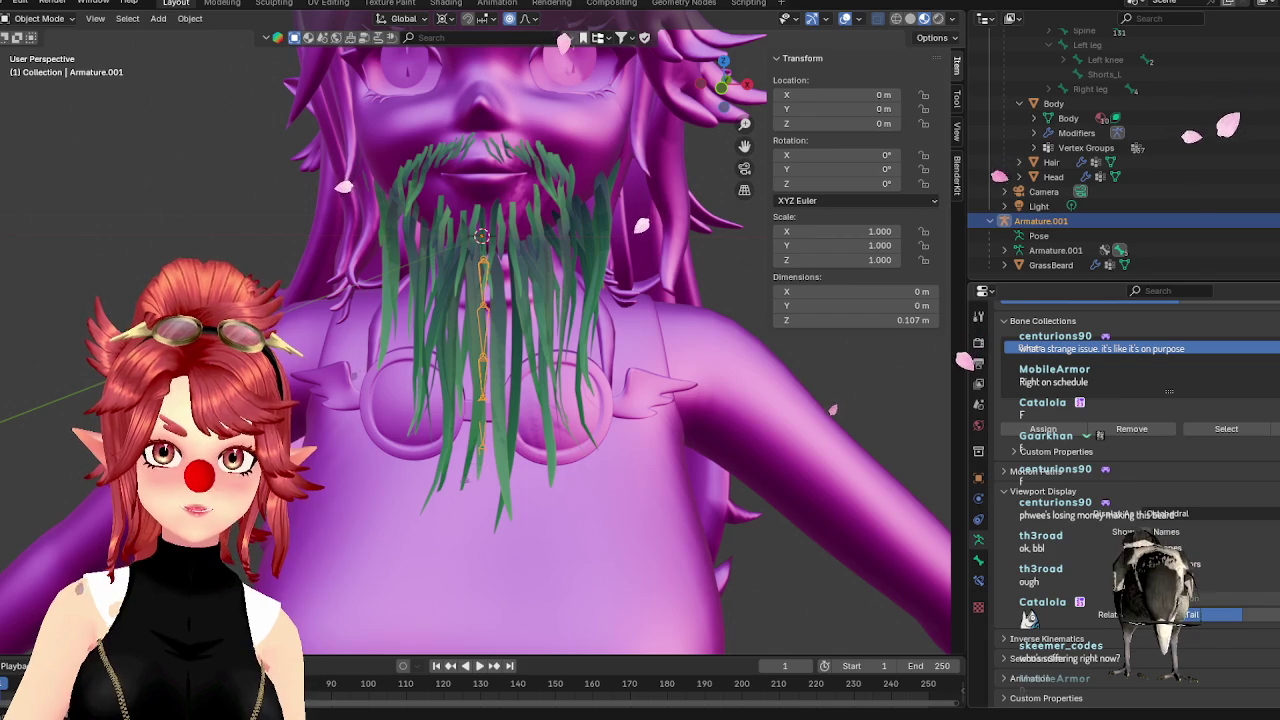
pyautogui.moveTo(855, 467)
pyautogui.mouseDown(button='middle')
pyautogui.moveTo(612, 290)
pyautogui.moveTo(593, 261)
pyautogui.moveTo(477, 300)
pyautogui.mouseUp(button='middle')
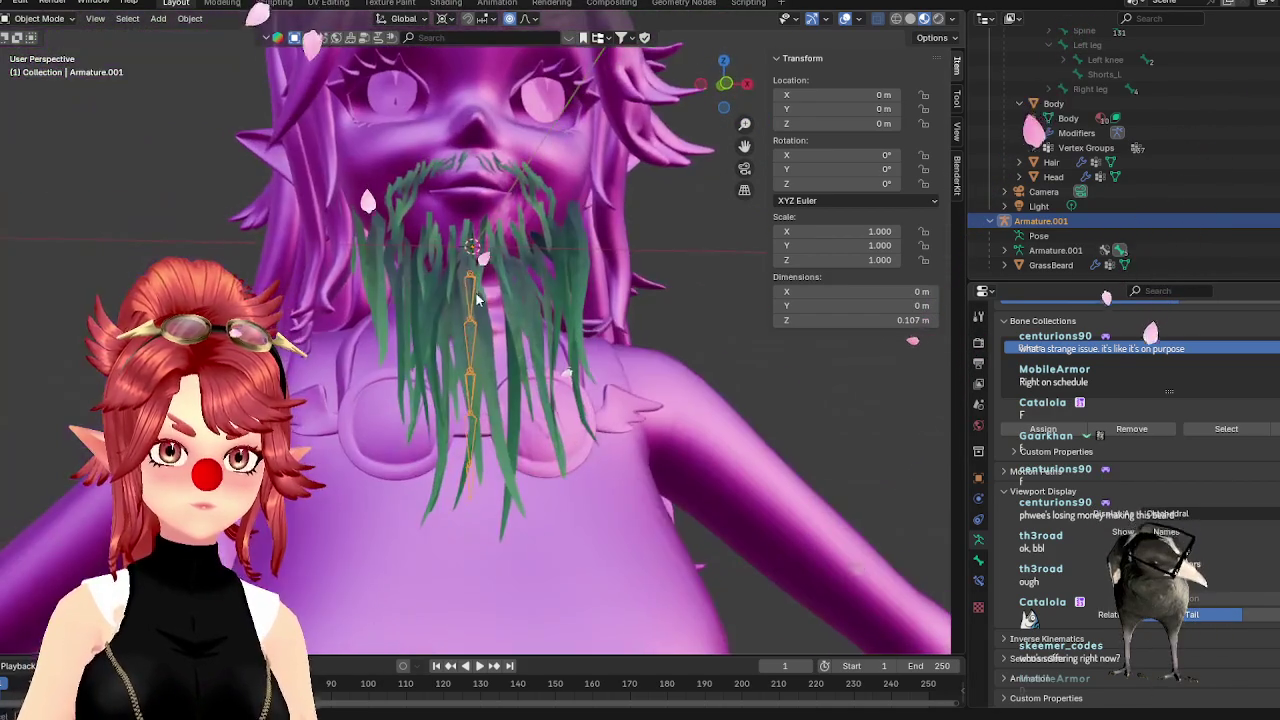
pyautogui.click(1060, 250)
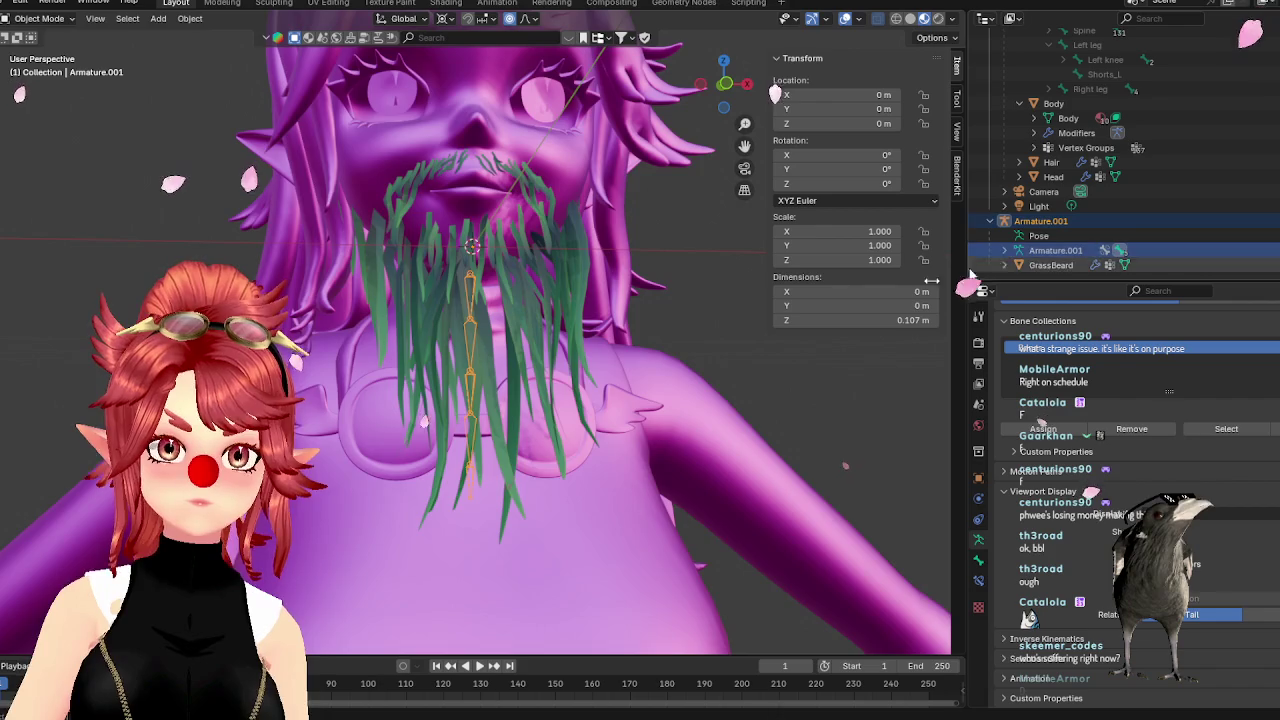
pyautogui.moveTo(760, 400); pyautogui.dragTo(681, 392, button='middle')
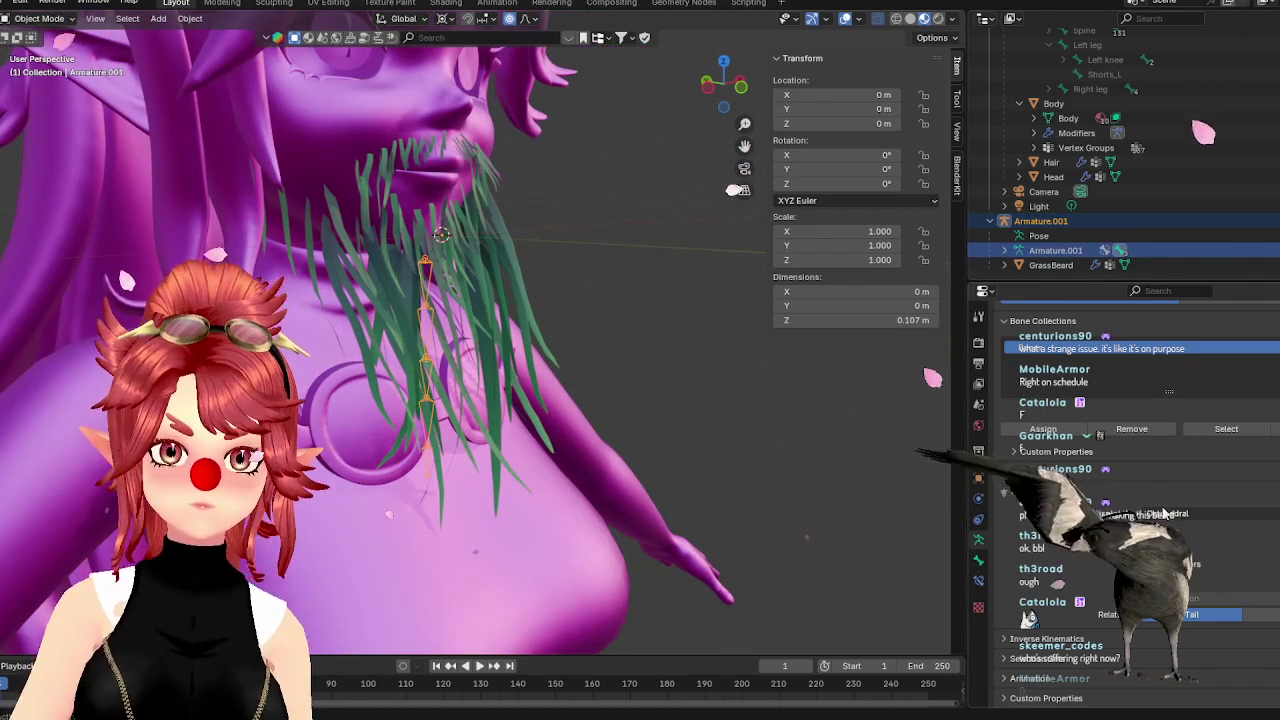
pyautogui.moveTo(600, 400); pyautogui.dragTo(700, 400, button='middle')
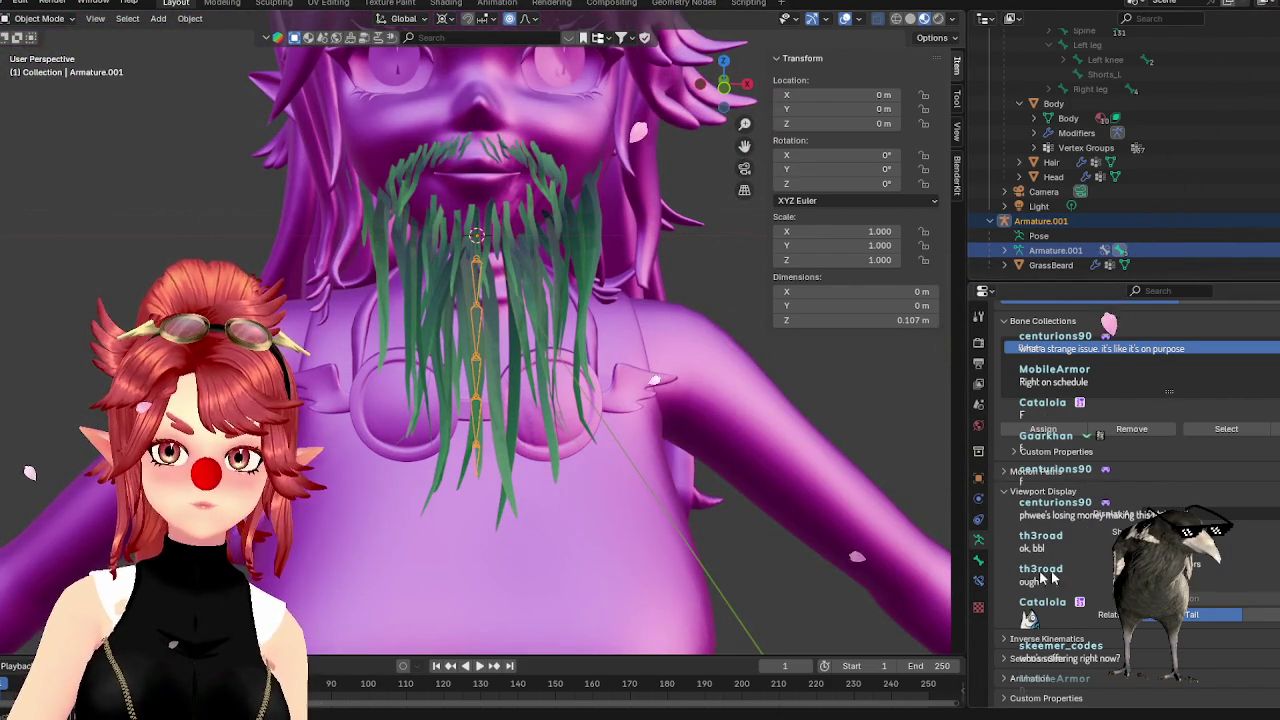
pyautogui.click(1045, 266)
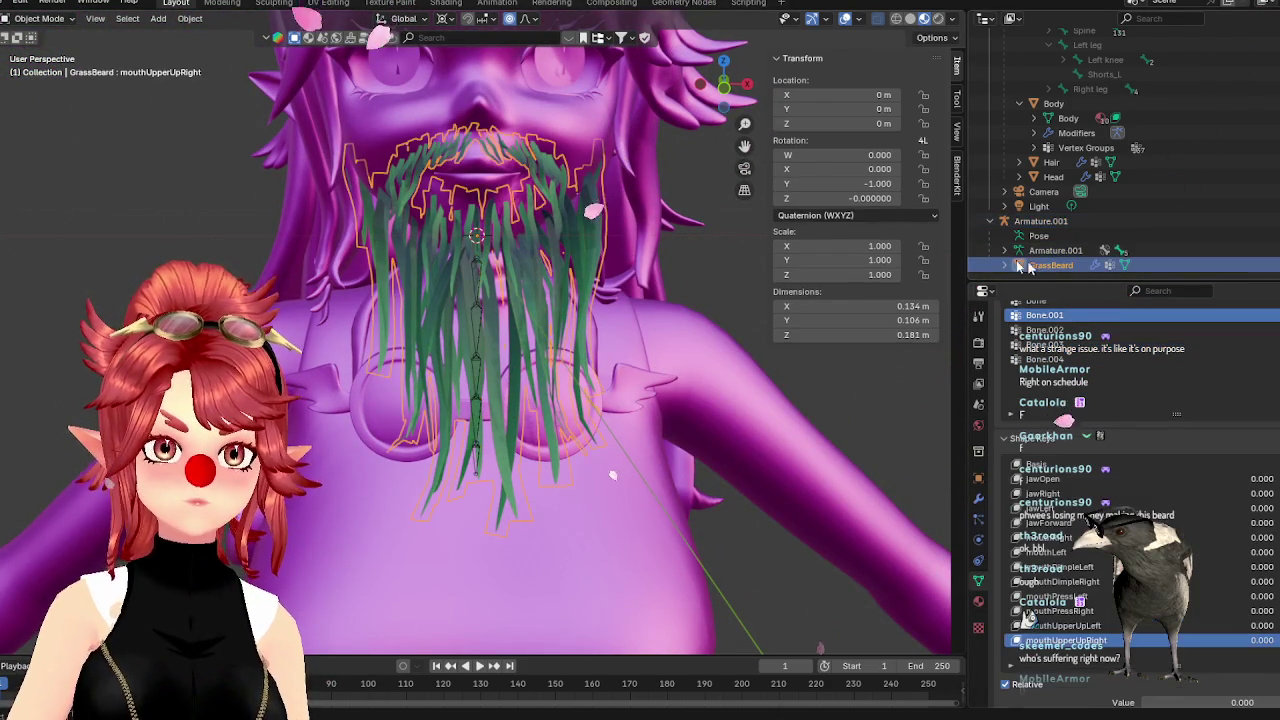
# Hide the Body mesh and put GrassBeard in weight paint mode in front orthographic view
pyautogui.click(1265, 118)
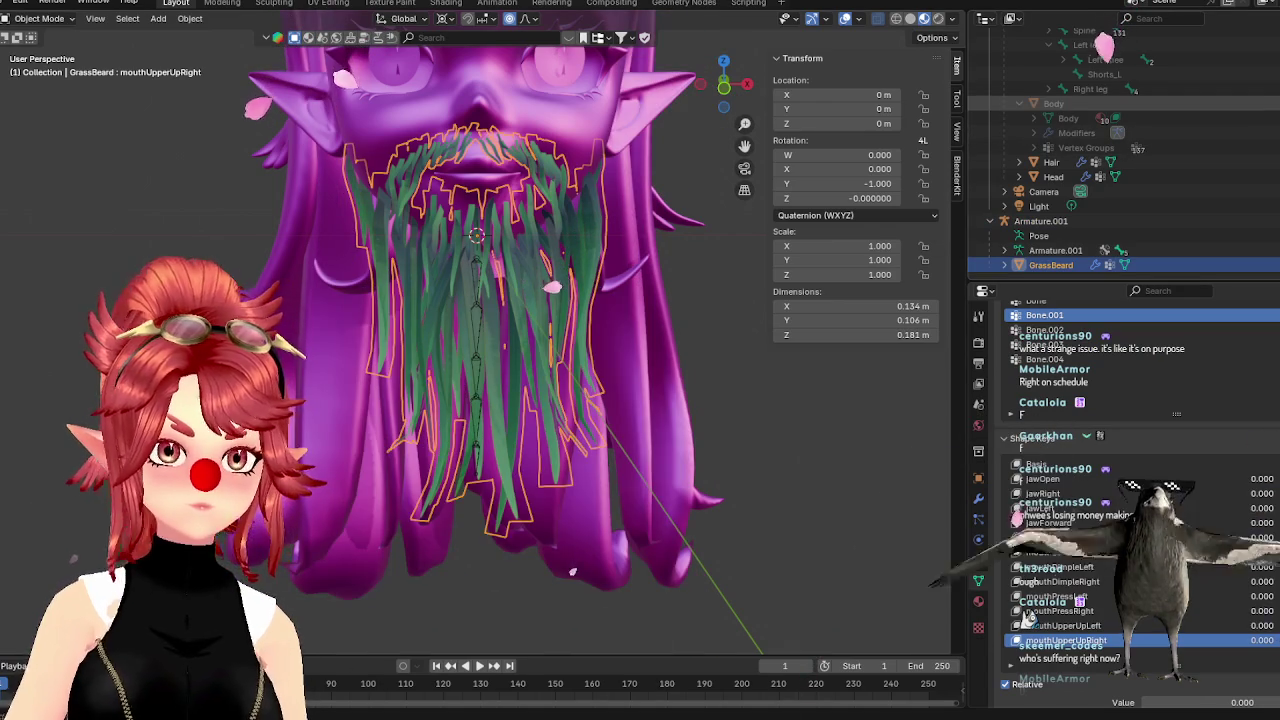
pyautogui.moveTo(561, 596)
pyautogui.mouseDown(button='middle')
pyautogui.moveTo(599, 342)
pyautogui.moveTo(683, 330)
pyautogui.mouseUp(button='middle')
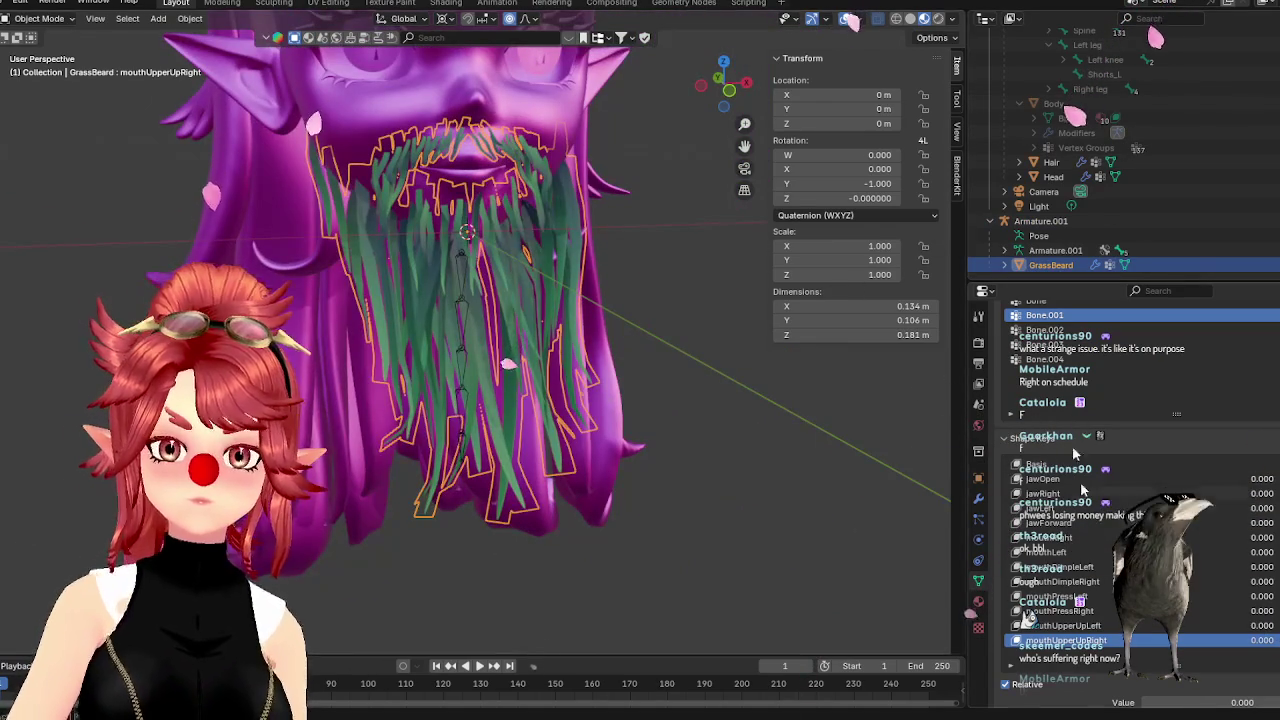
pyautogui.click(40, 18)
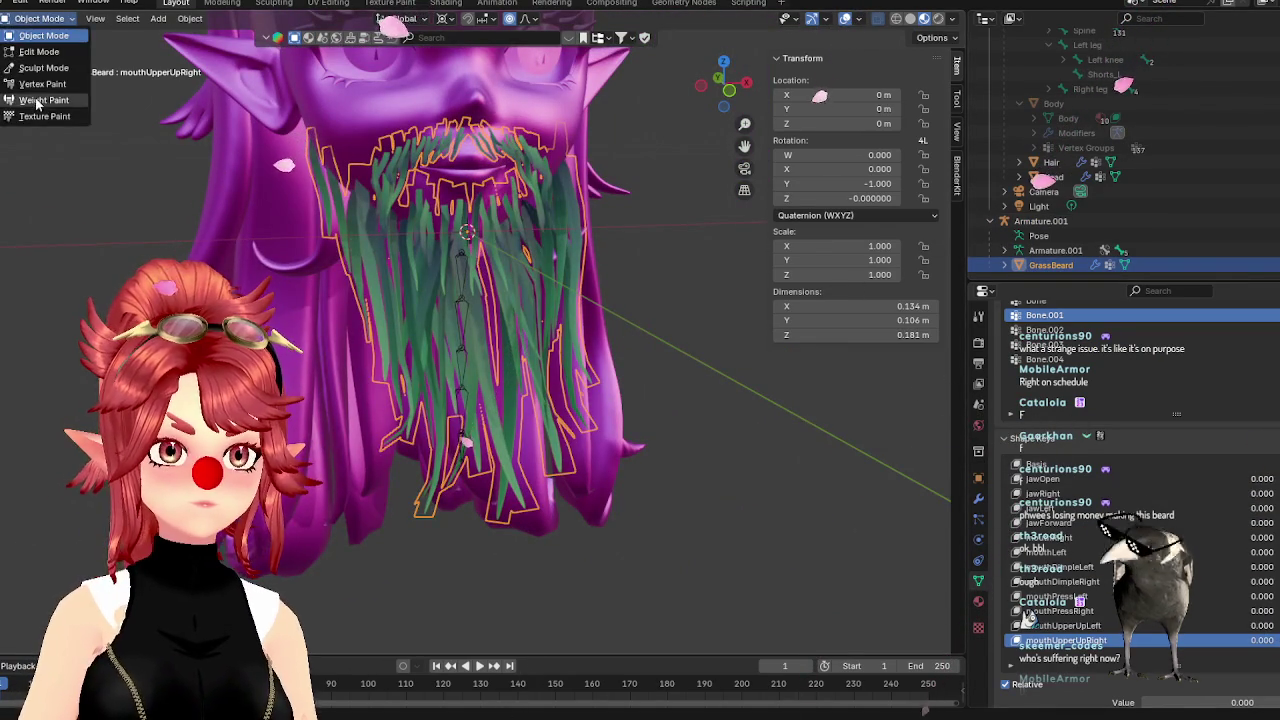
pyautogui.click(40, 100)
pyautogui.moveTo(480, 400); pyautogui.dragTo(560, 380, button='middle')
pyautogui.press('KP_1')
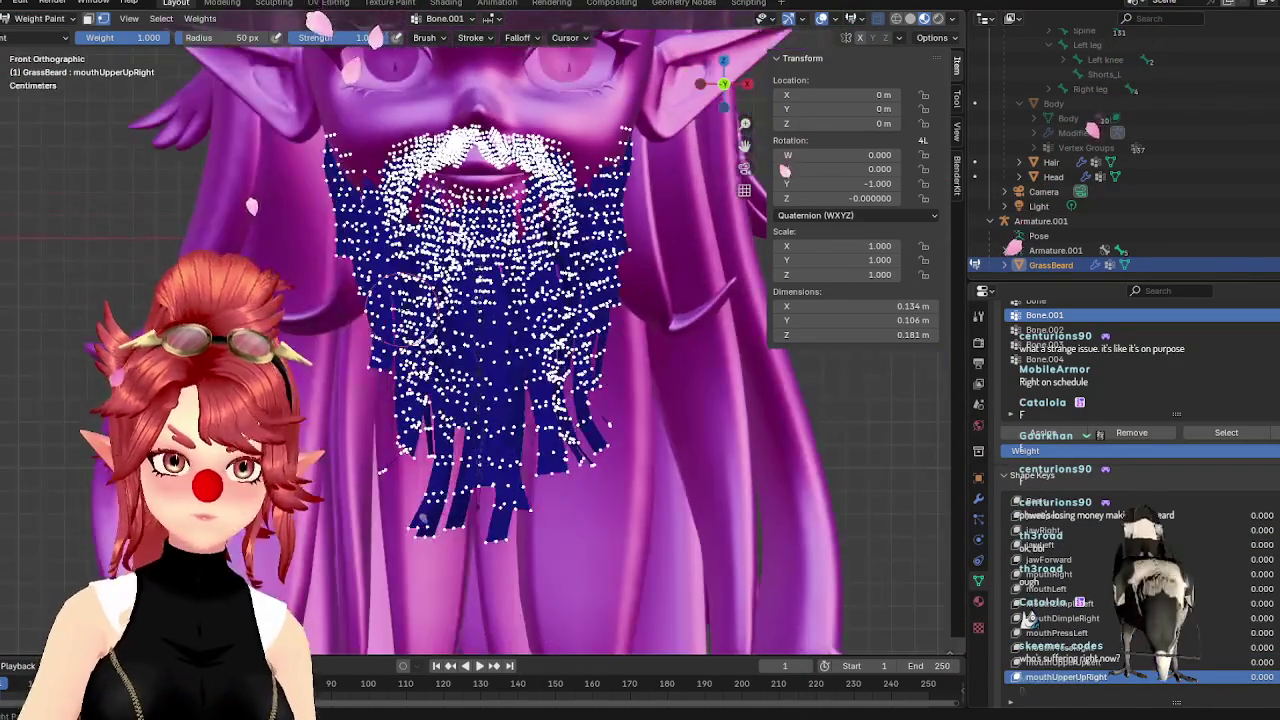
# Draw Bone.001's linear weight gradient, redoing it until a red band sits mid-strand
pyautogui.scroll(3, 470, 445)
pyautogui.keyDown('shift'); pyautogui.moveTo(541, 455); pyautogui.dragTo(550, 362, button='middle'); pyautogui.keyUp('shift')
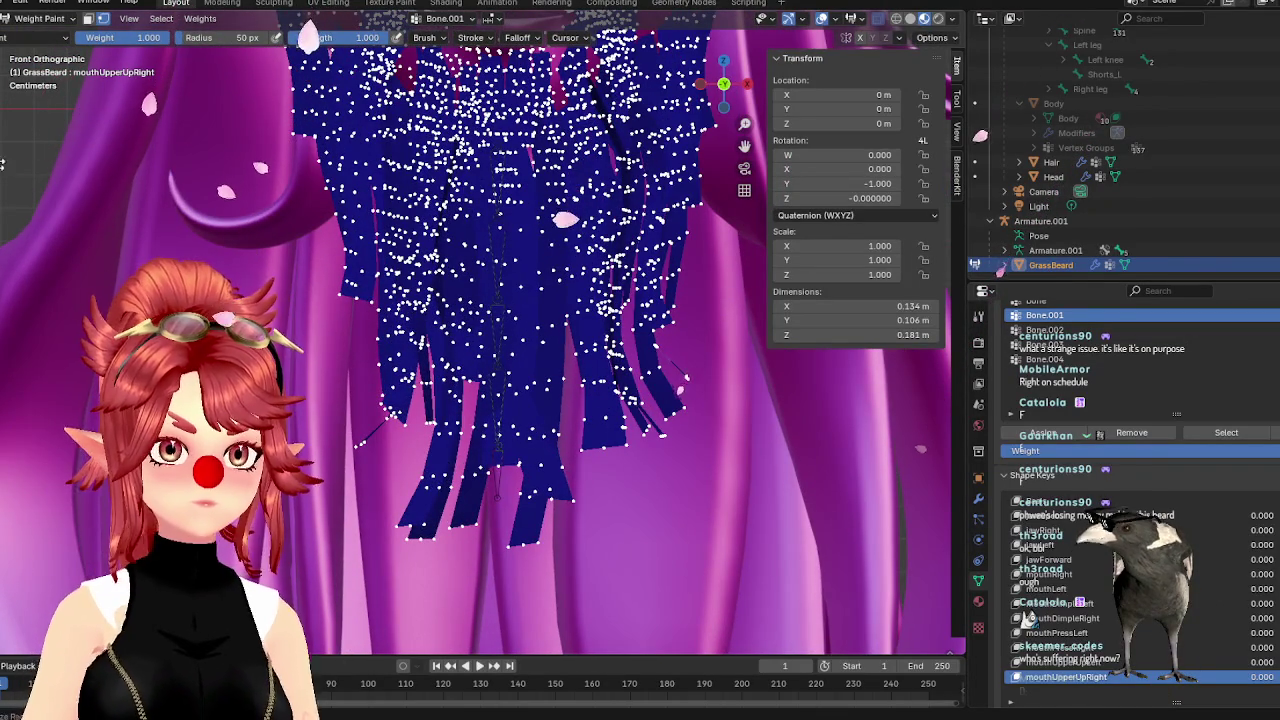
pyautogui.scroll(-3, 148, 37)
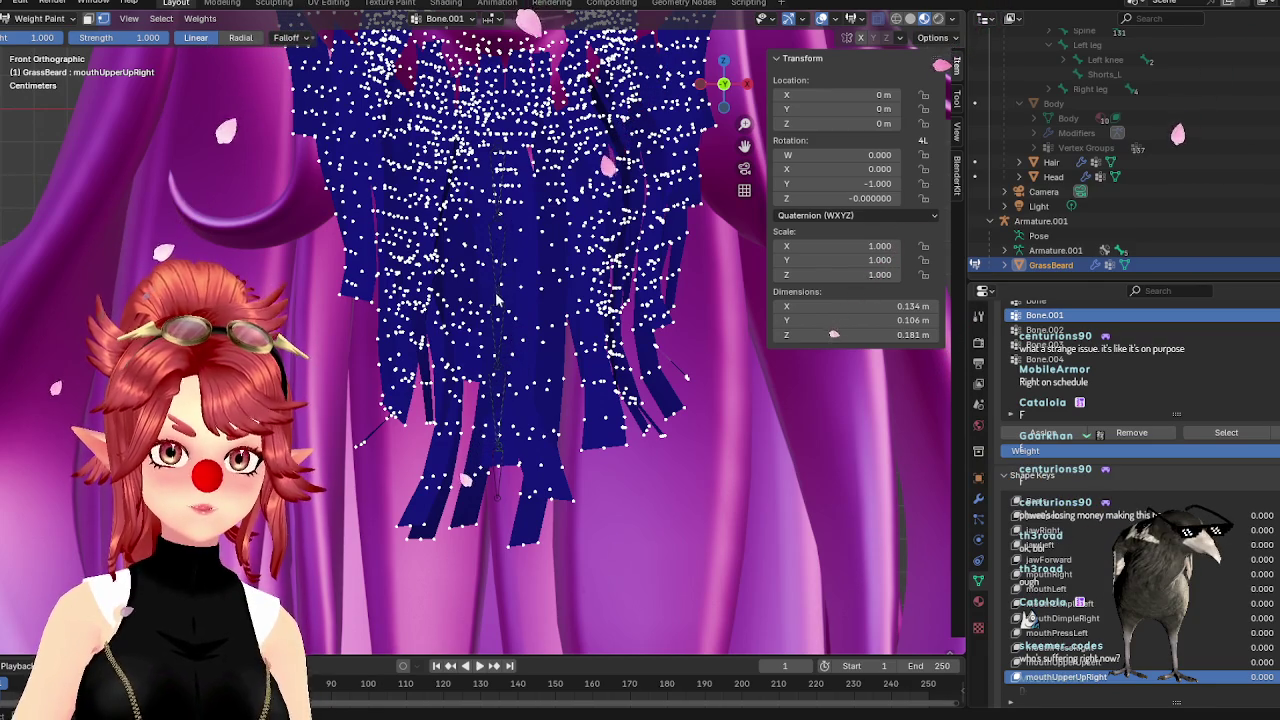
pyautogui.moveTo(497, 215); pyautogui.dragTo(497, 330)
pyautogui.hotkey('ctrl', 'z')
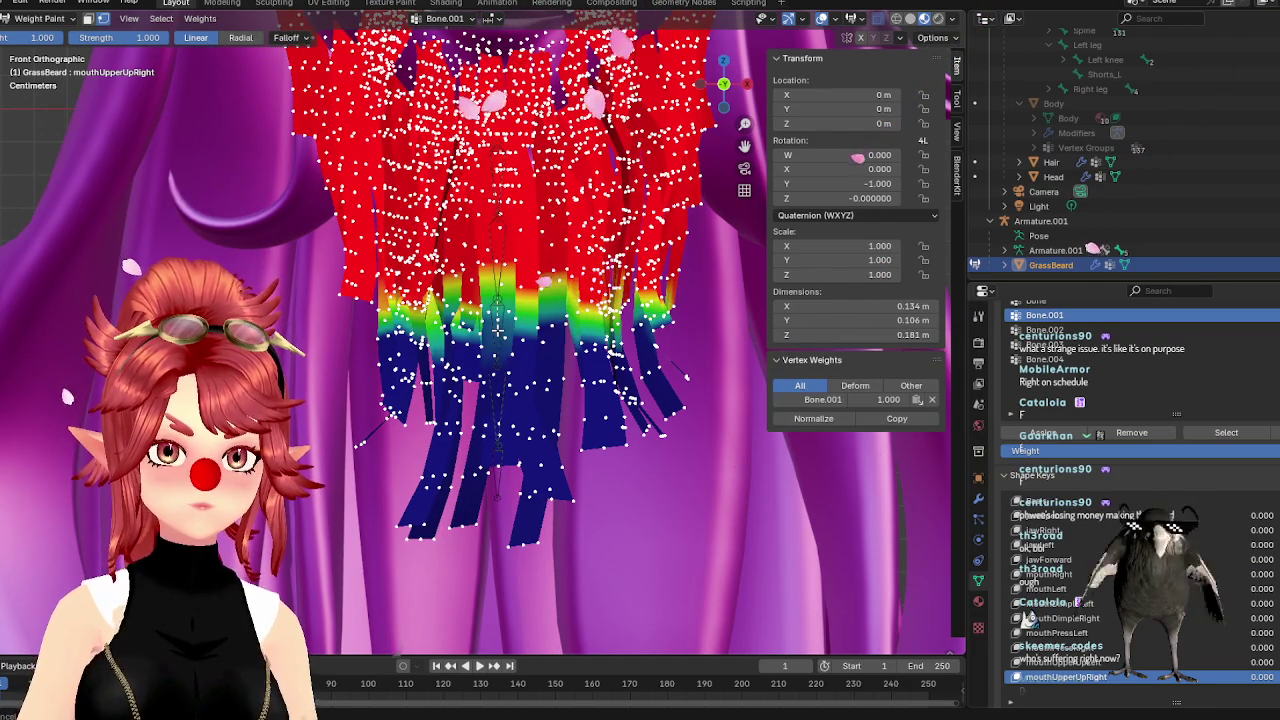
pyautogui.hotkey('ctrl', 'z')
pyautogui.moveTo(497, 460); pyautogui.dragTo(504, 515)
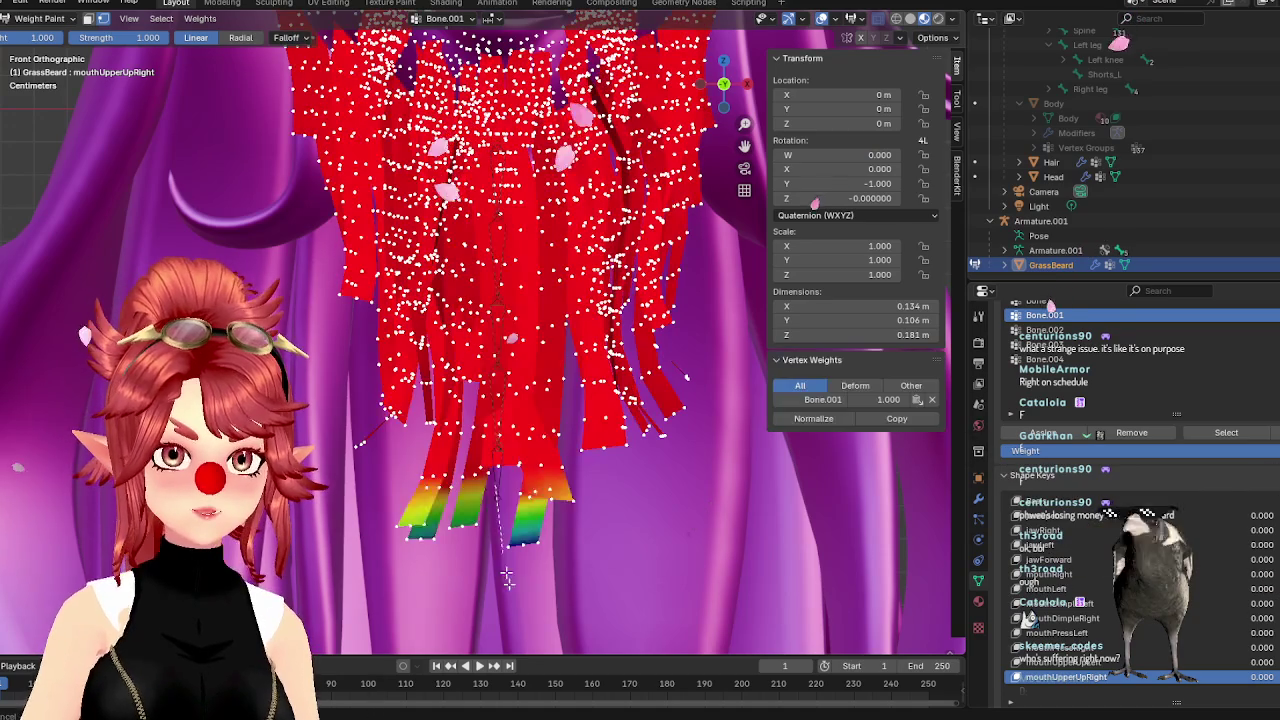
pyautogui.hotkey('ctrl', 'z')
pyautogui.moveTo(519, 600)
pyautogui.mouseDown()
pyautogui.moveTo(512, 248)
pyautogui.moveTo(499, 312)
pyautogui.mouseUp()
pyautogui.hotkey('ctrl', 'z')
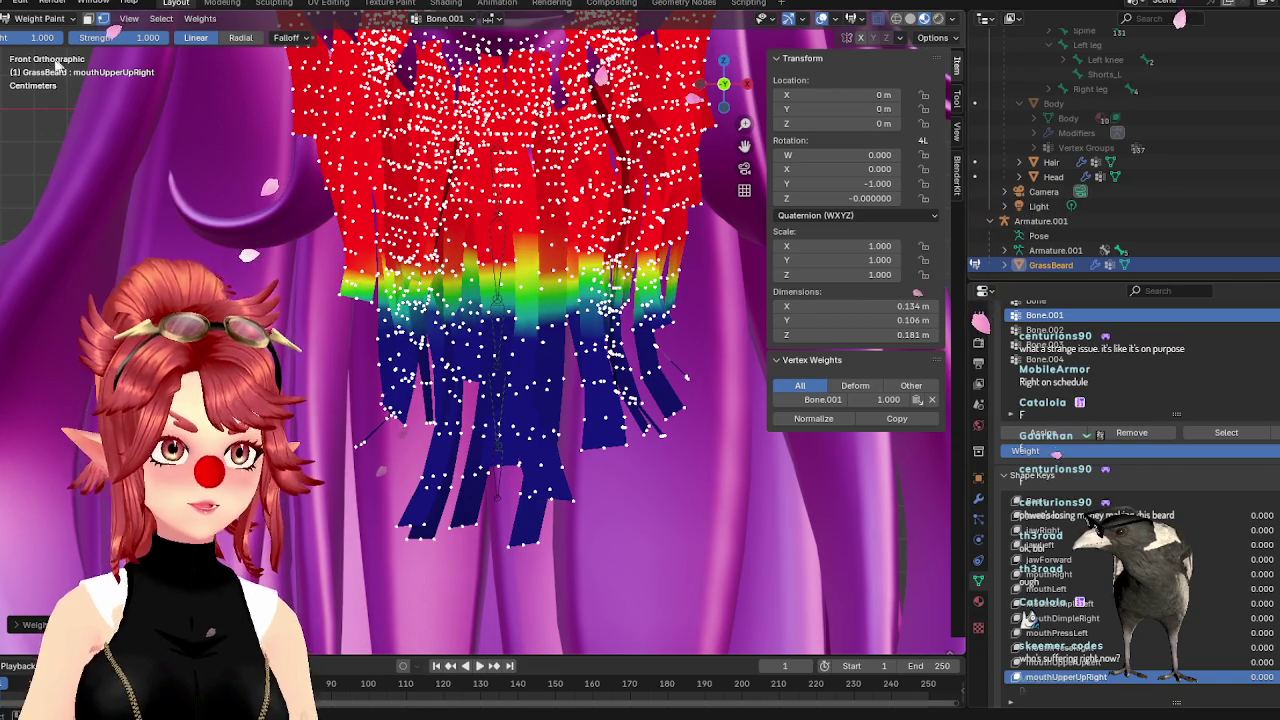
pyautogui.moveTo(471, 175); pyautogui.dragTo(472, 235)
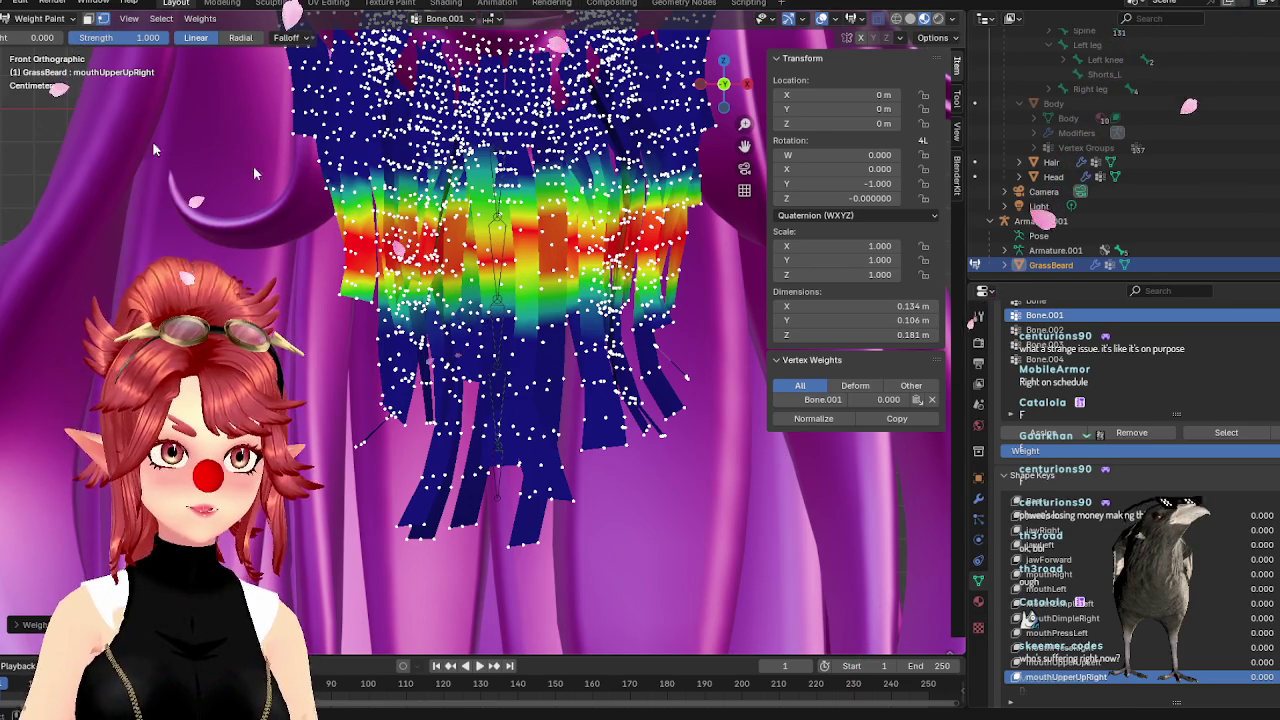
pyautogui.click(1044, 330)
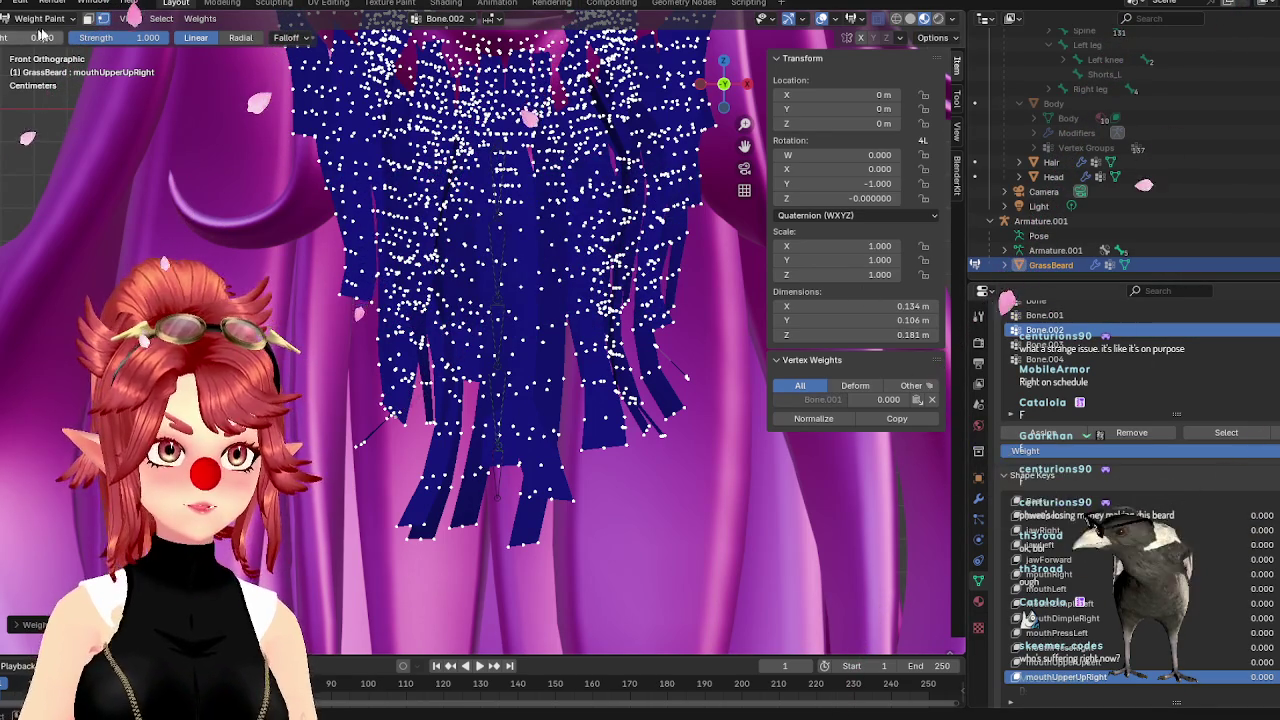
# Paint Bone.002's linear gradient lower on the strands and reduce its weight along the red band
pyautogui.moveTo(508, 318); pyautogui.dragTo(505, 430)
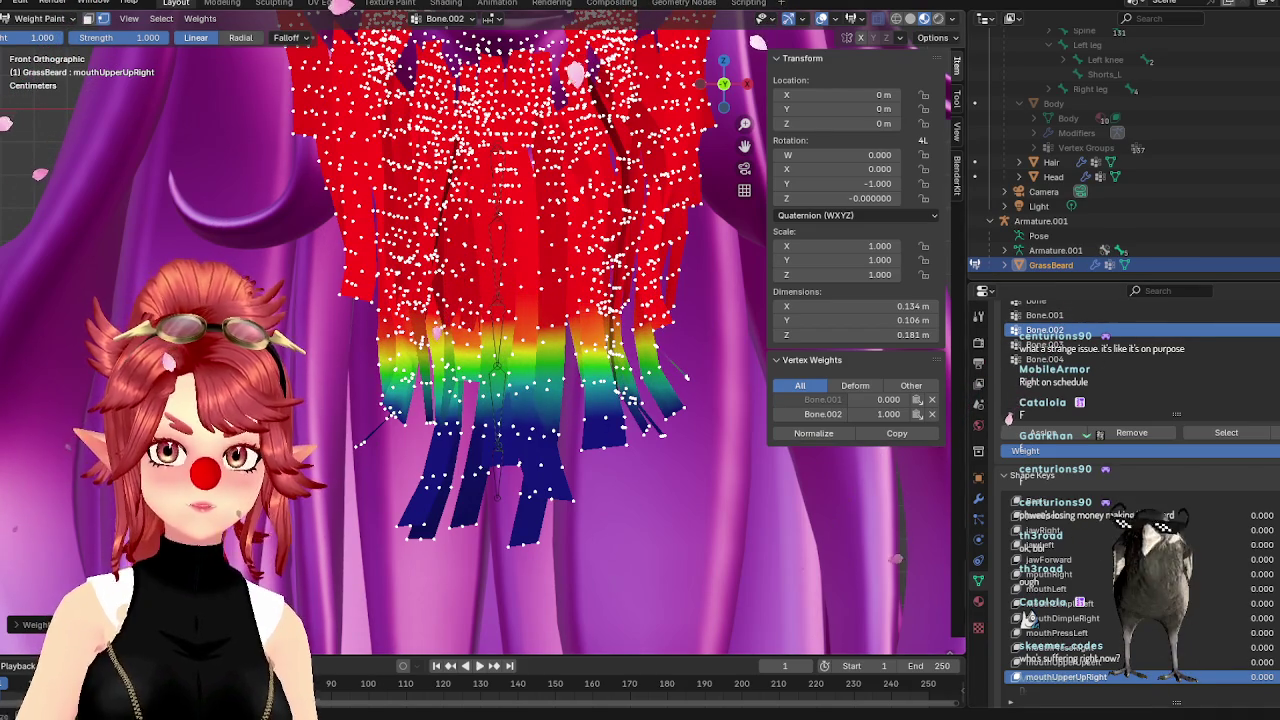
pyautogui.moveTo(512, 250); pyautogui.dragTo(517, 338)
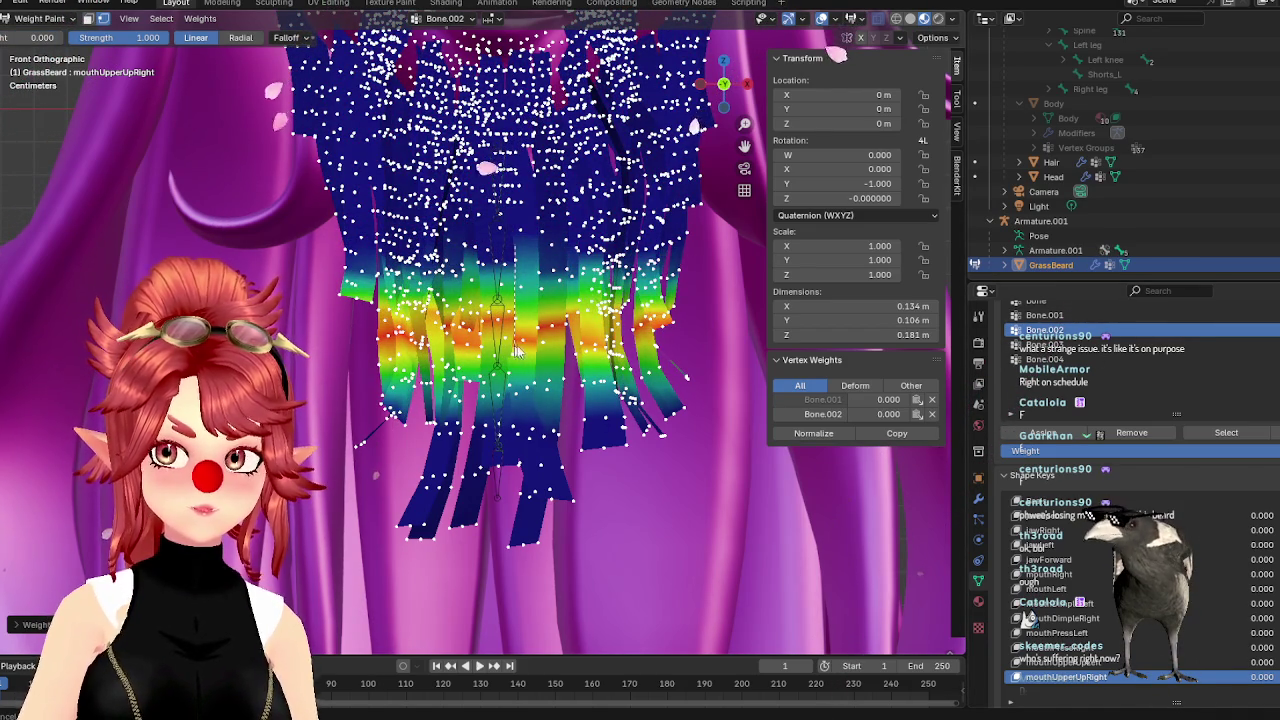
pyautogui.click(1050, 345)
pyautogui.doubleClick(42, 37)
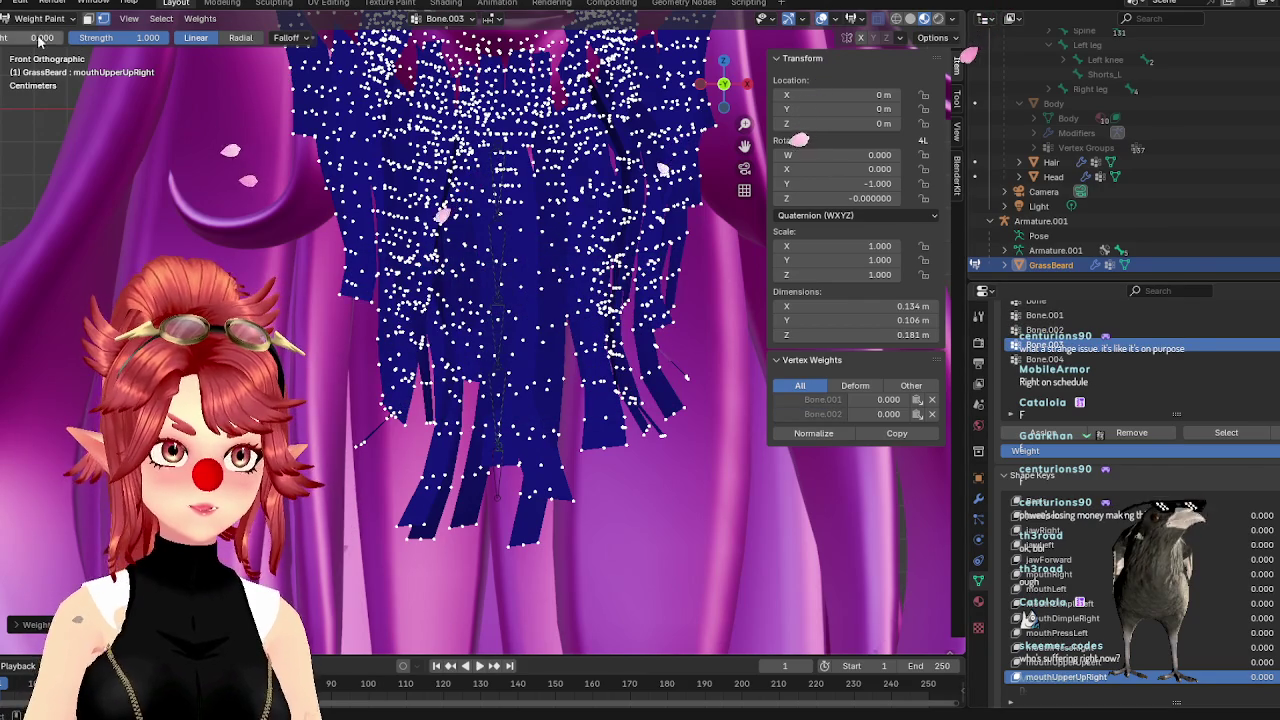
pyautogui.write('1')
pyautogui.press('Return')
pyautogui.moveTo(503, 270); pyautogui.dragTo(505, 360)
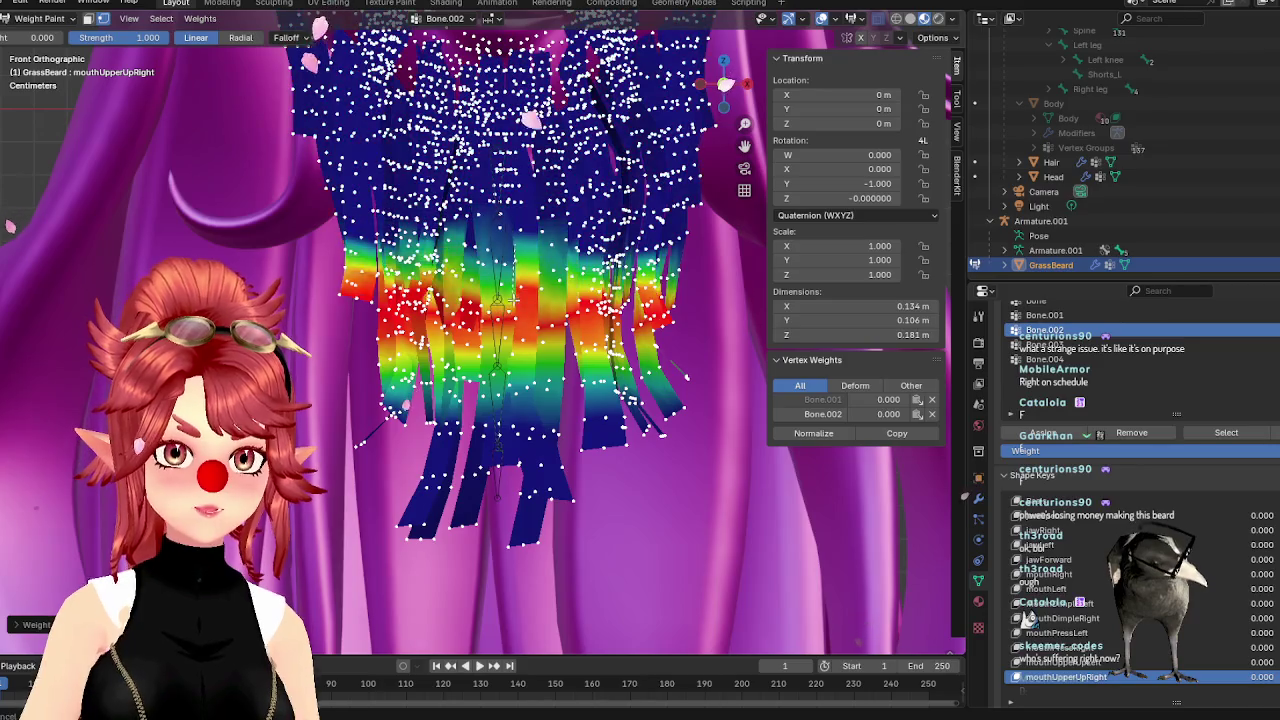
pyautogui.hotkey('ctrl', 'z')
pyautogui.hotkey('ctrl', 'z')
pyautogui.hotkey('ctrl', 'z')
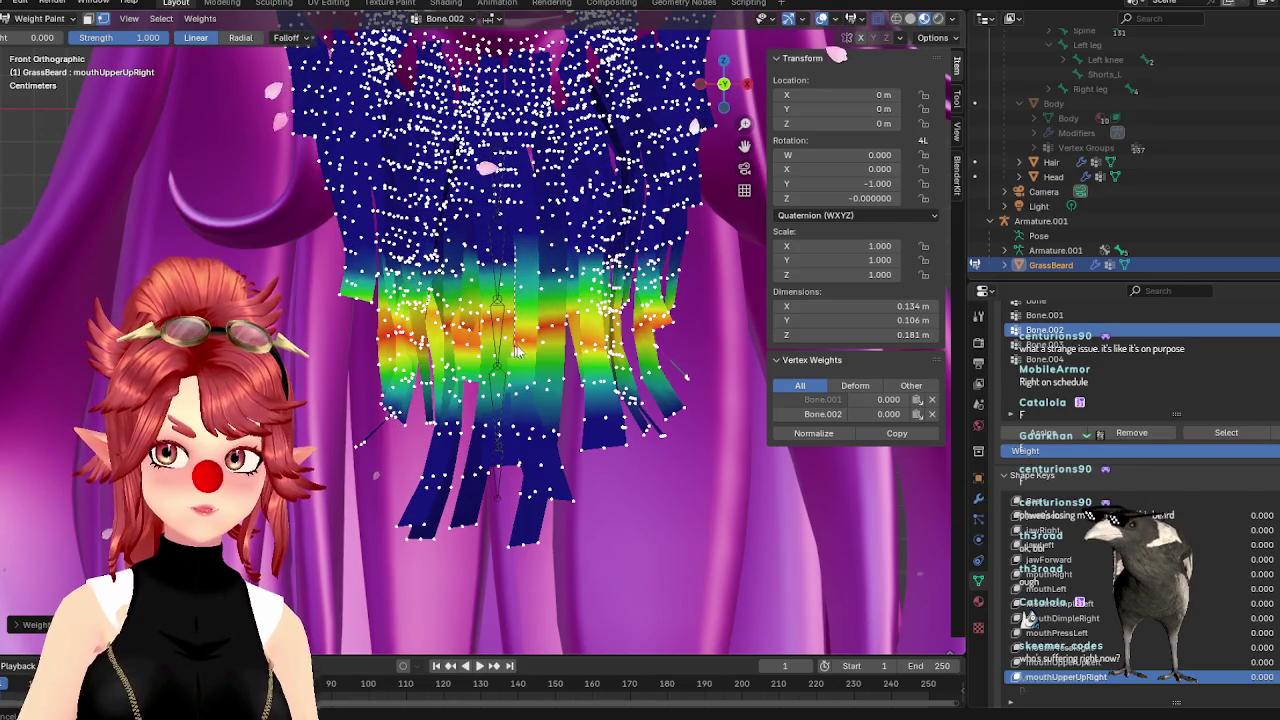
pyautogui.click(1050, 345)
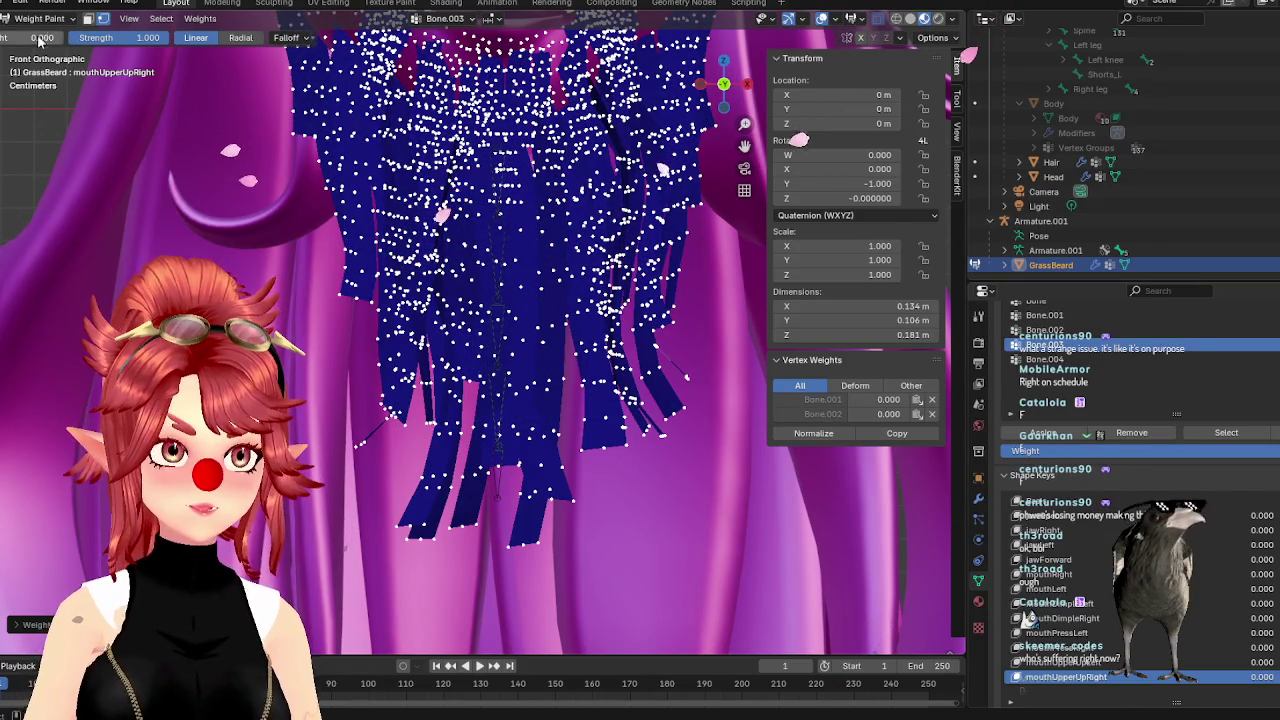
pyautogui.click(1045, 330)
pyautogui.moveTo(511, 290); pyautogui.dragTo(517, 345)
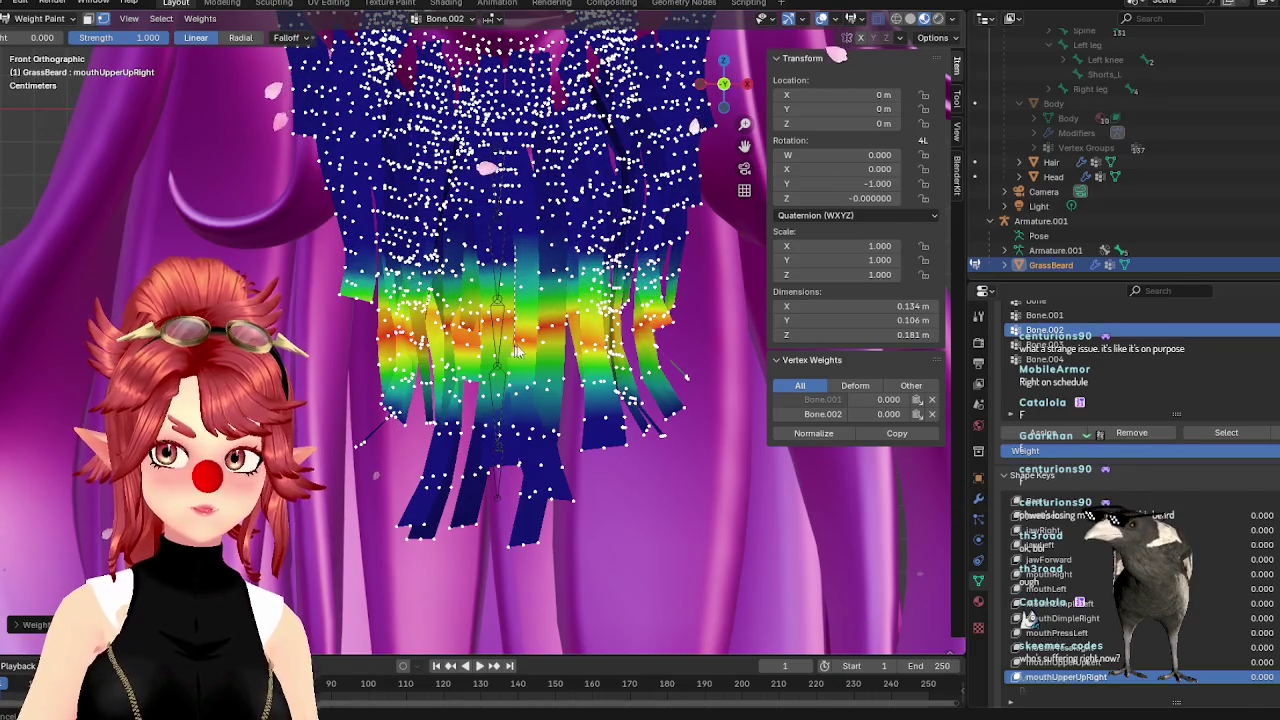
# Paint Bone.003 at weight 1.000, then brush zero weight over the lower strands
pyautogui.click(1050, 345)
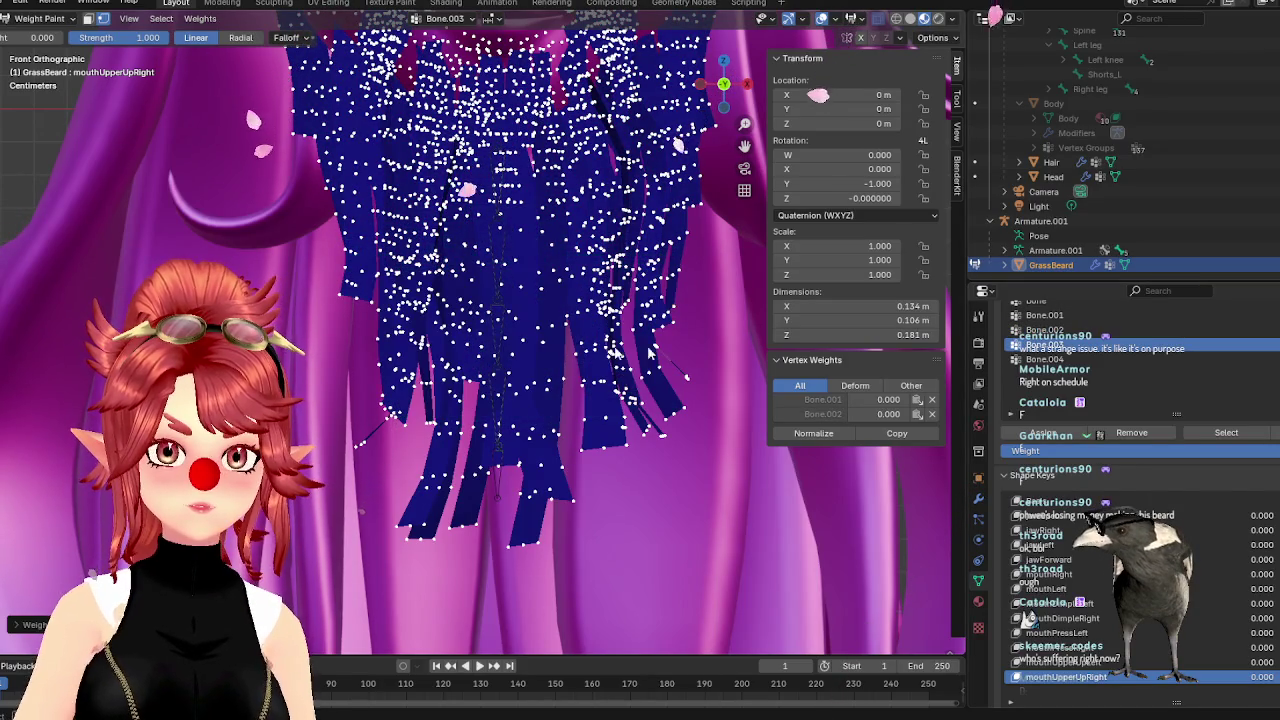
pyautogui.click(42, 38)
pyautogui.write('1')
pyautogui.press('Return')
pyautogui.moveTo(503, 397); pyautogui.dragTo(490, 250)
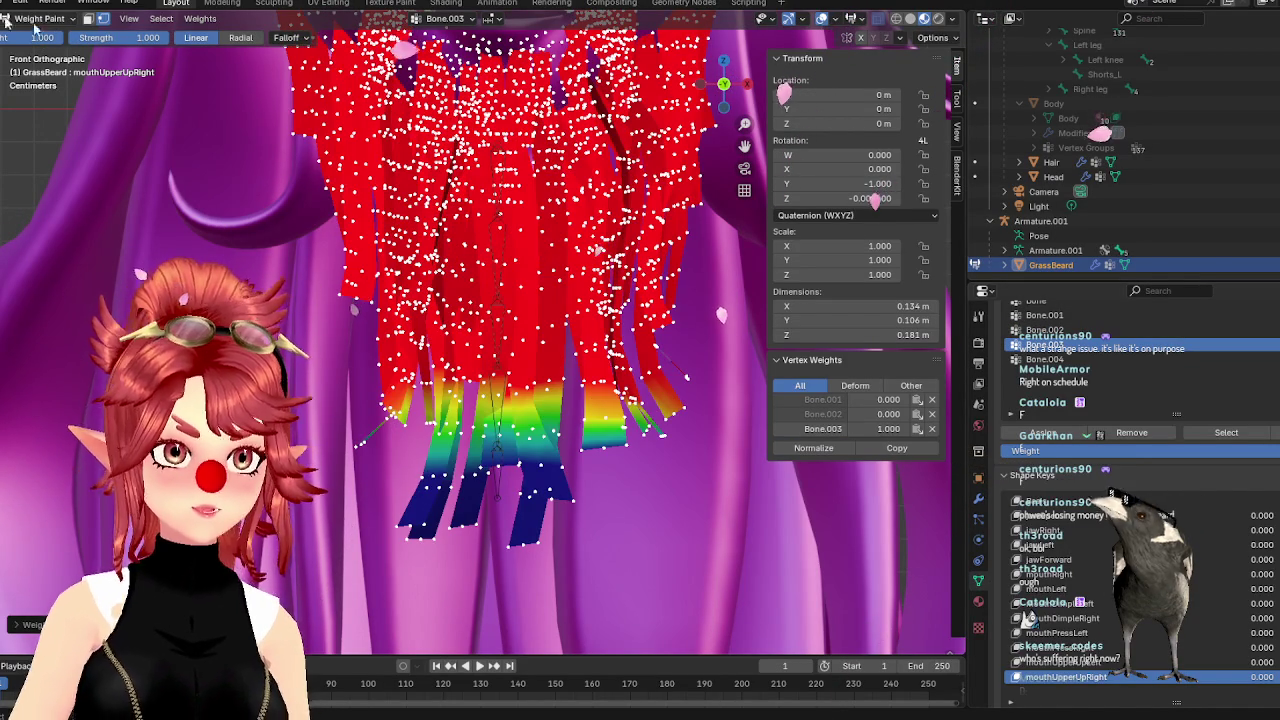
pyautogui.hotkey('ctrl', 'z')
pyautogui.moveTo(481, 314); pyautogui.dragTo(476, 421)
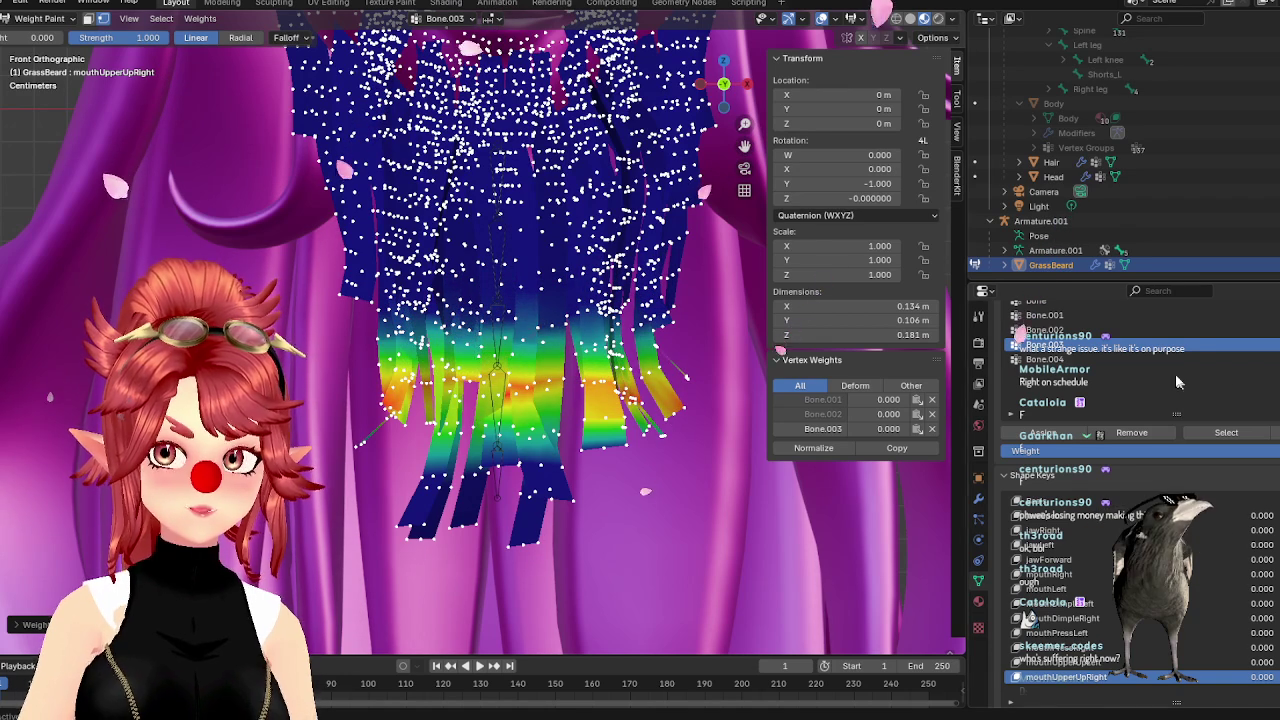
# Paint Bone.004 at weight 1.000 onto the lowest strand tips and return to object mode
pyautogui.click(1100, 359)
pyautogui.click(42, 38)
pyautogui.write('1')
pyautogui.press('Return')
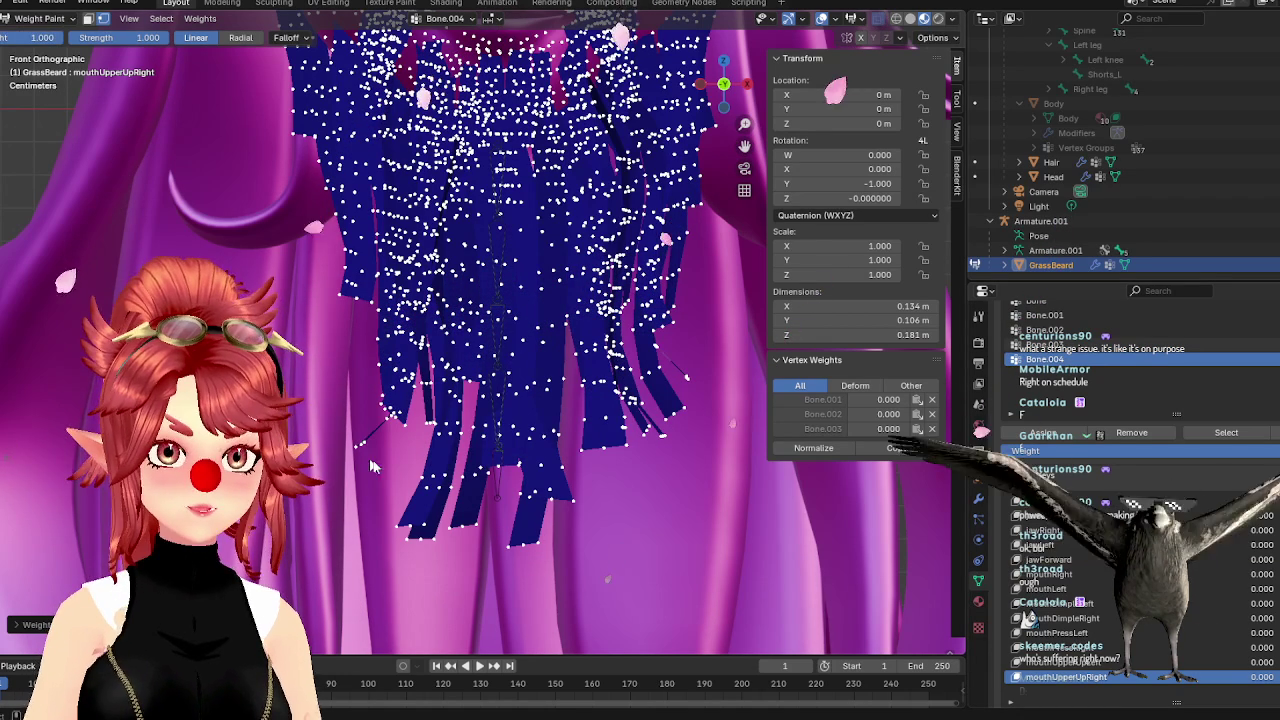
pyautogui.moveTo(491, 524); pyautogui.dragTo(493, 345)
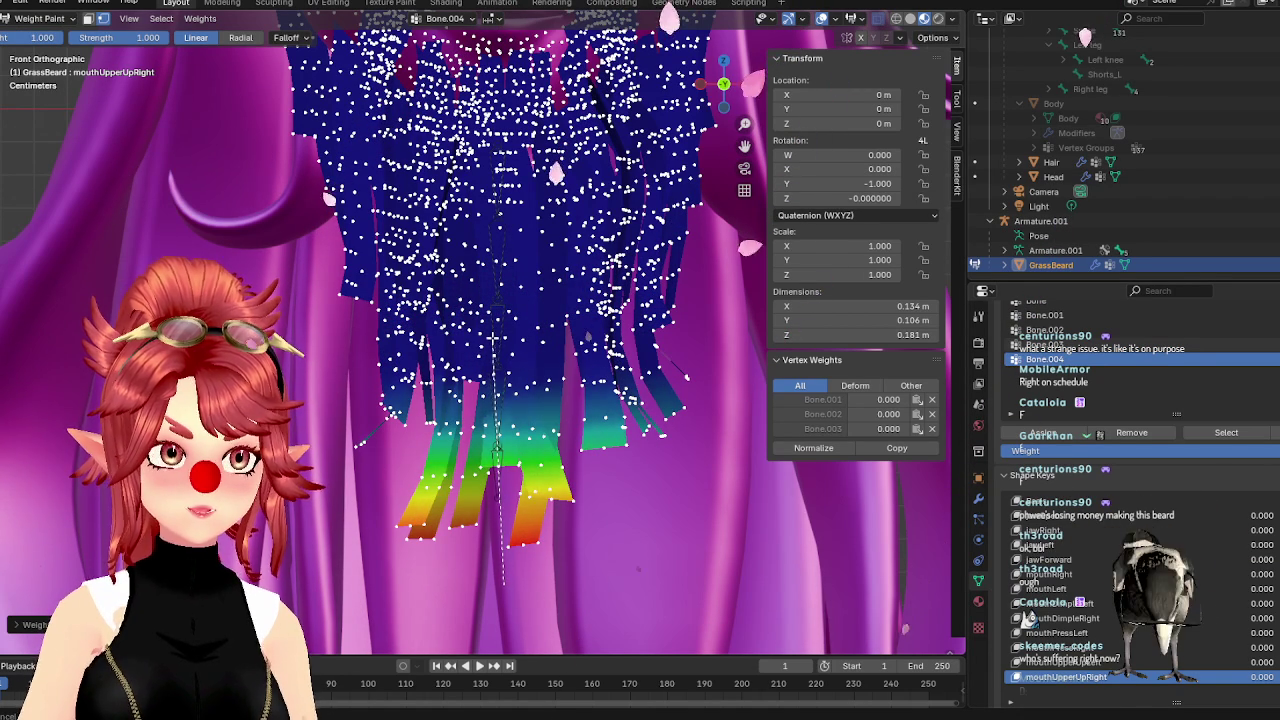
pyautogui.click(40, 18)
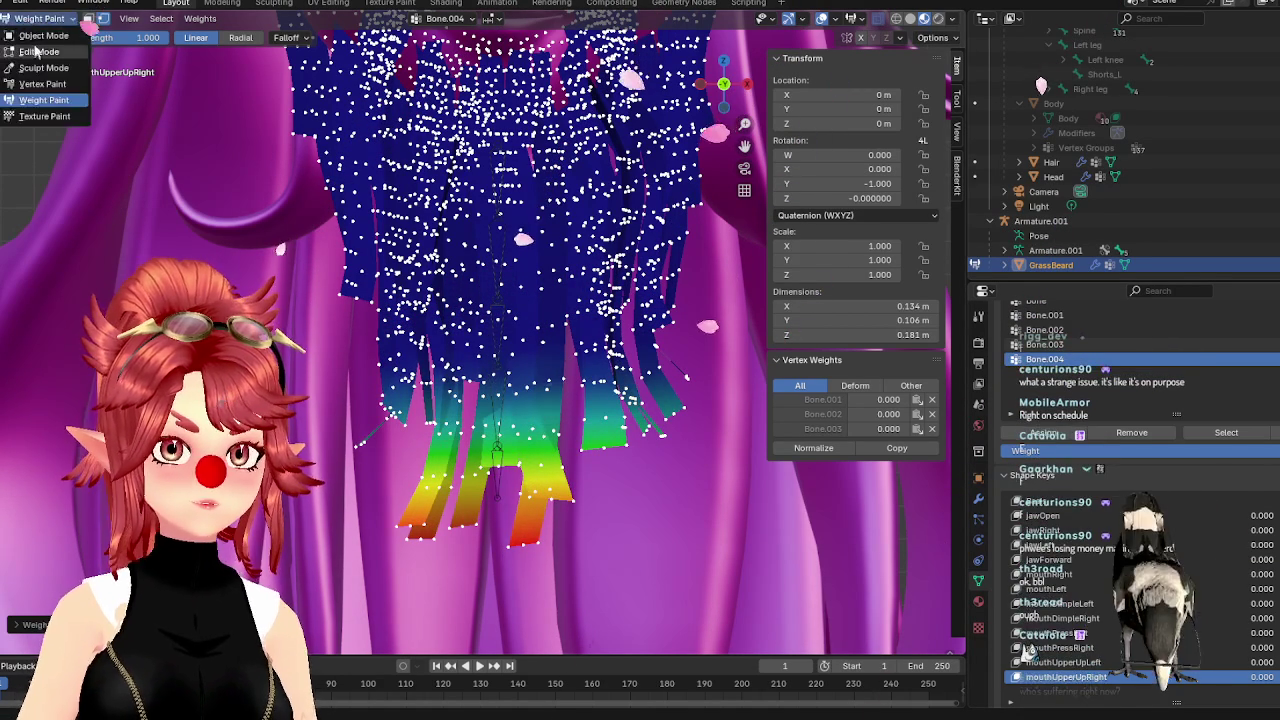
pyautogui.click(42, 35)
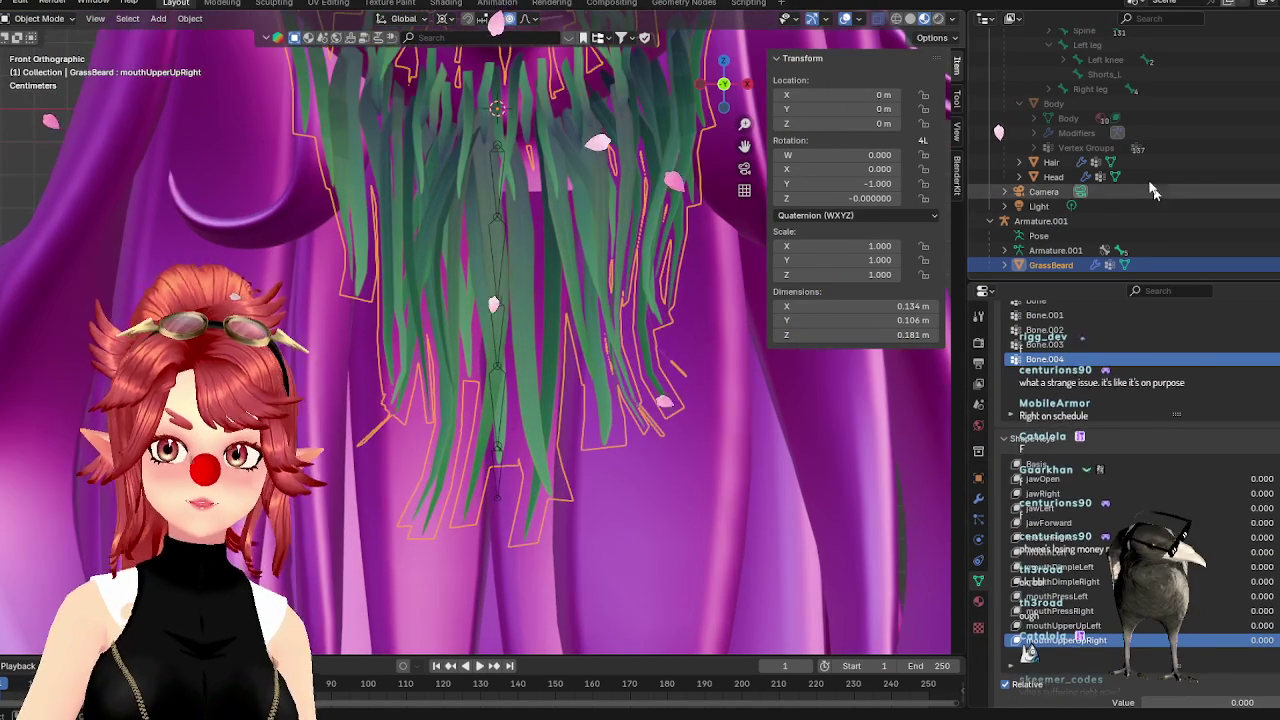
# Put Armature.001 in pose mode and try a quick test rotation of a beard bone
pyautogui.click(1180, 220)
pyautogui.click(54, 22)
pyautogui.click(42, 68)
pyautogui.press('r')
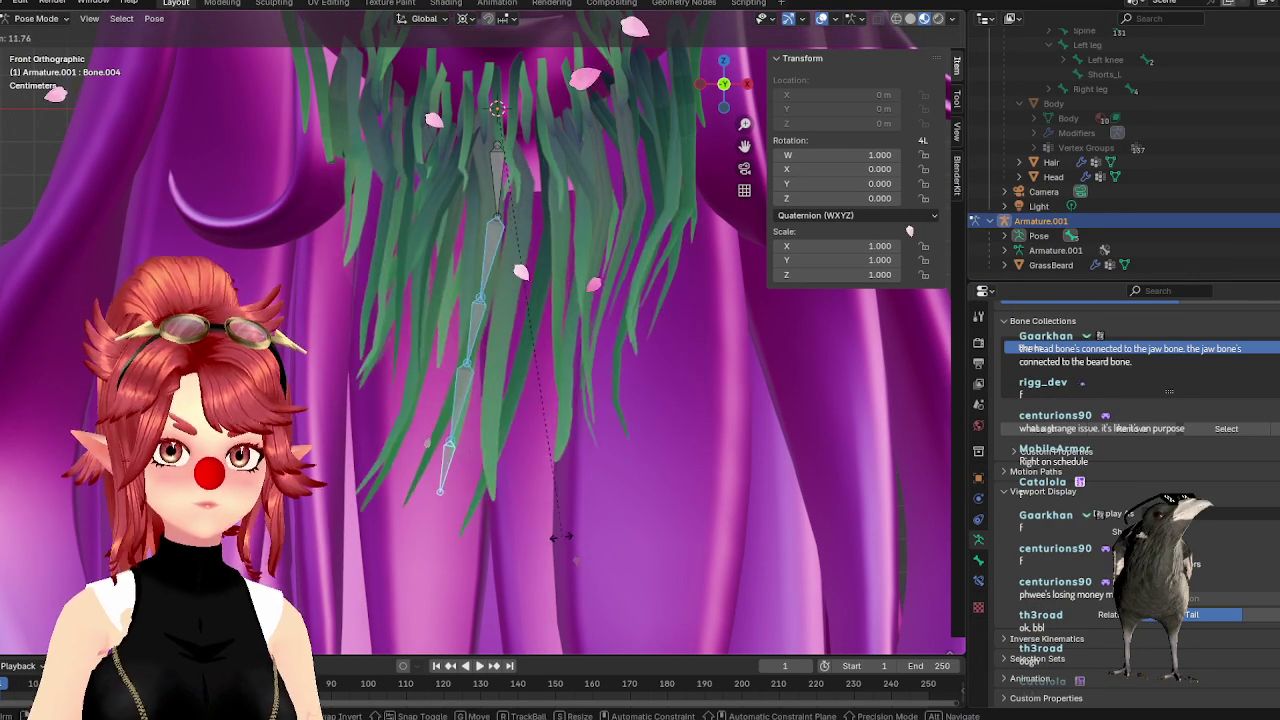
pyautogui.press('Escape')
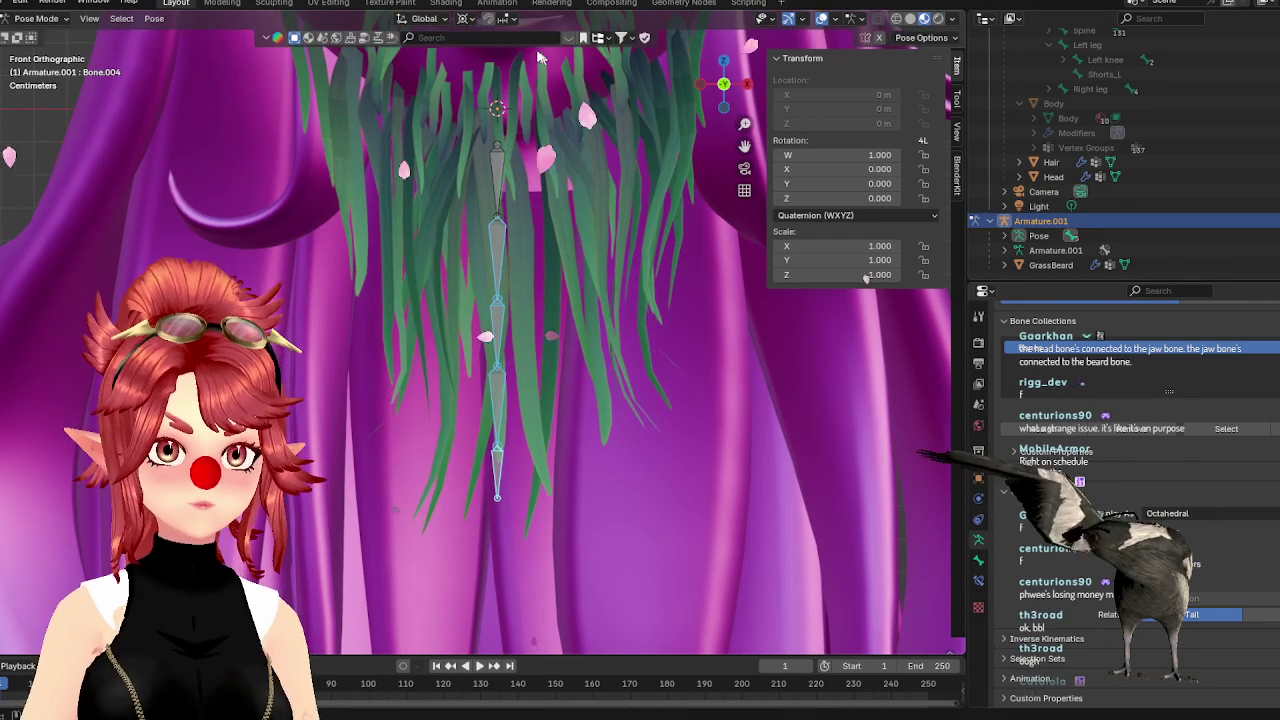
# Change the rotation pivot, test-bend the bone chain again, and box-select the lower beard bones
pyautogui.click(465, 20)
pyautogui.click(492, 90)
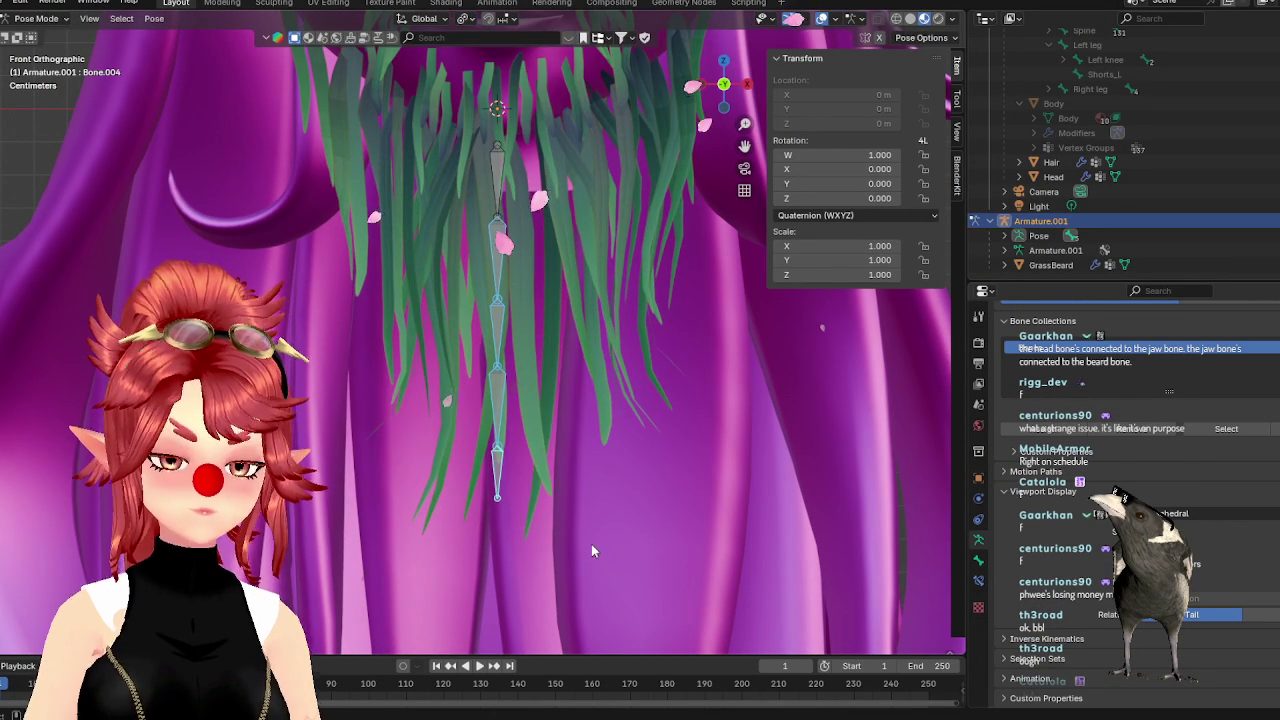
pyautogui.press('r')
pyautogui.press('Escape')
pyautogui.scroll(-3, 580, 498)
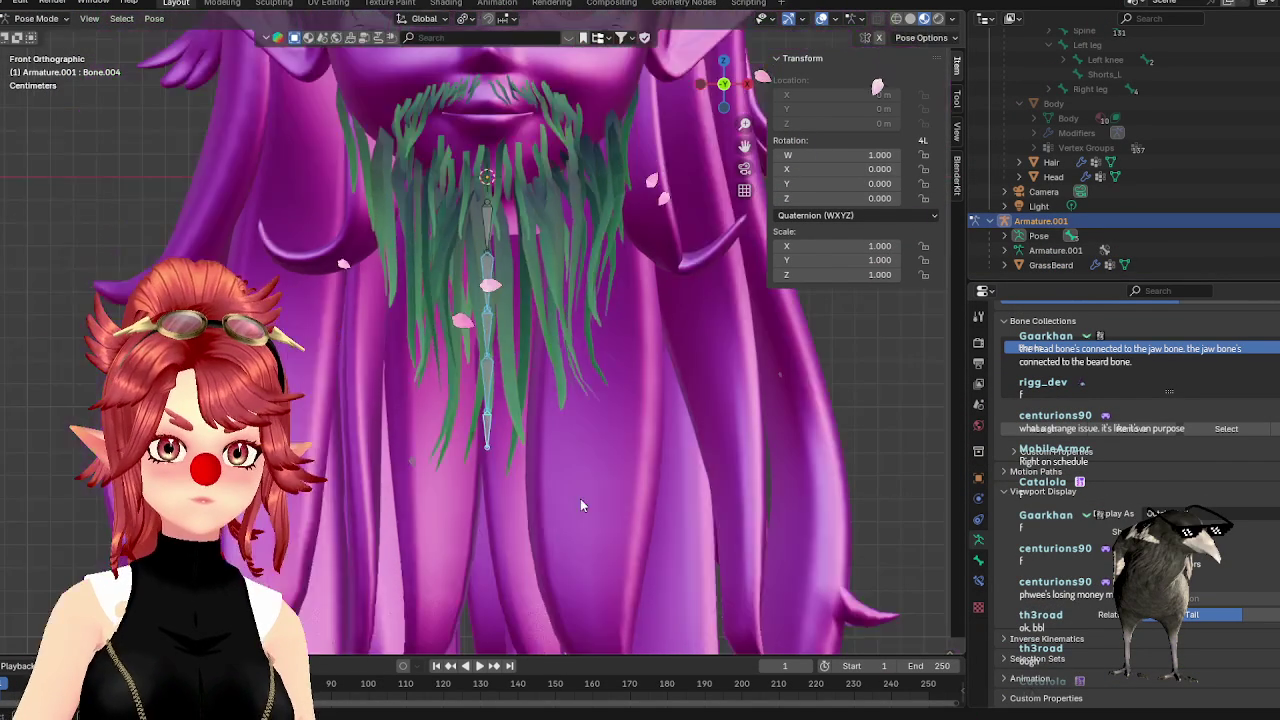
pyautogui.scroll(-2, 580, 498)
pyautogui.press('r')
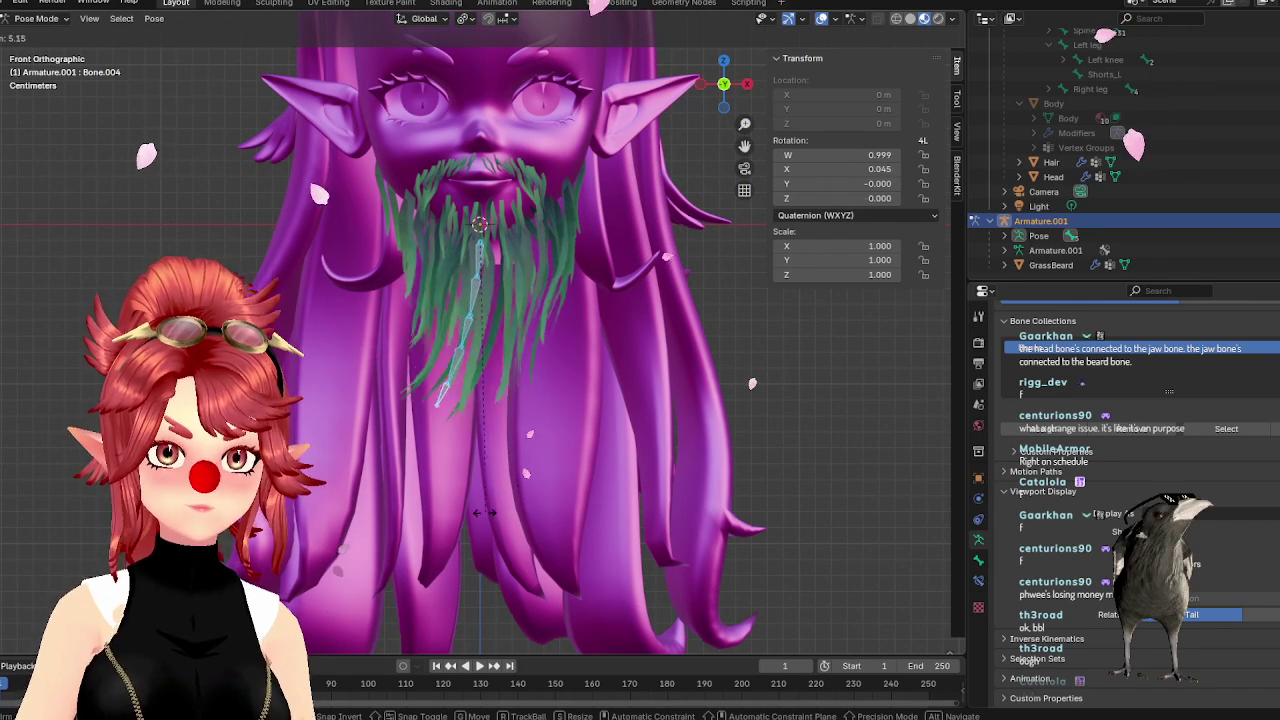
pyautogui.press('Escape')
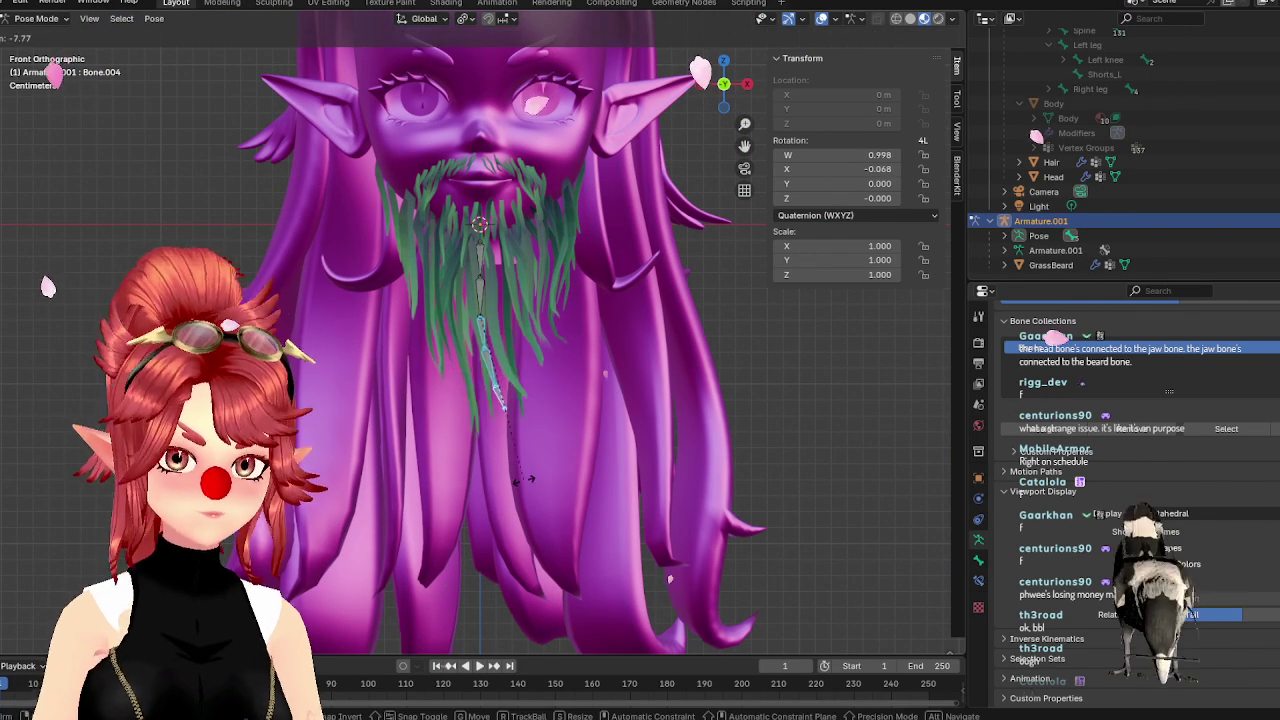
pyautogui.moveTo(525, 483); pyautogui.dragTo(433, 425)
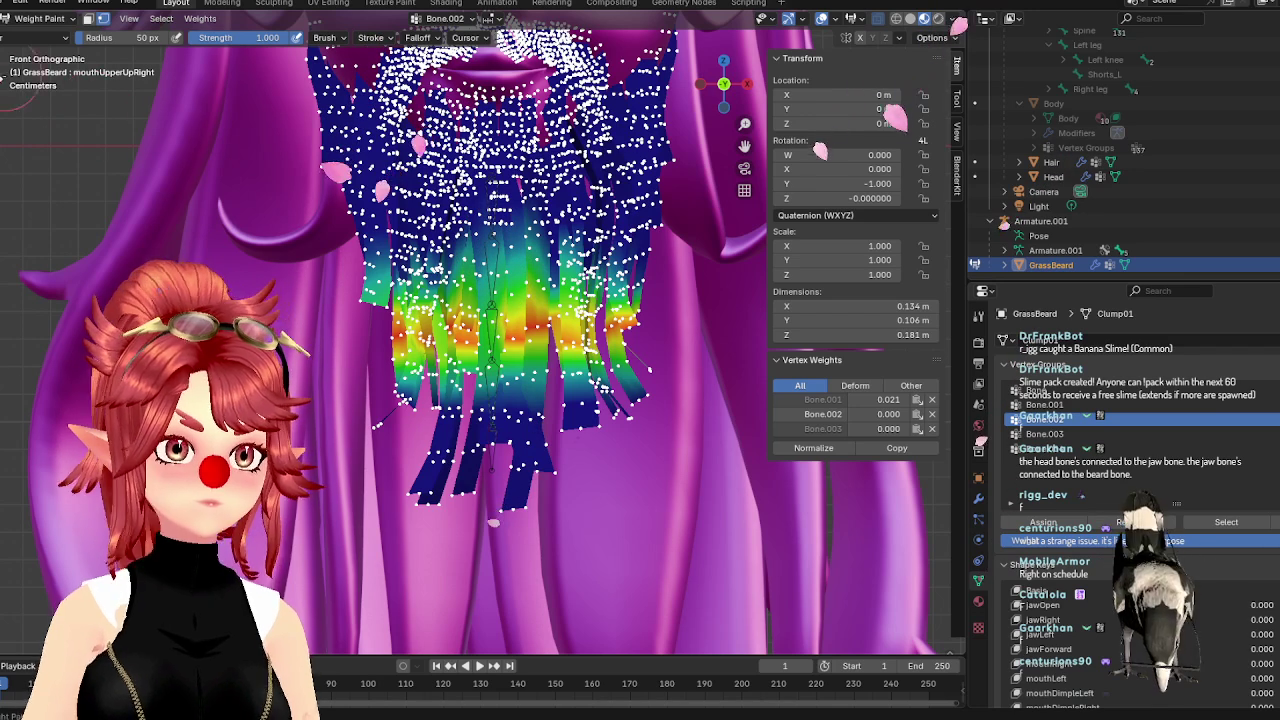
# Switch to the Gradient tool at about 0.17 strength and blend Bone.003 across the beard centre
pyautogui.hotkey('shift', 'space')
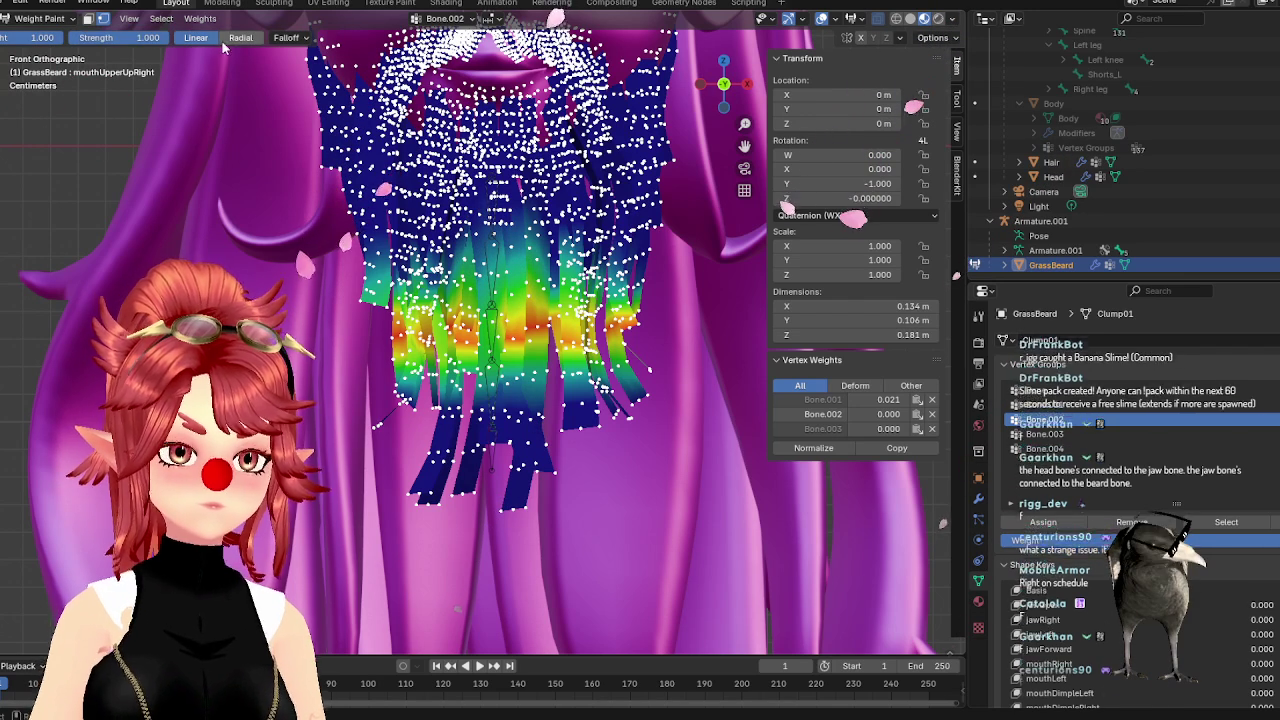
pyautogui.moveTo(83, 45); pyautogui.dragTo(43, 45)
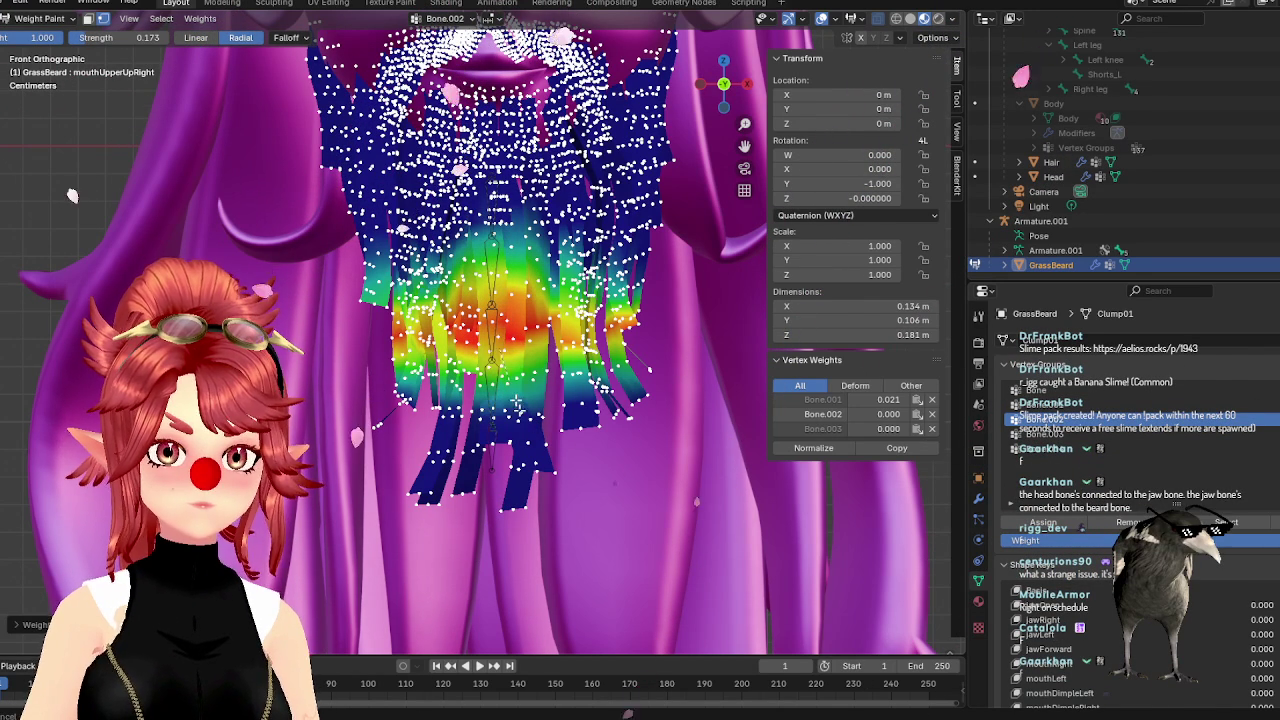
pyautogui.click(1045, 434)
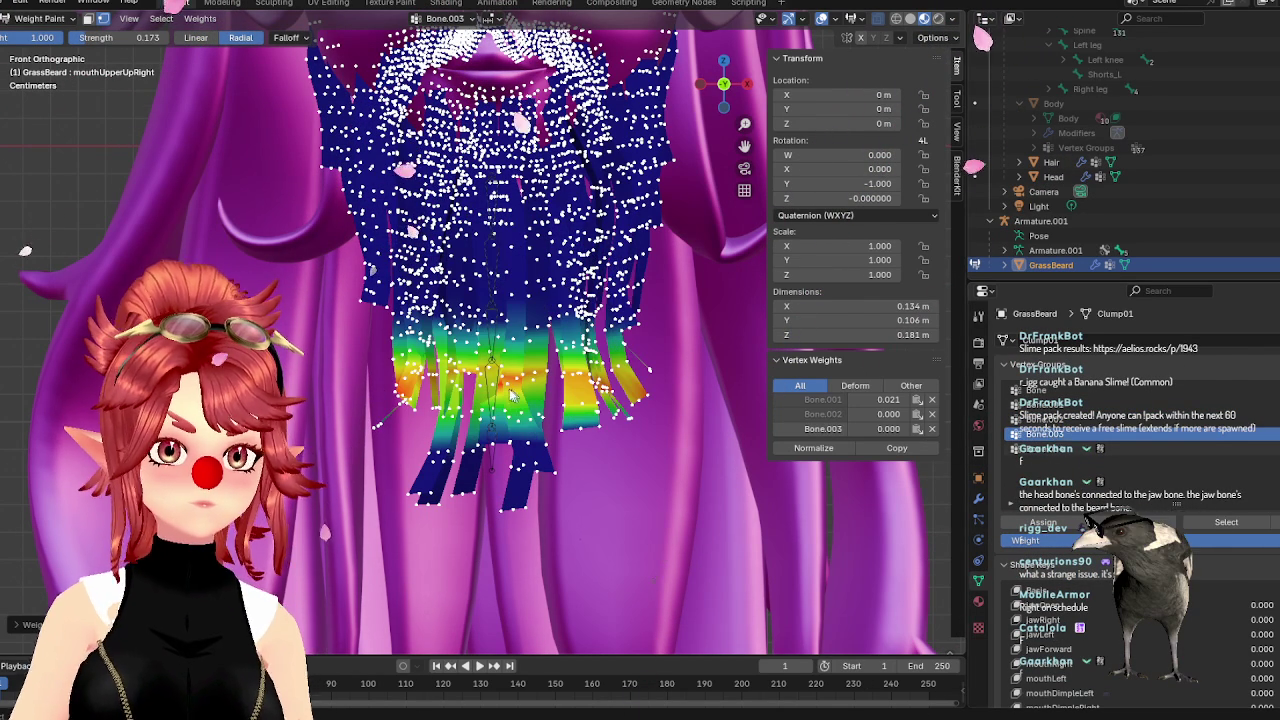
pyautogui.moveTo(470, 318)
pyautogui.mouseDown()
pyautogui.moveTo(505, 385)
pyautogui.moveTo(495, 275)
pyautogui.mouseUp()
pyautogui.click(1071, 450)
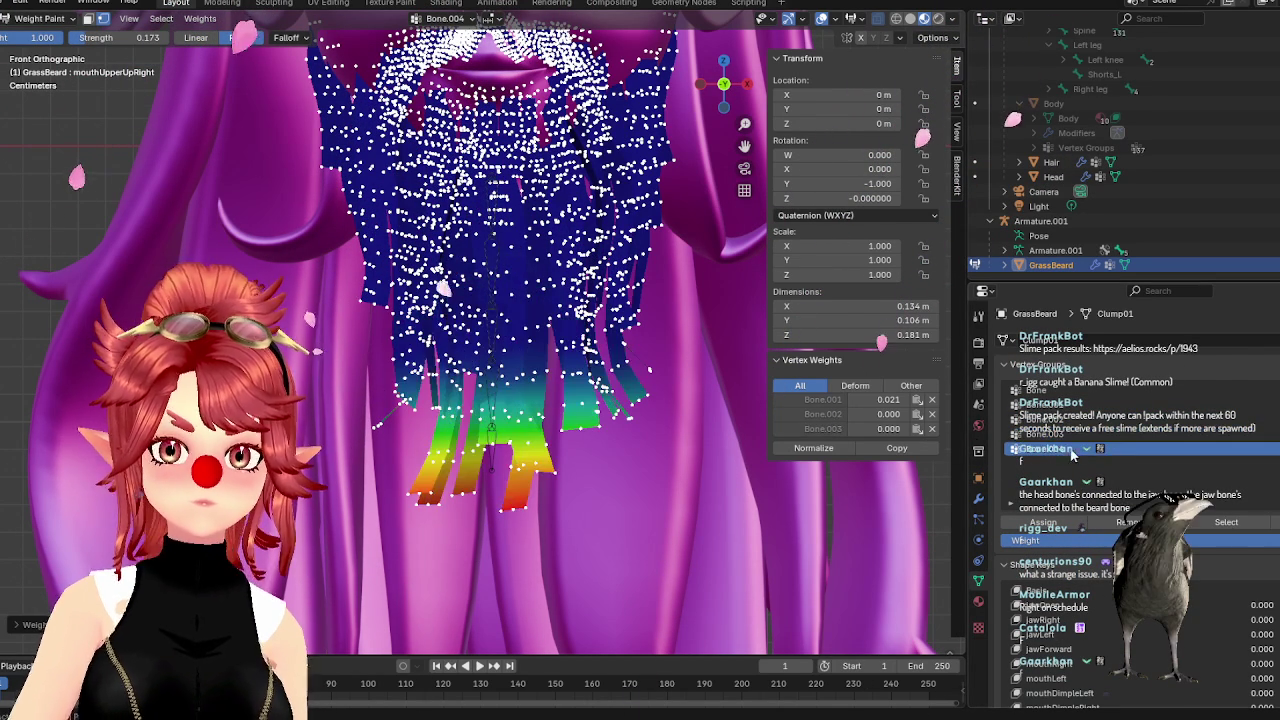
# Blend Bone.001 from the upper beard downward, check Bone.002–Bone.004, and return to object mode
pyautogui.click(1042, 404)
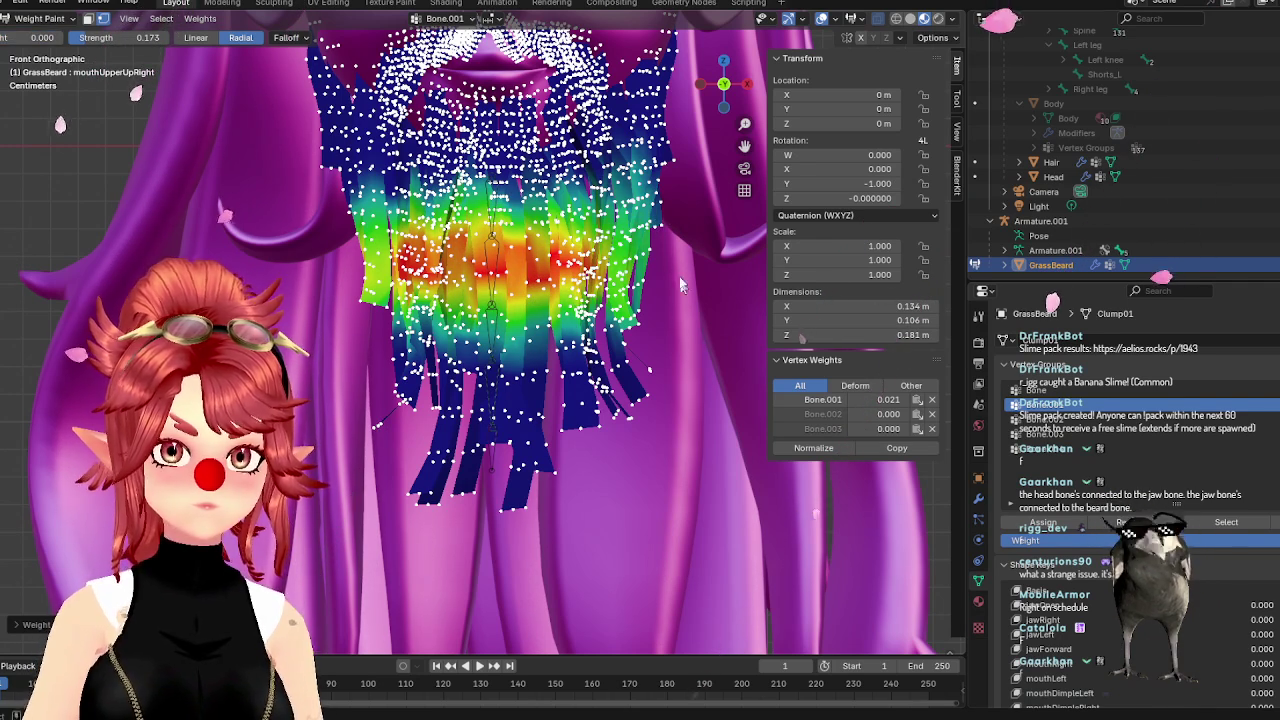
pyautogui.moveTo(334, 300); pyautogui.dragTo(350, 355)
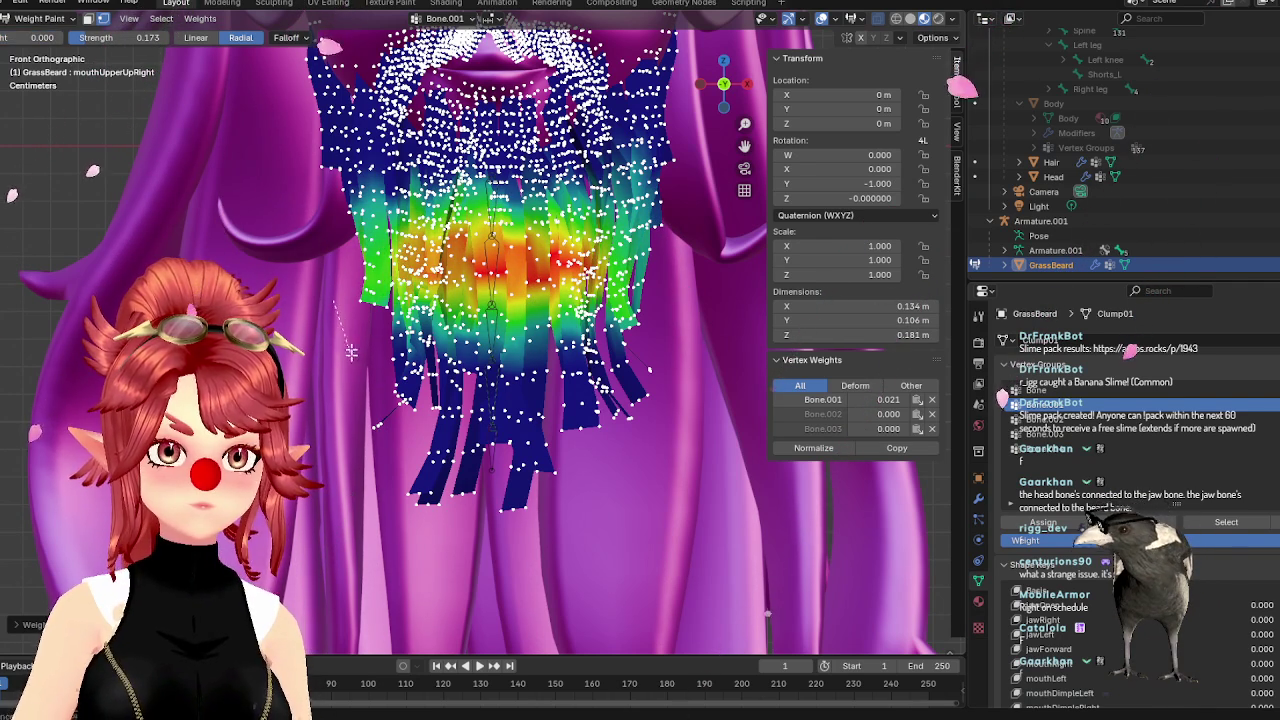
pyautogui.click(1108, 420)
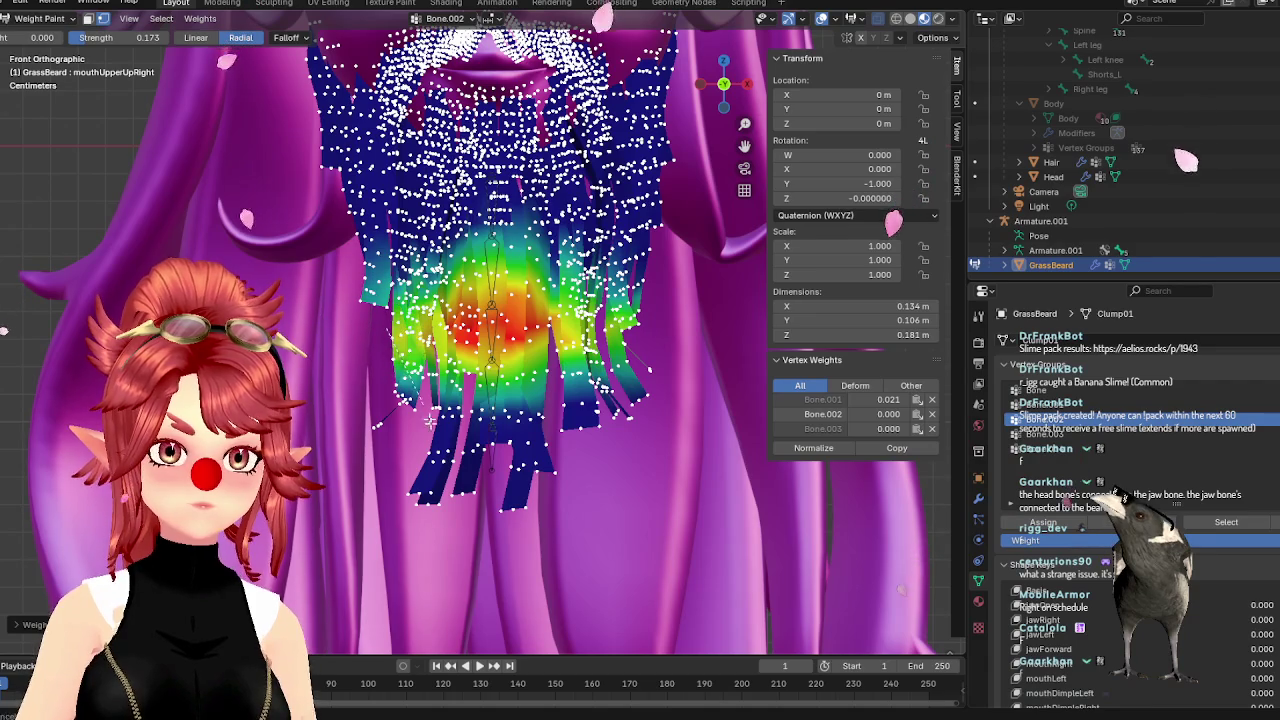
pyautogui.click(1060, 433)
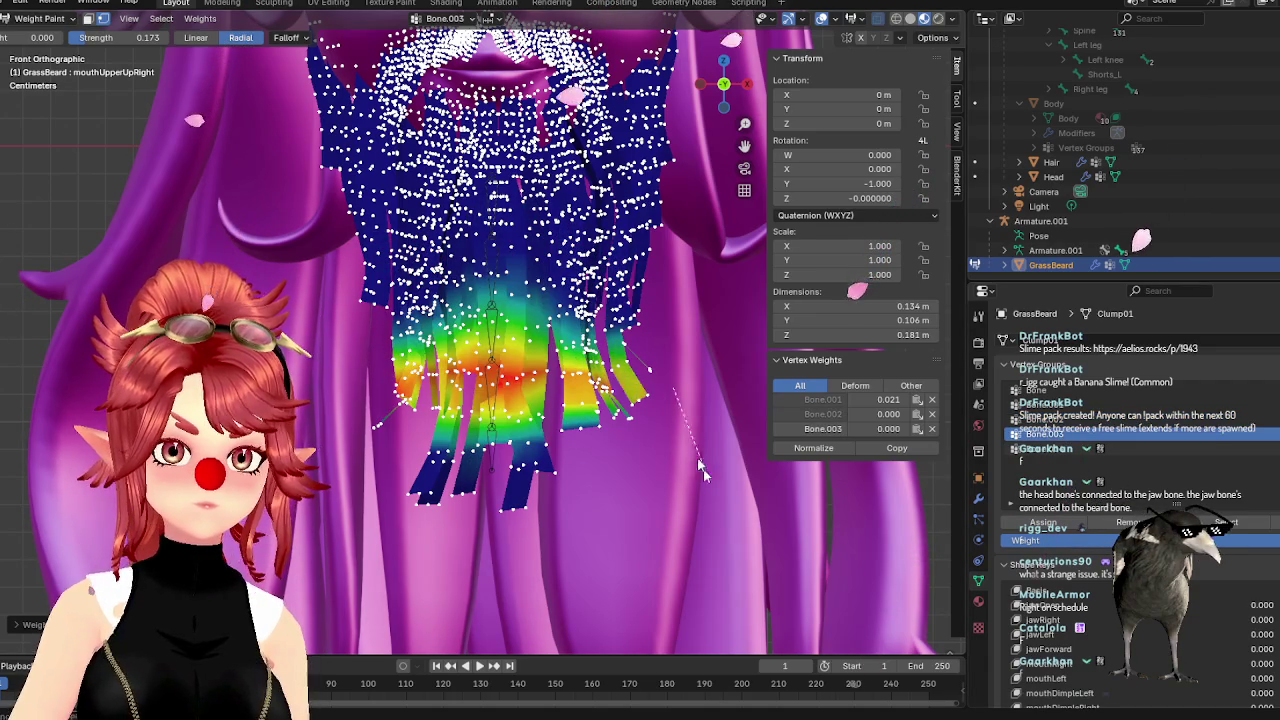
pyautogui.moveTo(836, 497); pyautogui.dragTo(760, 470, button='middle')
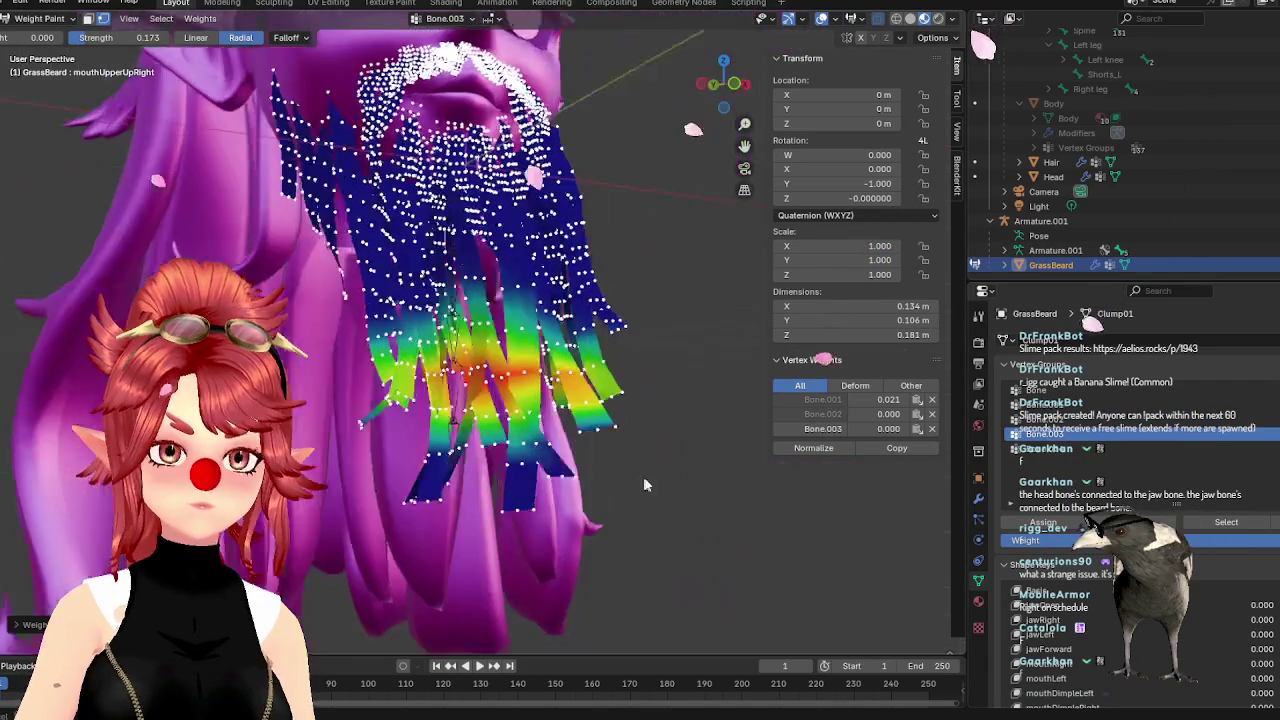
pyautogui.click(1079, 449)
pyautogui.press('KP_1')
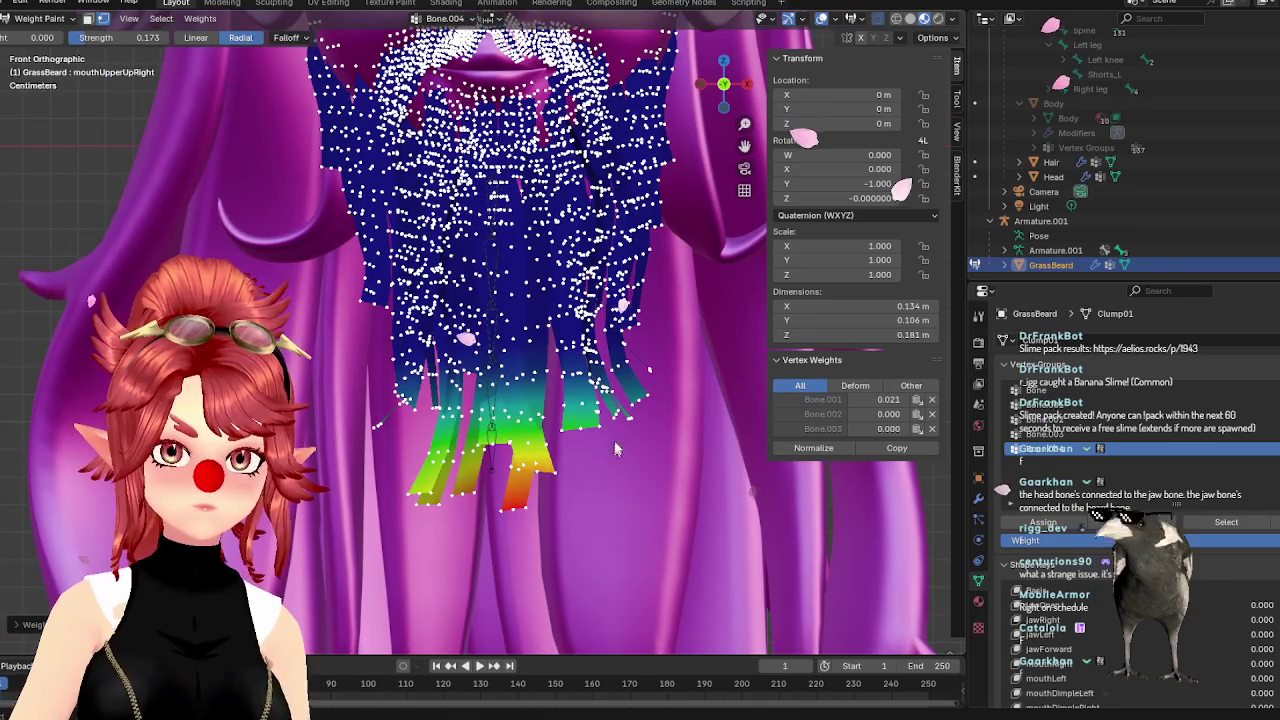
pyautogui.click(40, 18)
pyautogui.click(40, 22)
# Put Armature.001 in pose mode and rotate the box-selected lower beard bones to test bending
pyautogui.click(1040, 221)
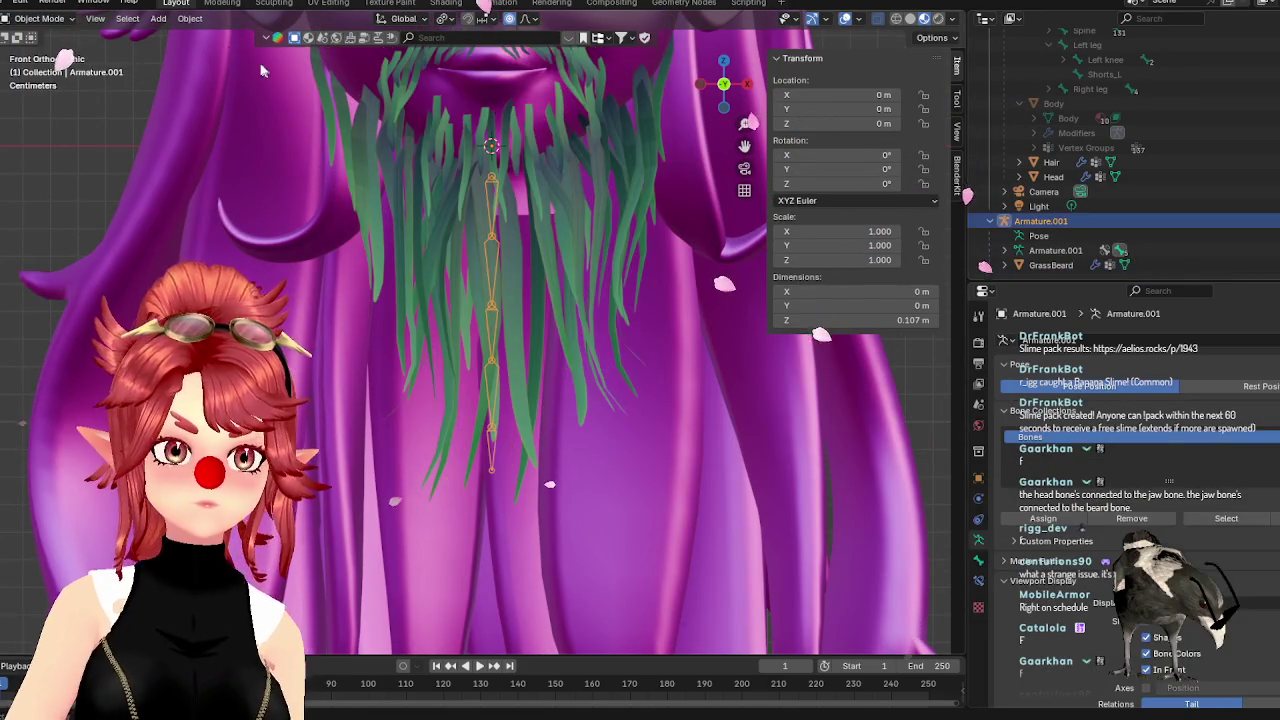
pyautogui.click(40, 18)
pyautogui.click(45, 66)
pyautogui.moveTo(395, 247); pyautogui.dragTo(646, 530)
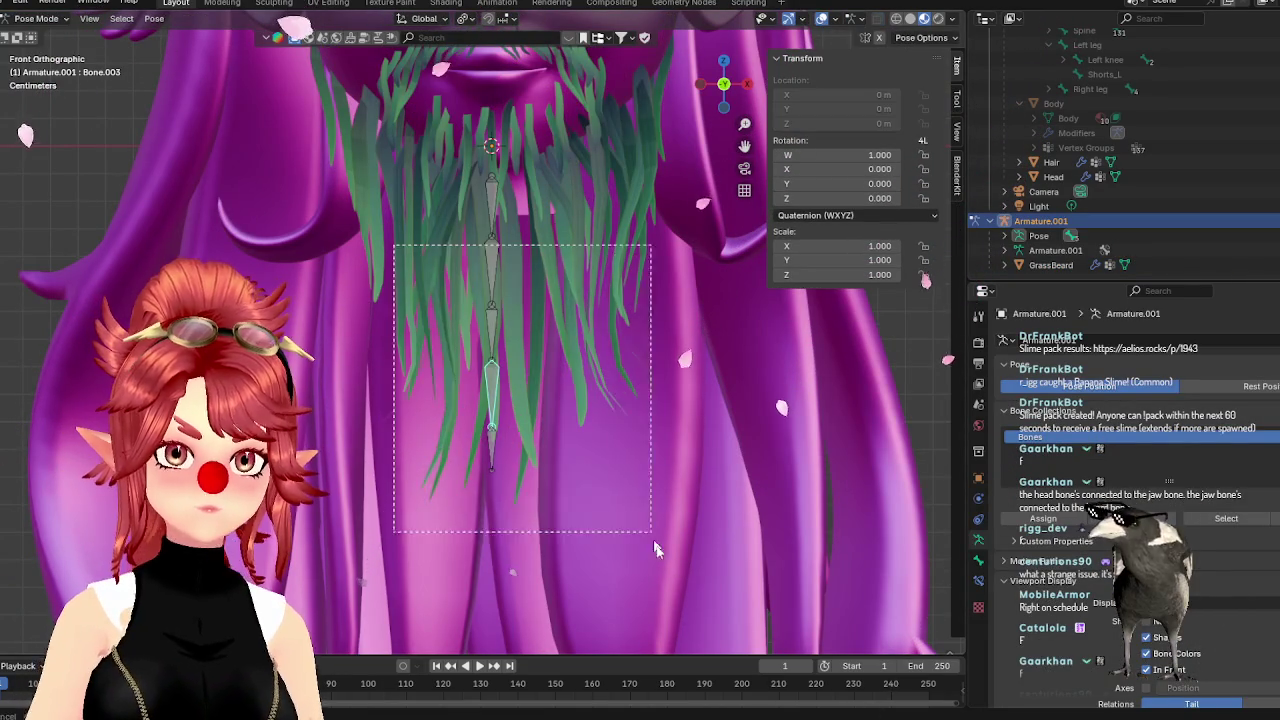
pyautogui.press('r')
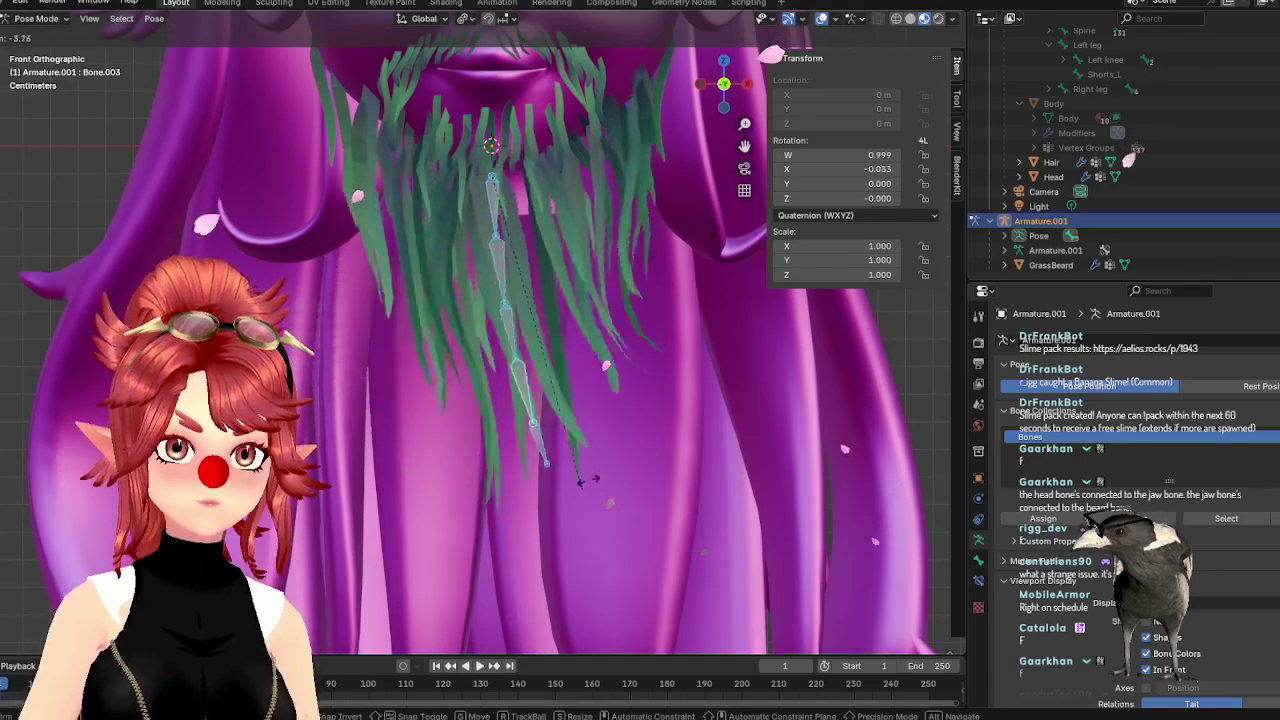
pyautogui.click(572, 465)
# Test-rotate the top bone and Bone.001, cancel both, then select GrassBeard in object mode
pyautogui.click(494, 200)
pyautogui.press('r')
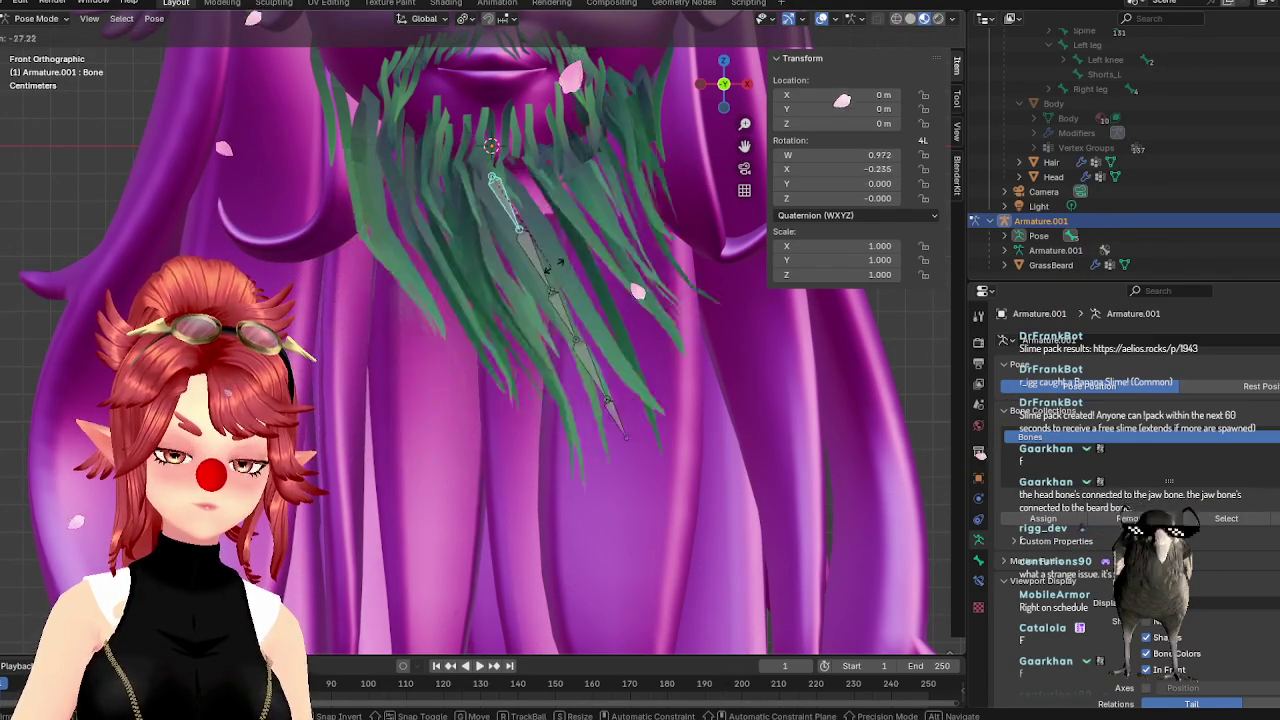
pyautogui.press('Escape')
pyautogui.click(491, 272)
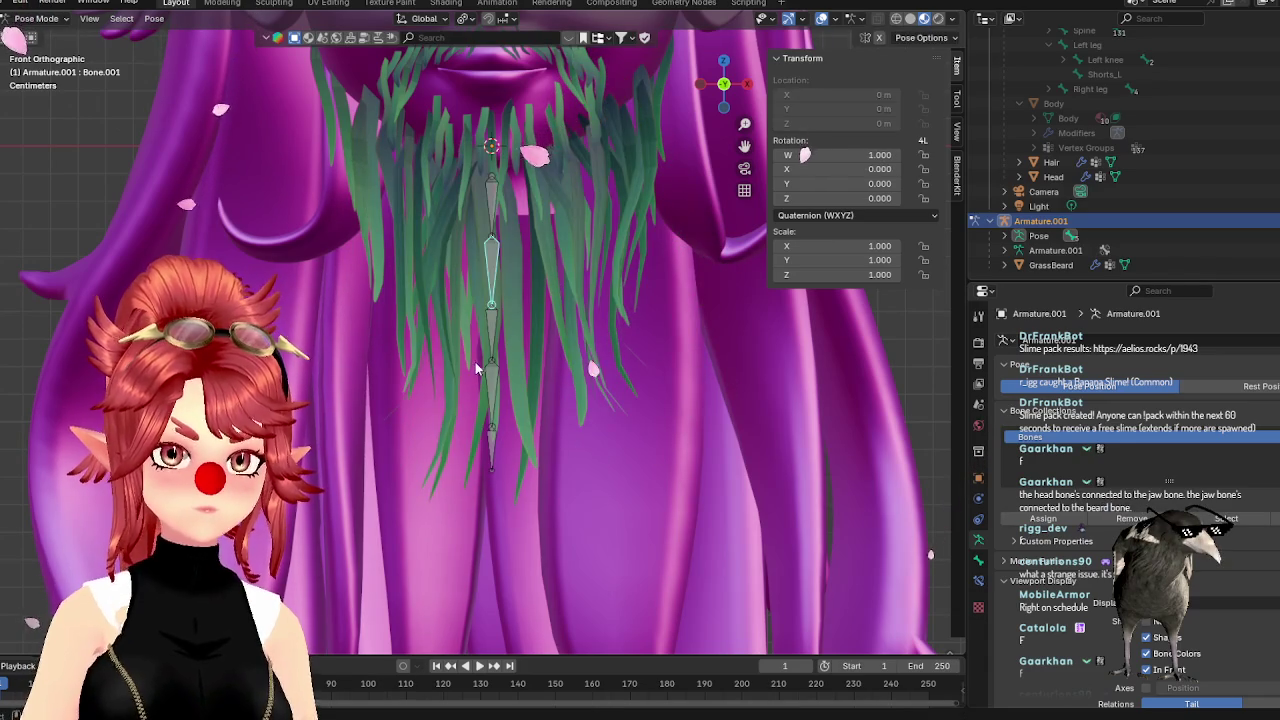
pyautogui.press('r')
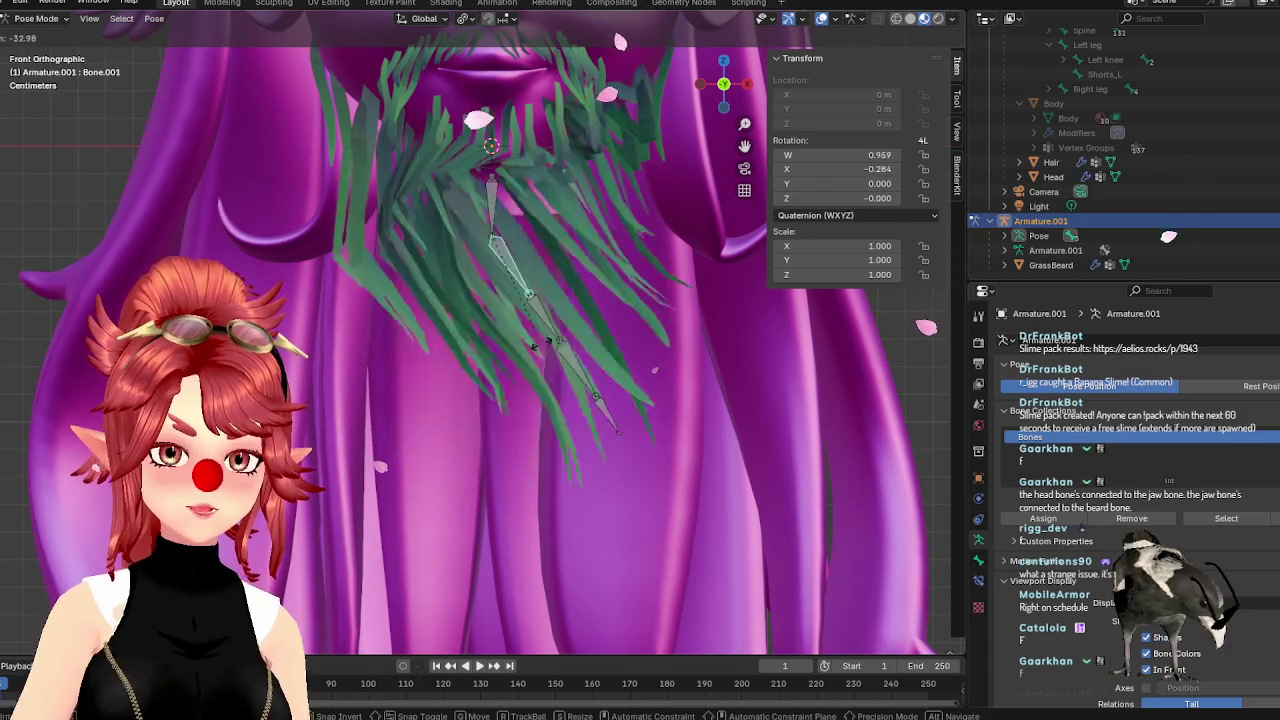
pyautogui.press('Escape')
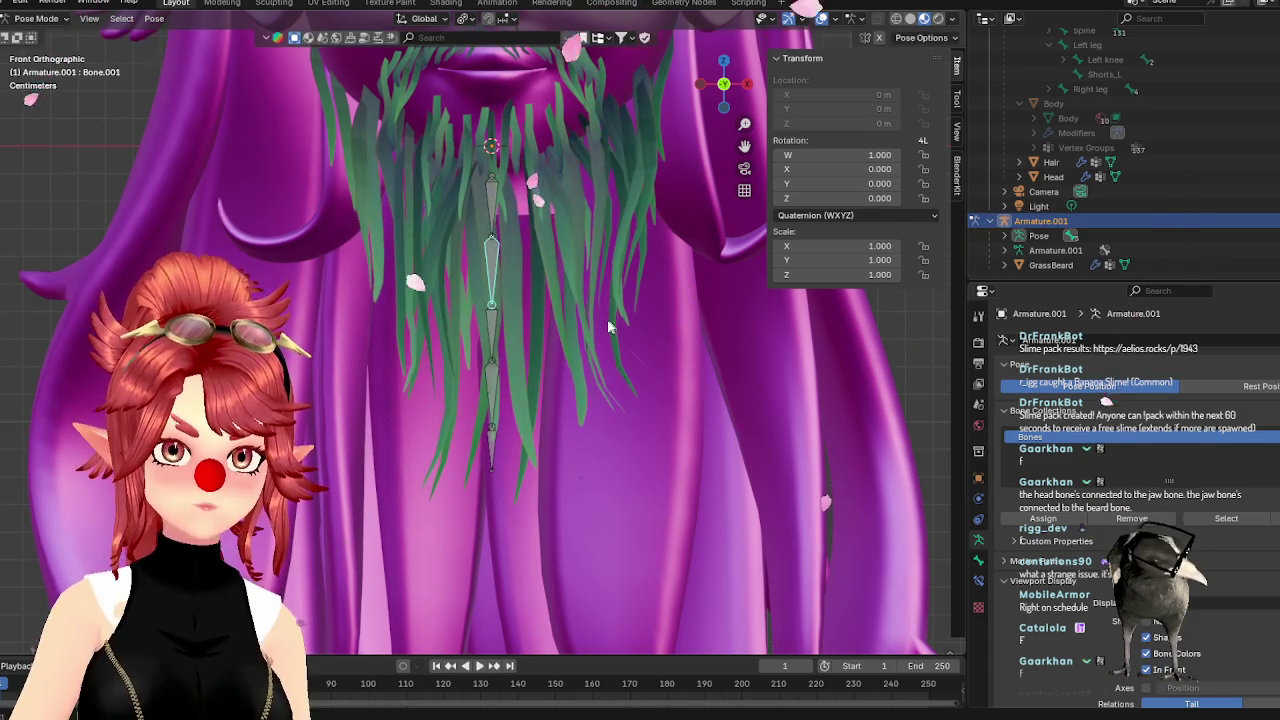
pyautogui.hotkey('ctrl', 'Tab')
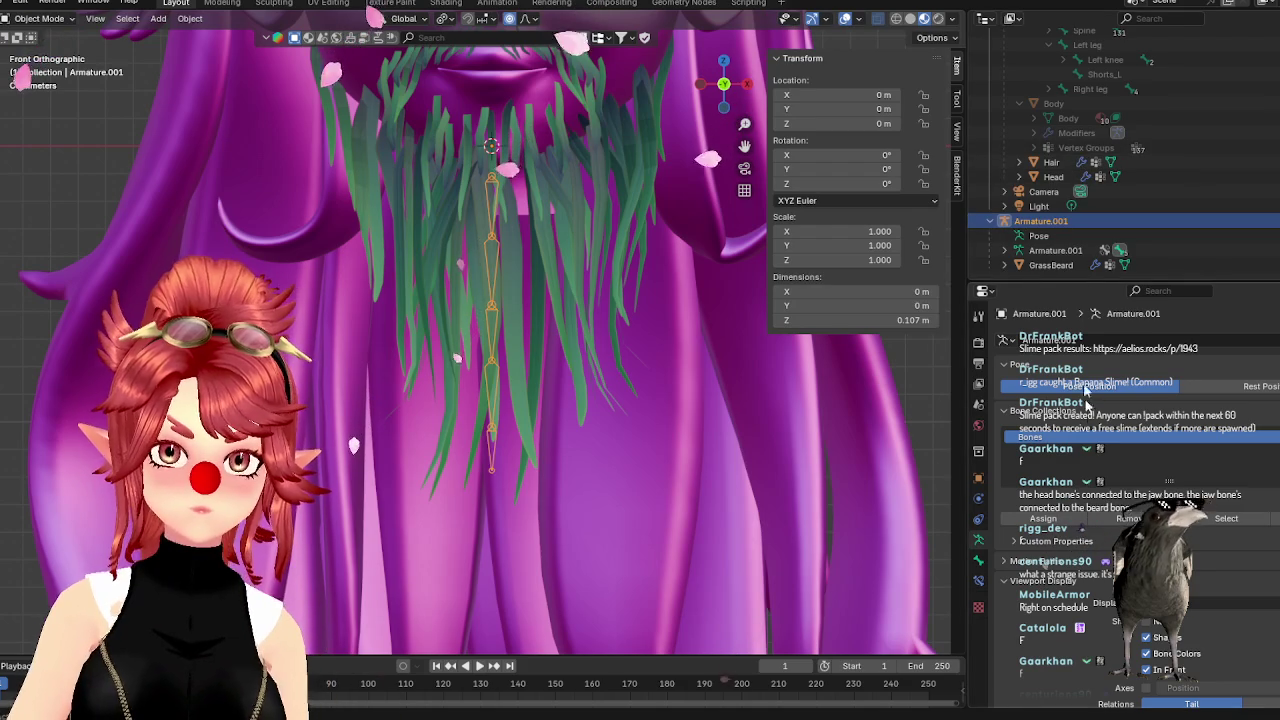
pyautogui.click(1050, 265)
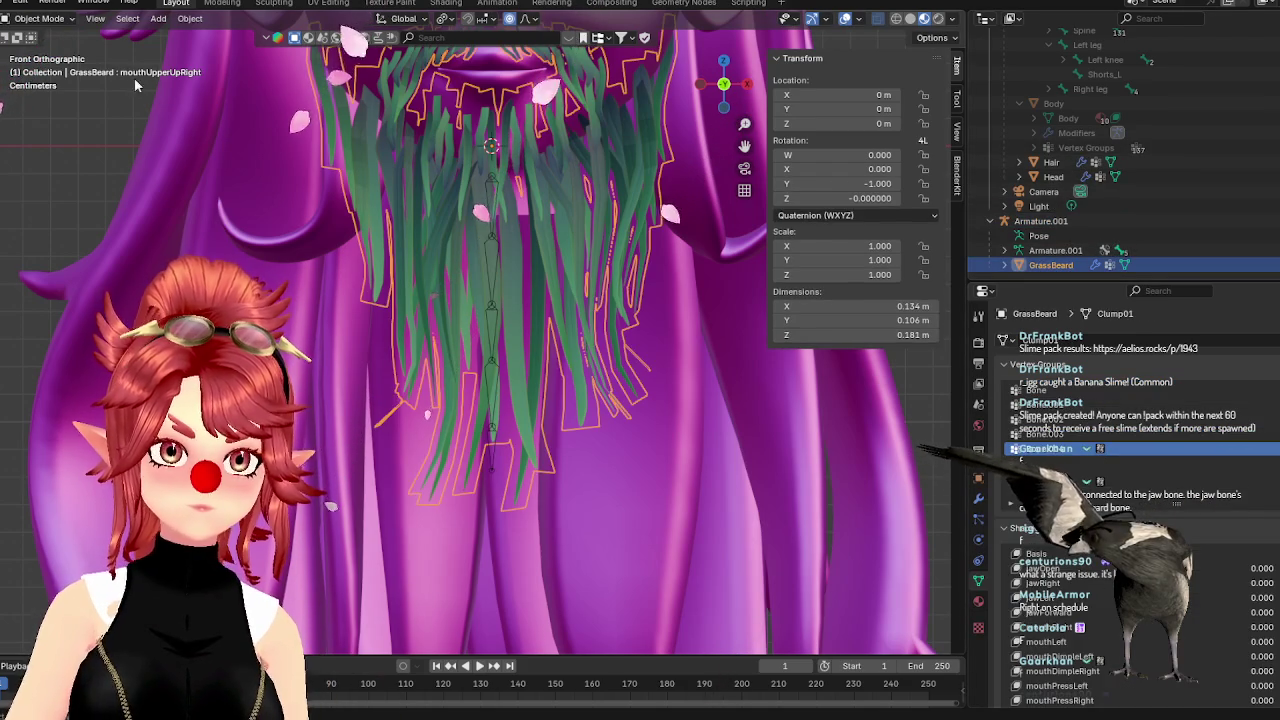
# Enter Weight Paint on the beard and drag linear gradients to lower the Bone.001 weights
pyautogui.click(40, 18)
pyautogui.click(43, 100)
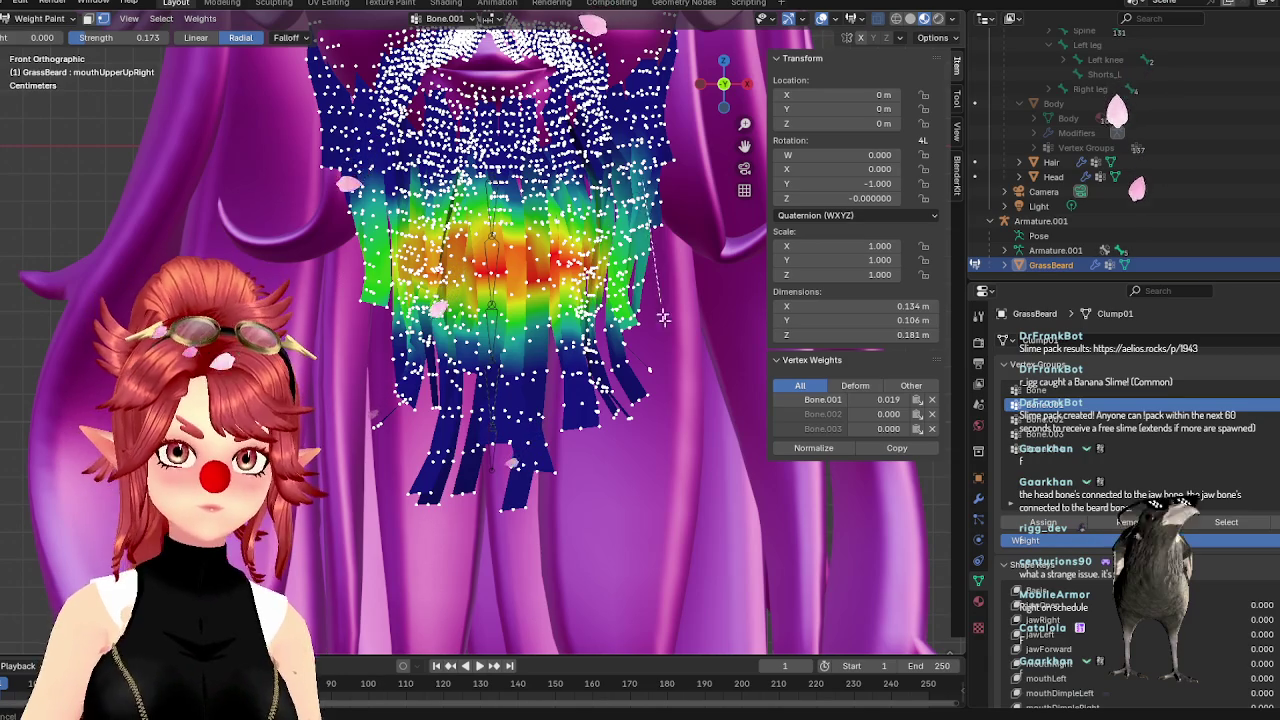
pyautogui.moveTo(640, 200); pyautogui.dragTo(570, 250)
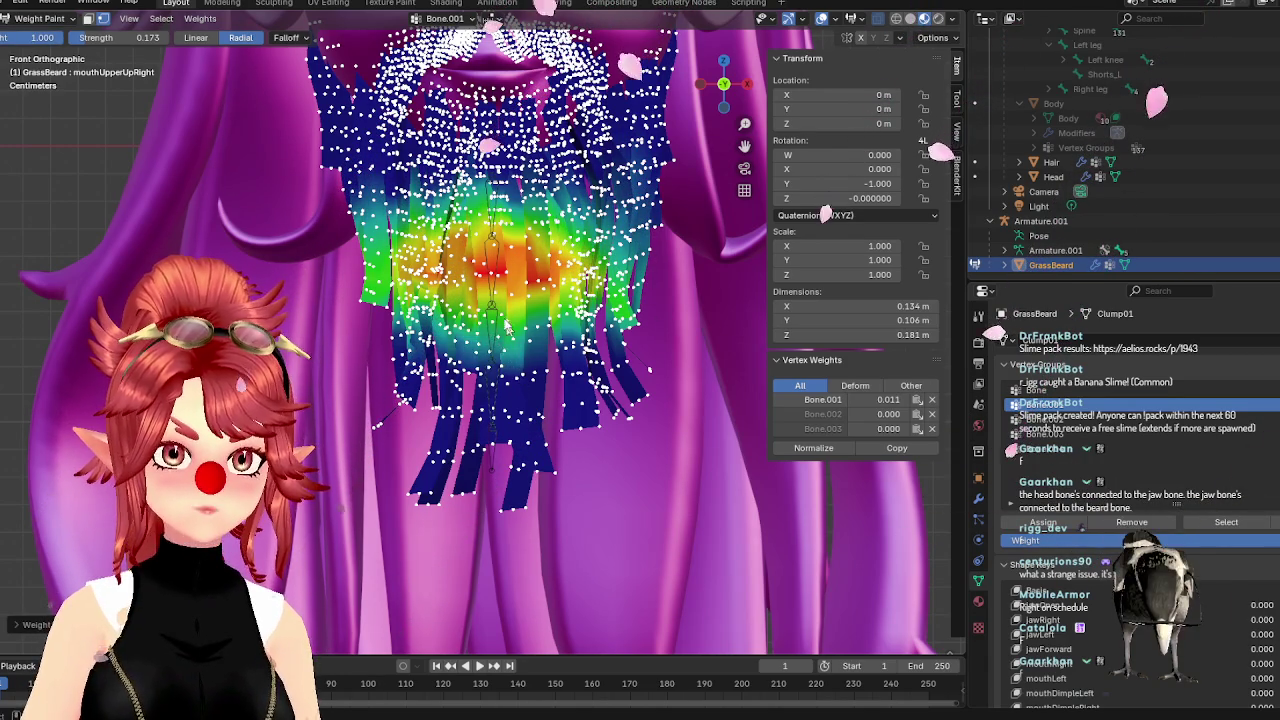
pyautogui.moveTo(520, 376); pyautogui.dragTo(513, 340)
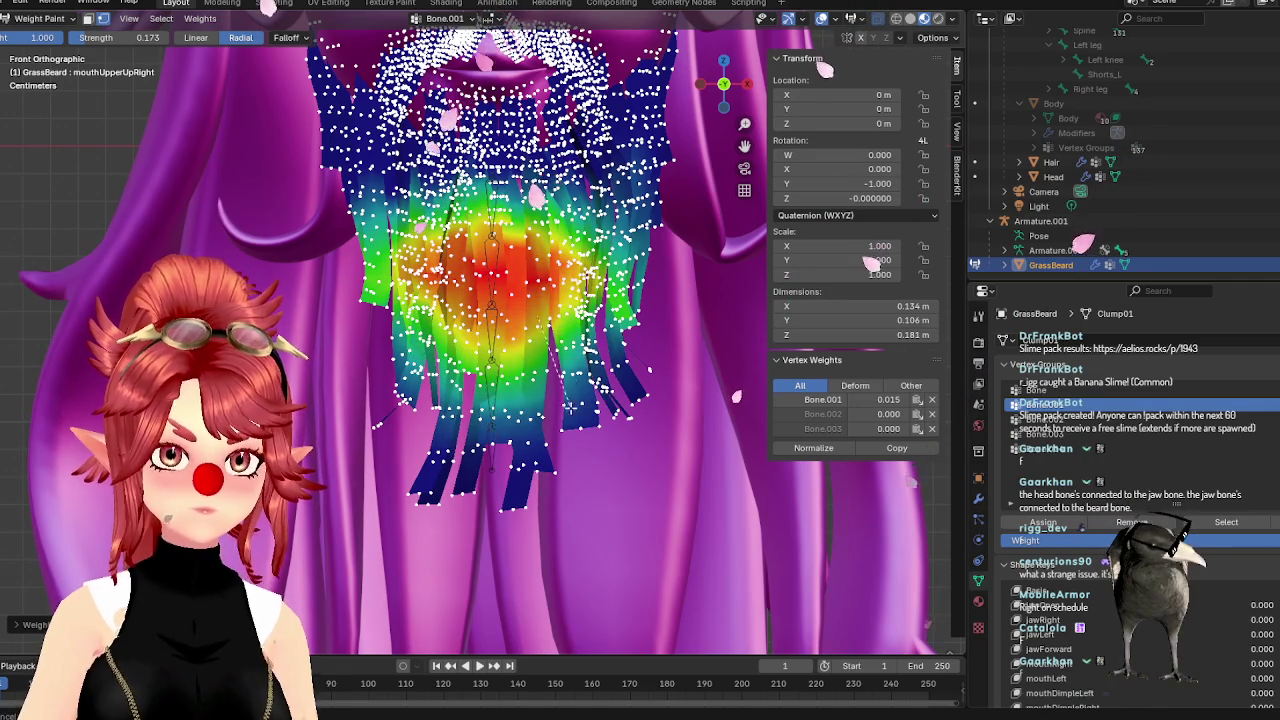
pyautogui.moveTo(570, 405); pyautogui.dragTo(565, 295)
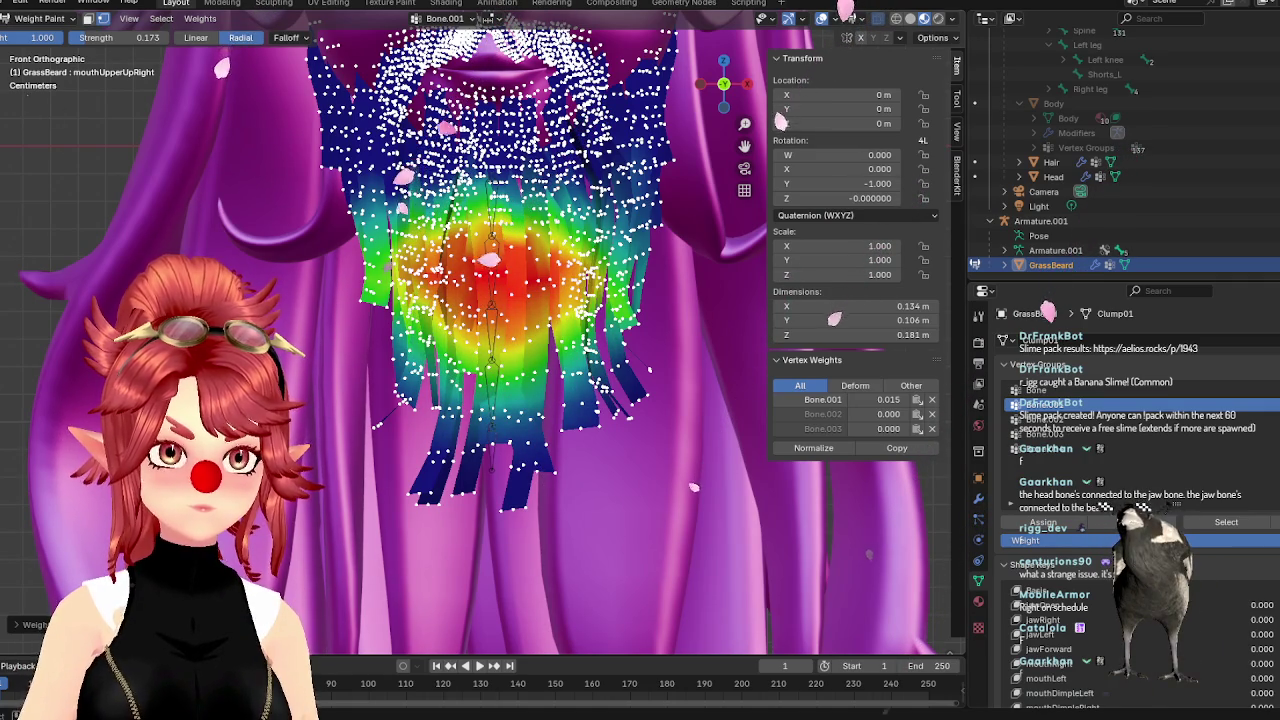
pyautogui.moveTo(618, 214); pyautogui.dragTo(734, 301)
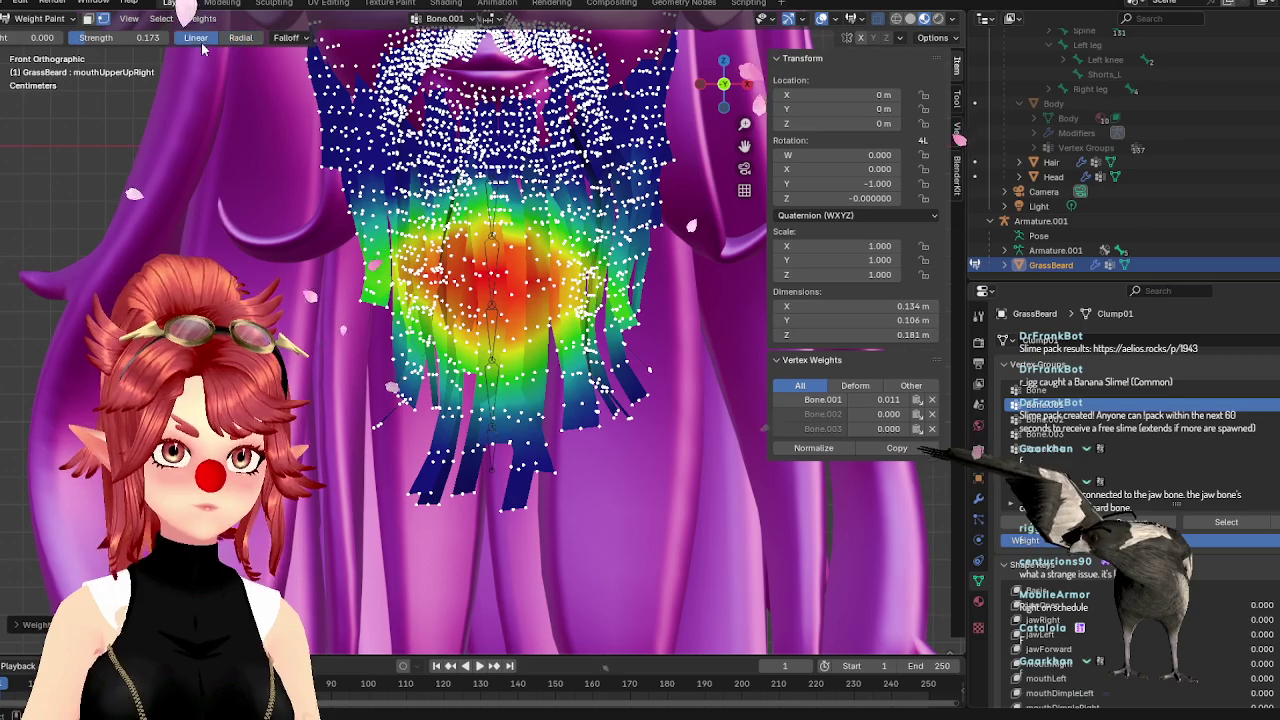
# Fade the Bone.001 weights further on the upper beard and its right side
pyautogui.moveTo(501, 287); pyautogui.dragTo(500, 300)
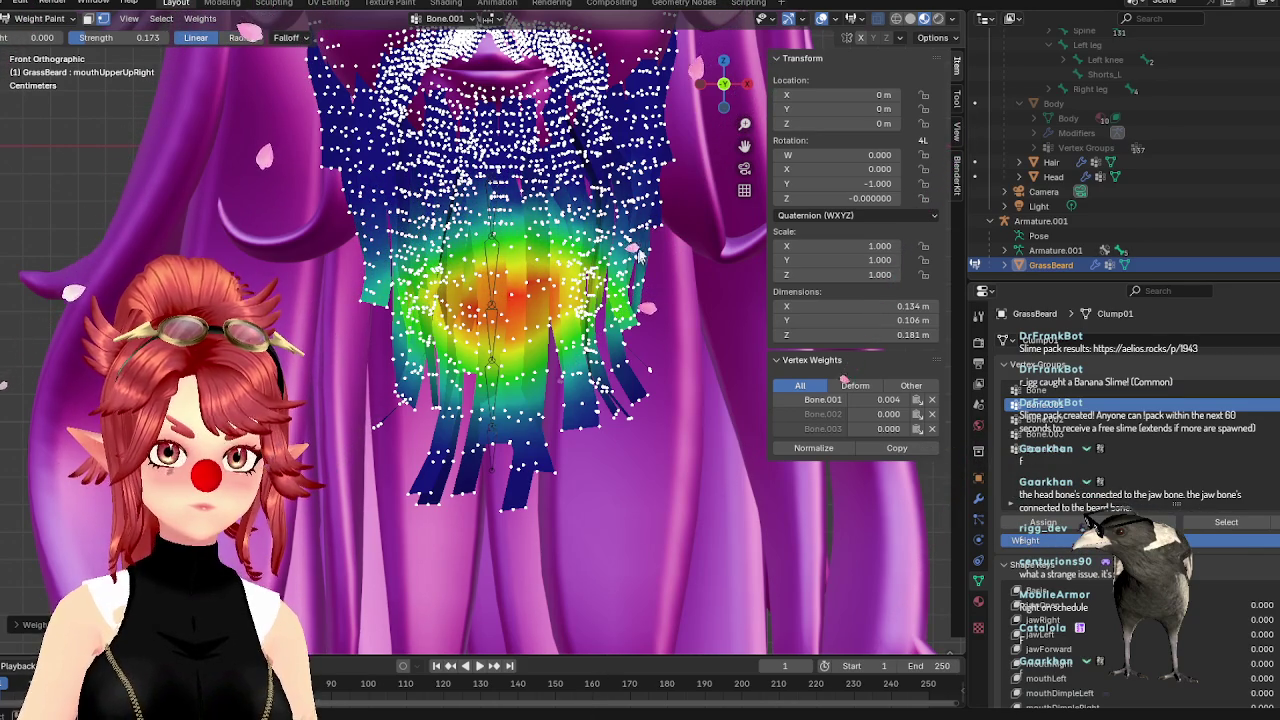
pyautogui.moveTo(520, 290)
pyautogui.mouseDown()
pyautogui.moveTo(596, 225)
pyautogui.moveTo(604, 288)
pyautogui.mouseUp()
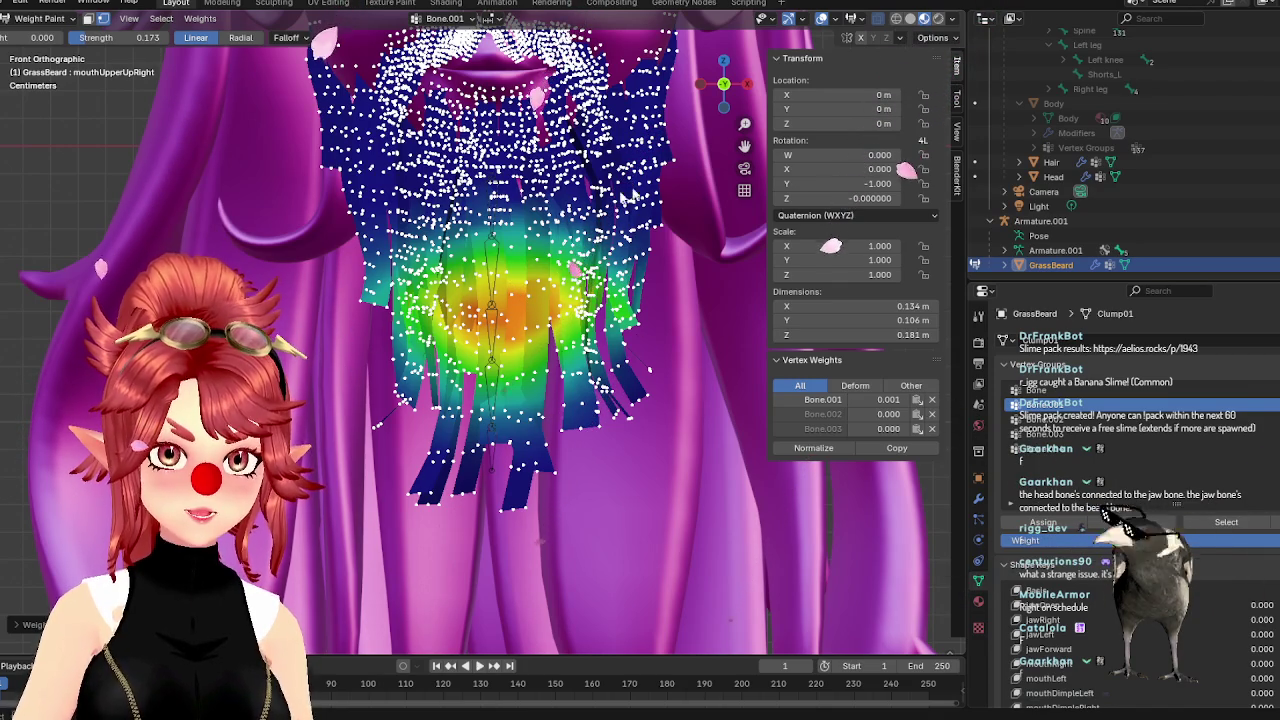
pyautogui.moveTo(630, 286); pyautogui.dragTo(428, 368)
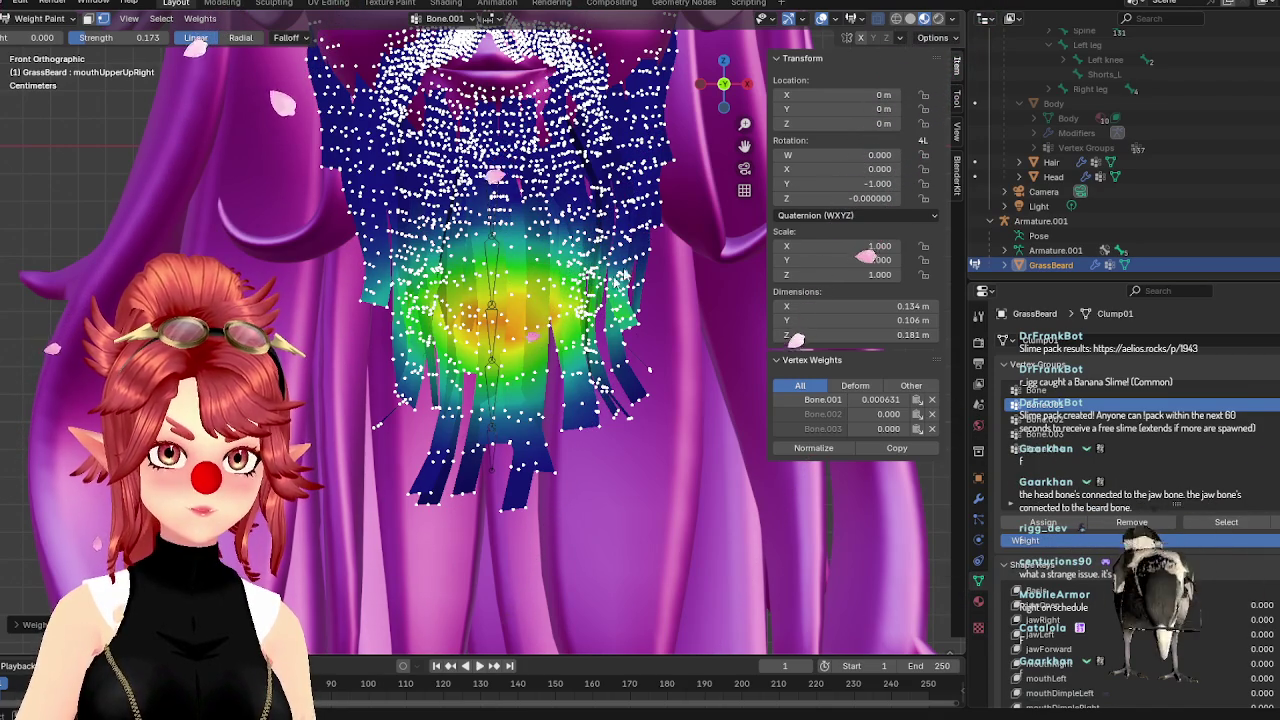
pyautogui.moveTo(605, 285); pyautogui.dragTo(656, 220)
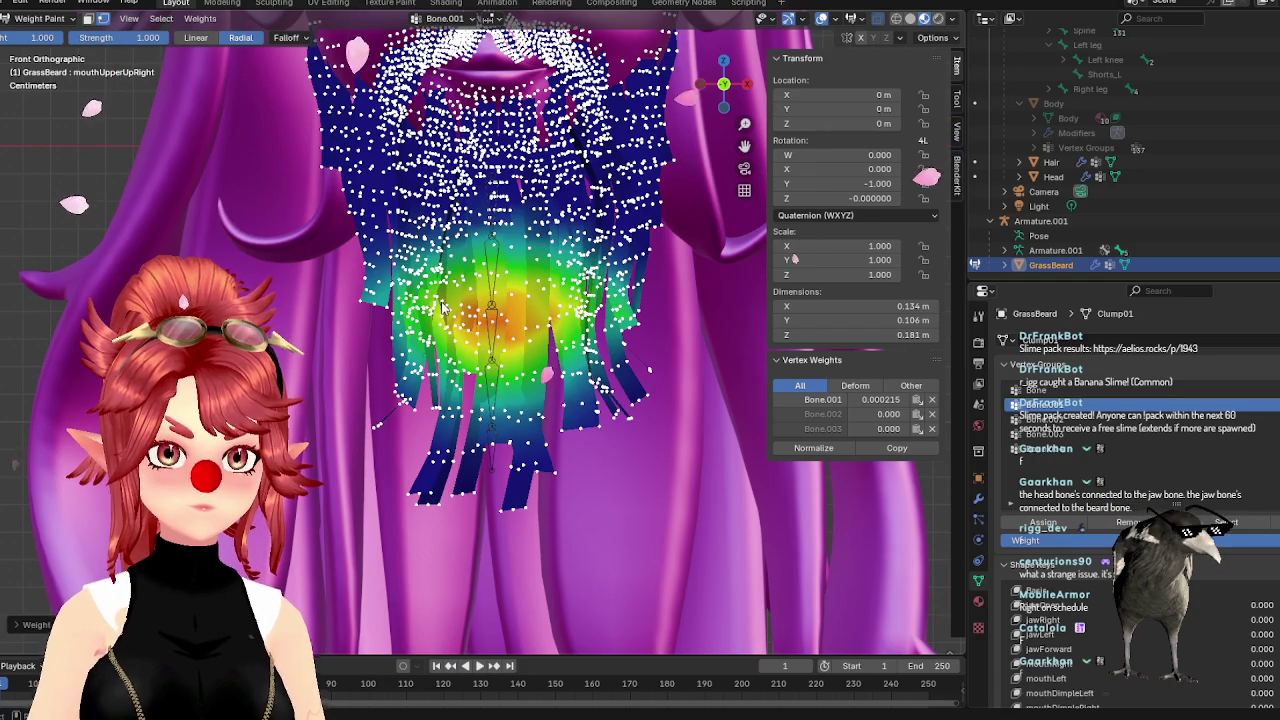
# Paint radial gradients from the beard centre for Bone.001 and Bone.002, then return to object mode
pyautogui.moveTo(500, 316); pyautogui.dragTo(625, 368)
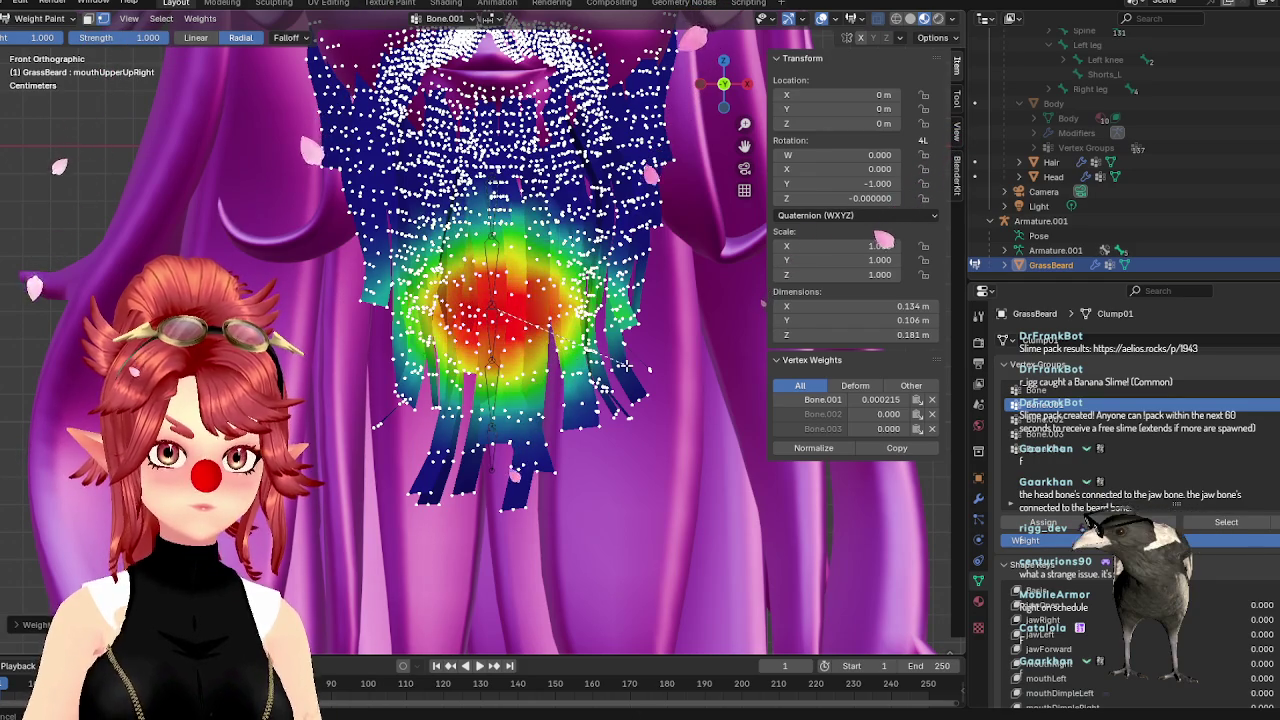
pyautogui.click(1045, 419)
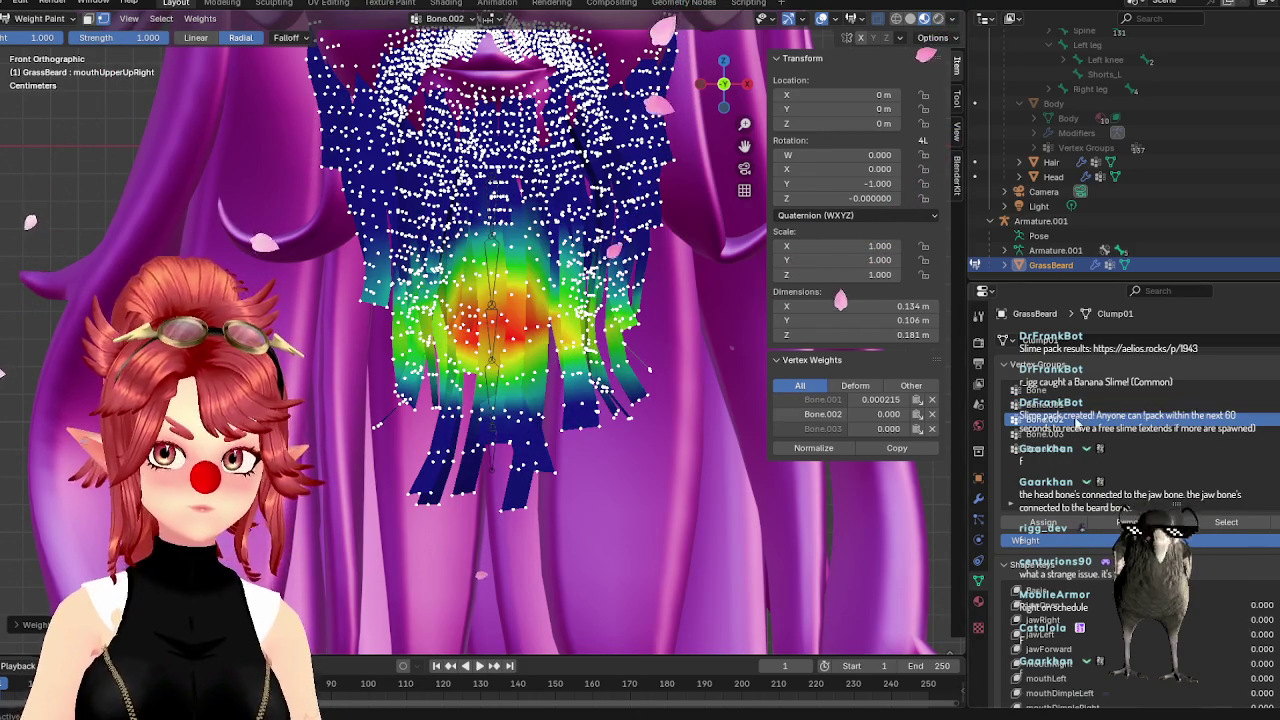
pyautogui.moveTo(567, 376); pyautogui.dragTo(594, 384)
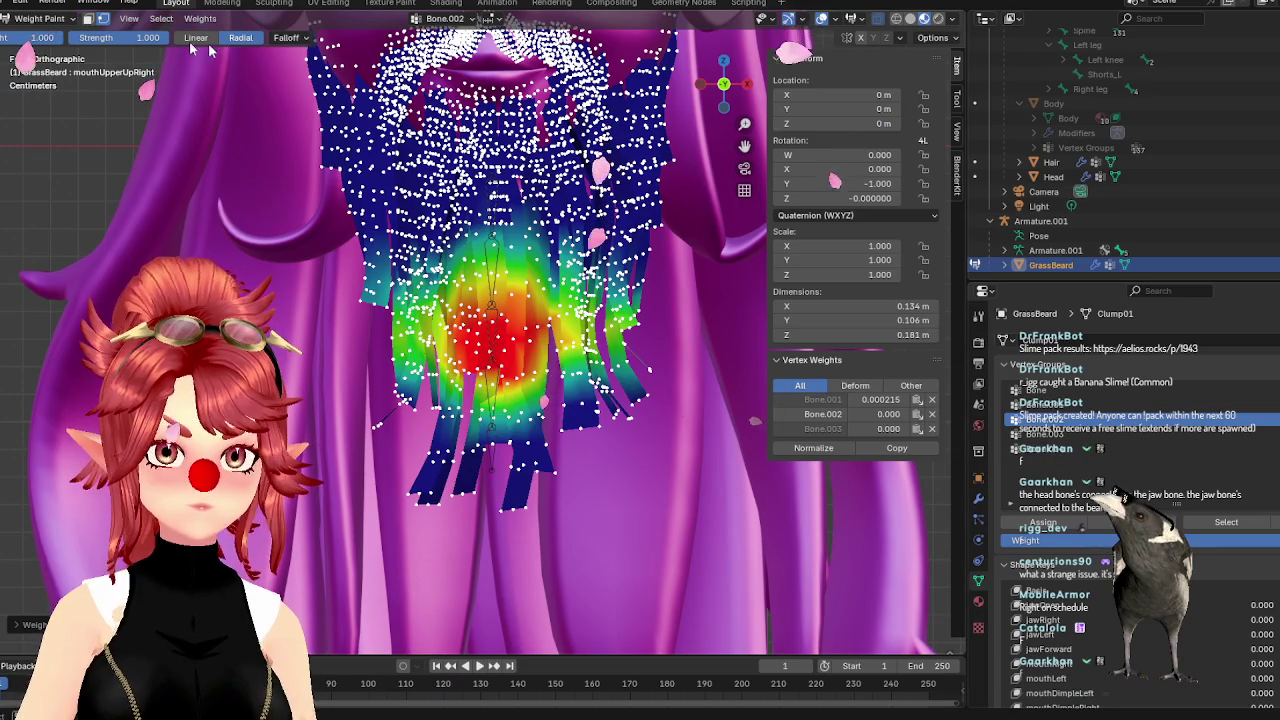
pyautogui.click(30, 20)
# Put Armature.001 in Pose Mode and test-rotate the active bone, cancelling each rotation
pyautogui.click(45, 42)
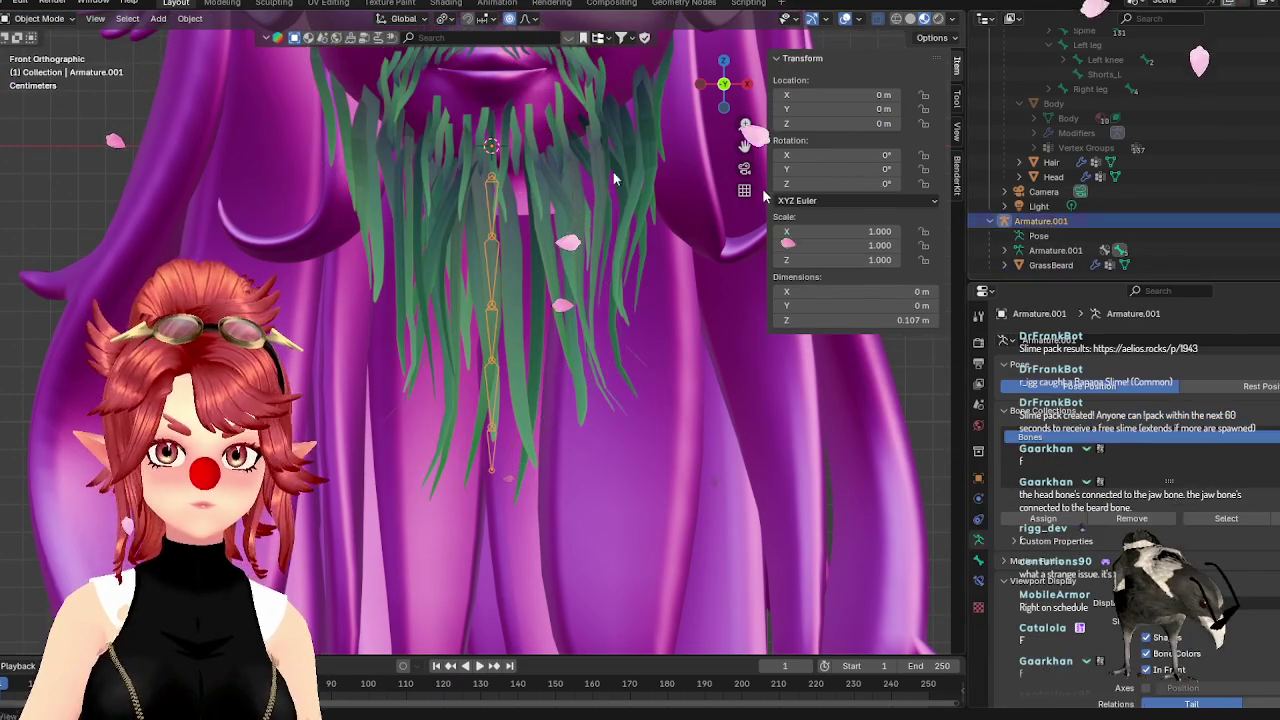
pyautogui.click(45, 18)
pyautogui.click(65, 66)
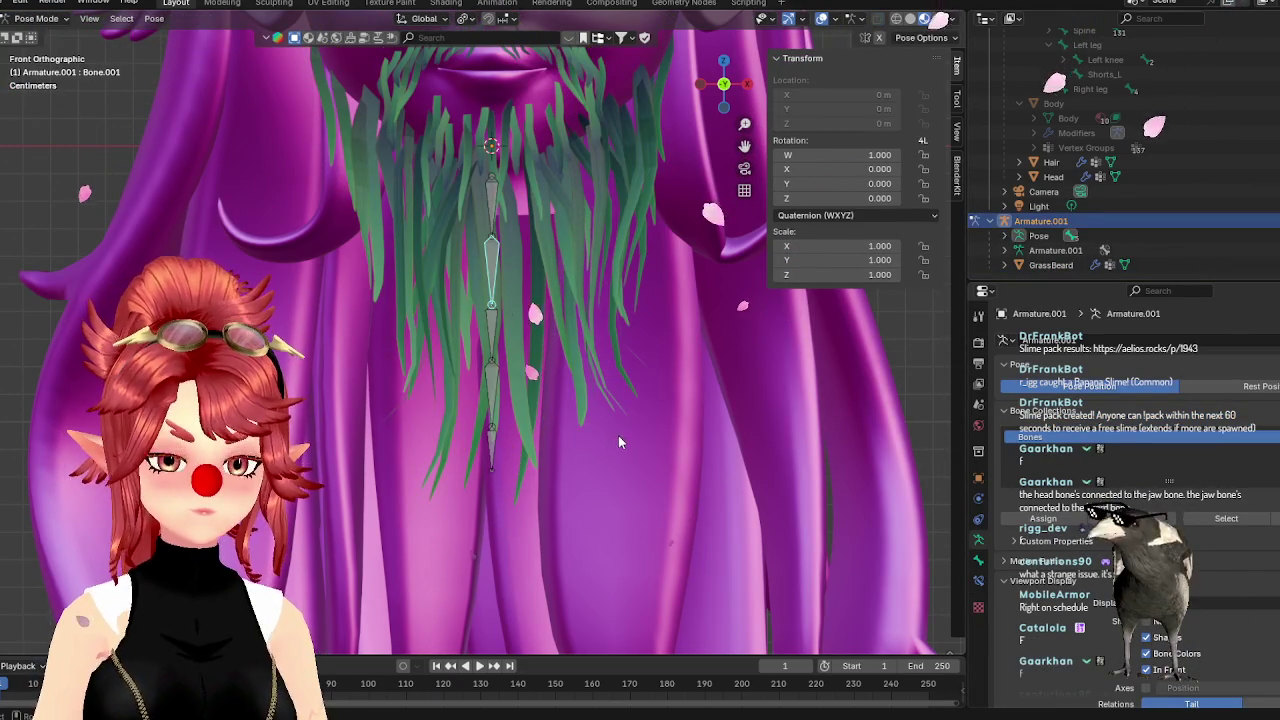
pyautogui.press('r')
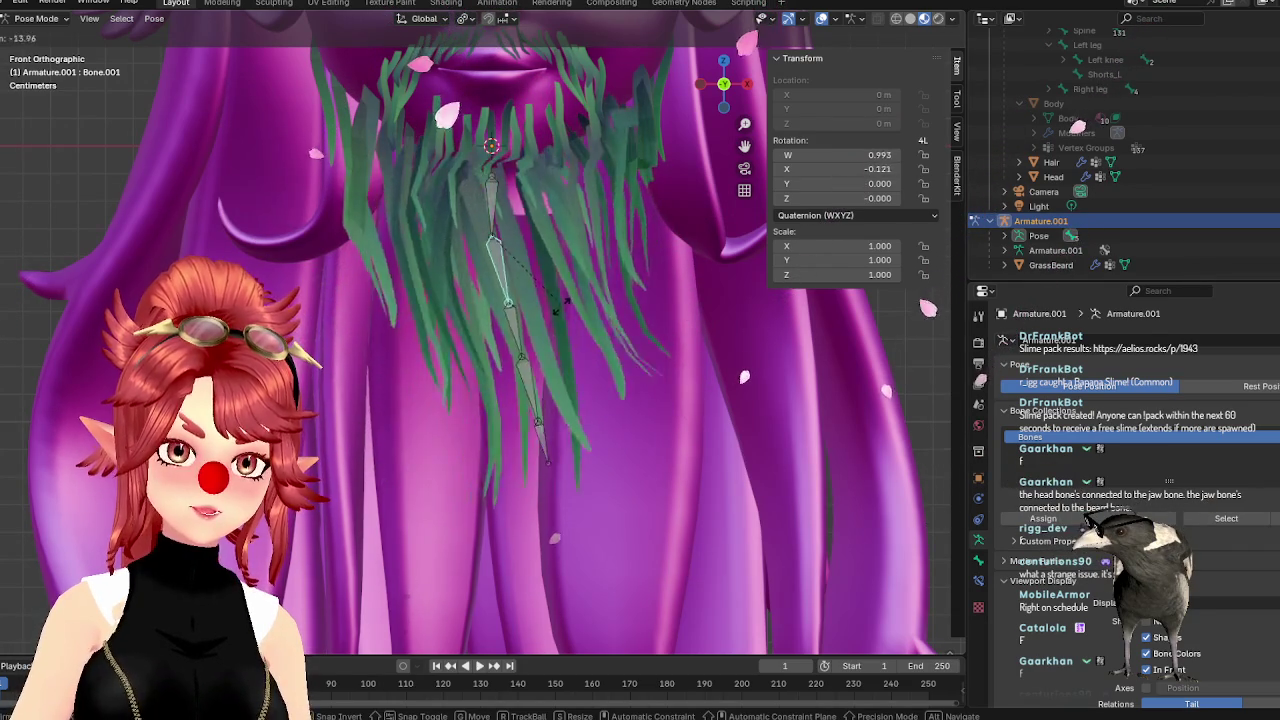
pyautogui.press('Escape')
pyautogui.press('r')
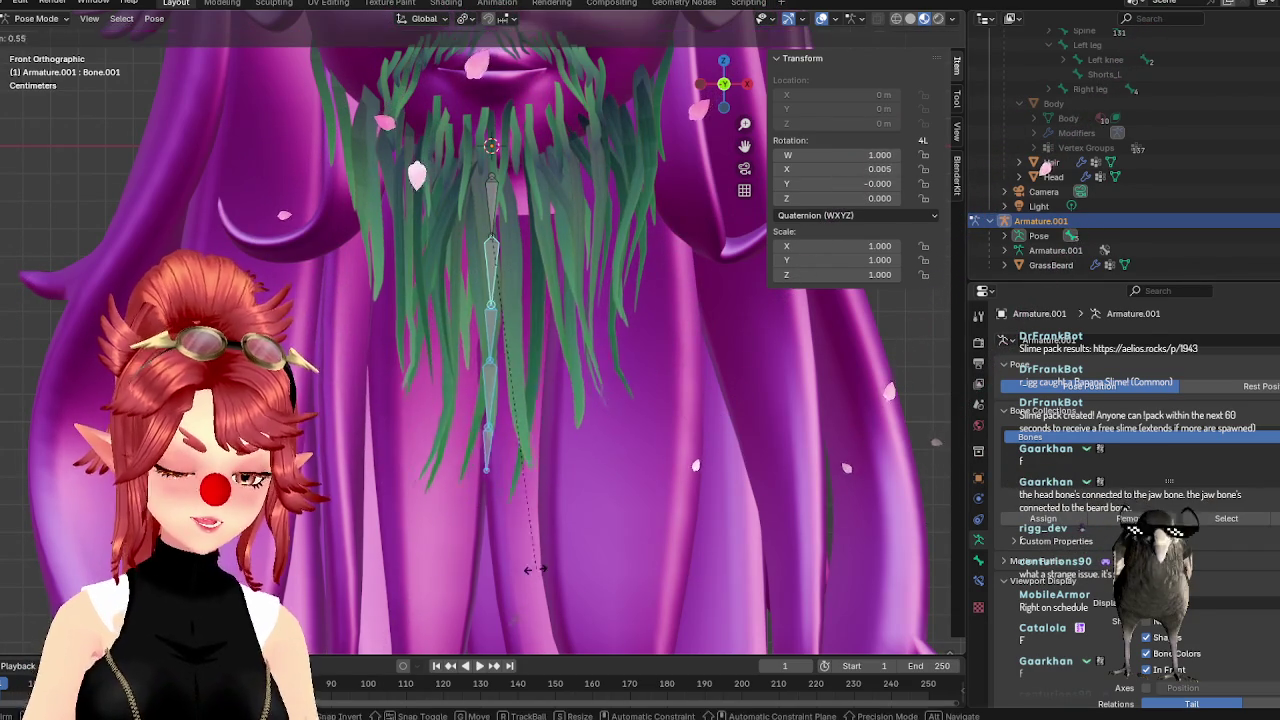
pyautogui.press('Escape')
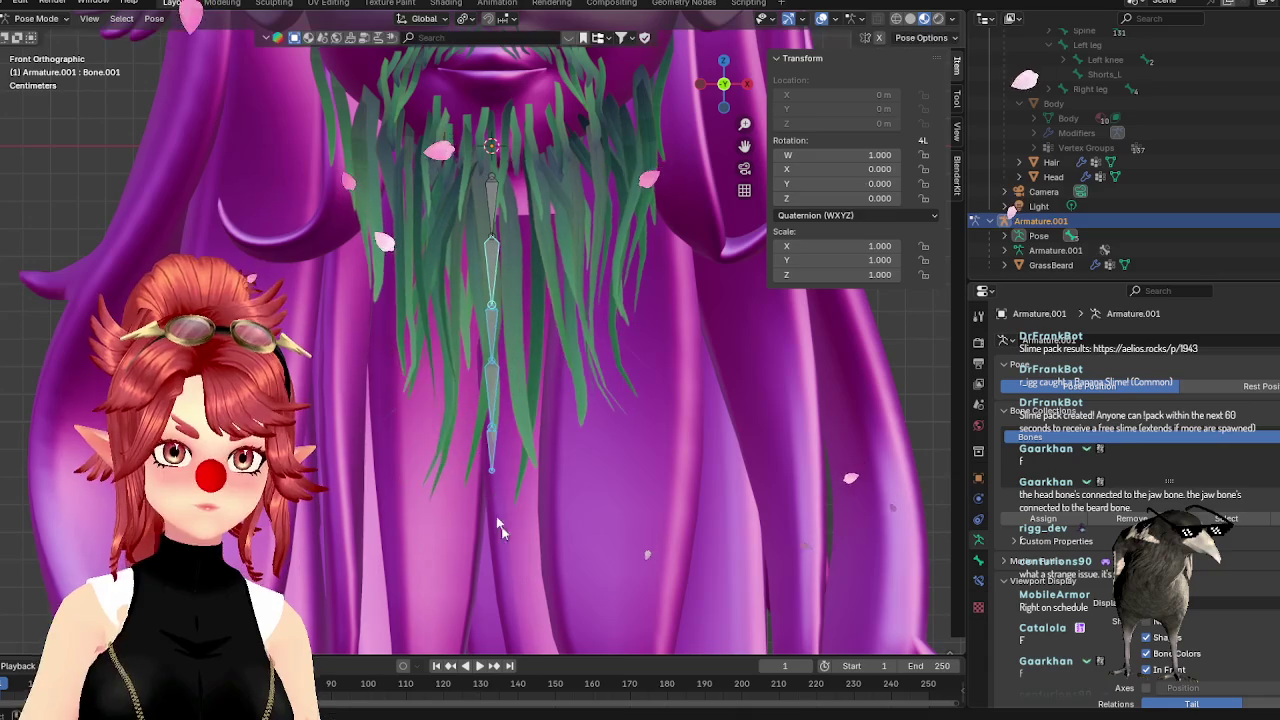
# Test-bend the lowest bone, Bone.003 and Bone.002, cancel to rest pose, and reselect GrassBeard in object mode
pyautogui.click(493, 470)
pyautogui.press('r')
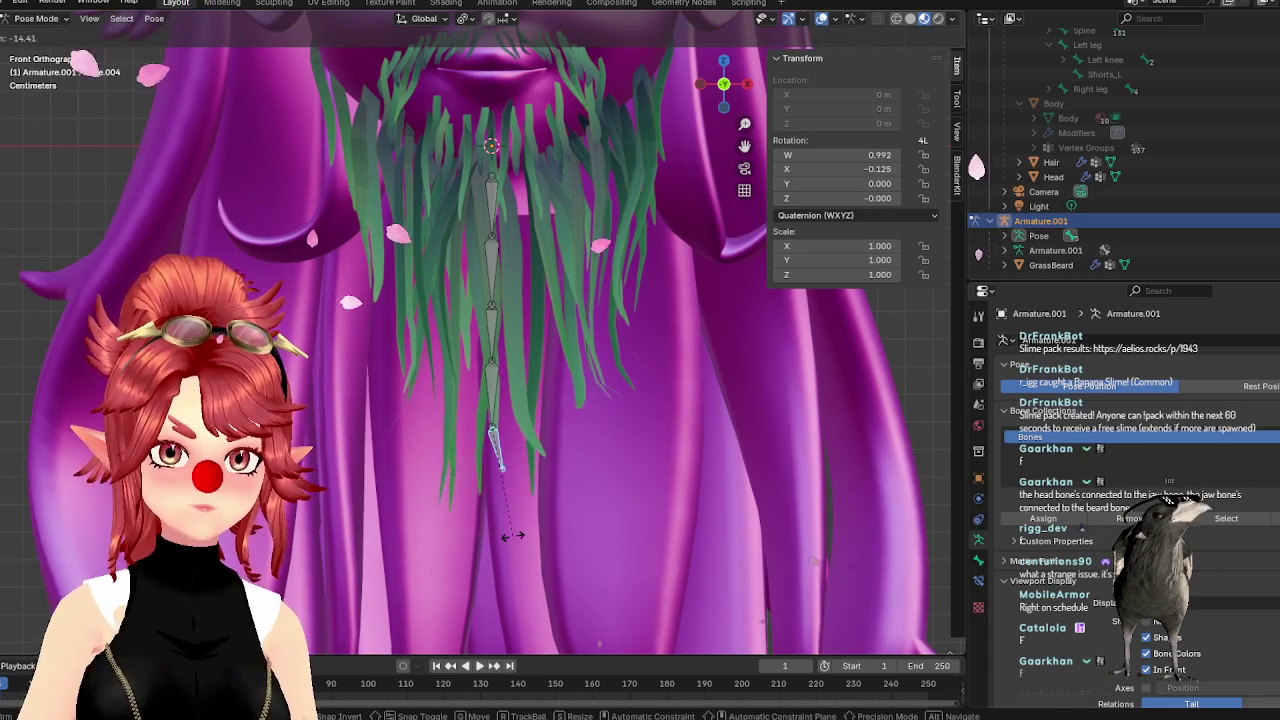
pyautogui.press('Escape')
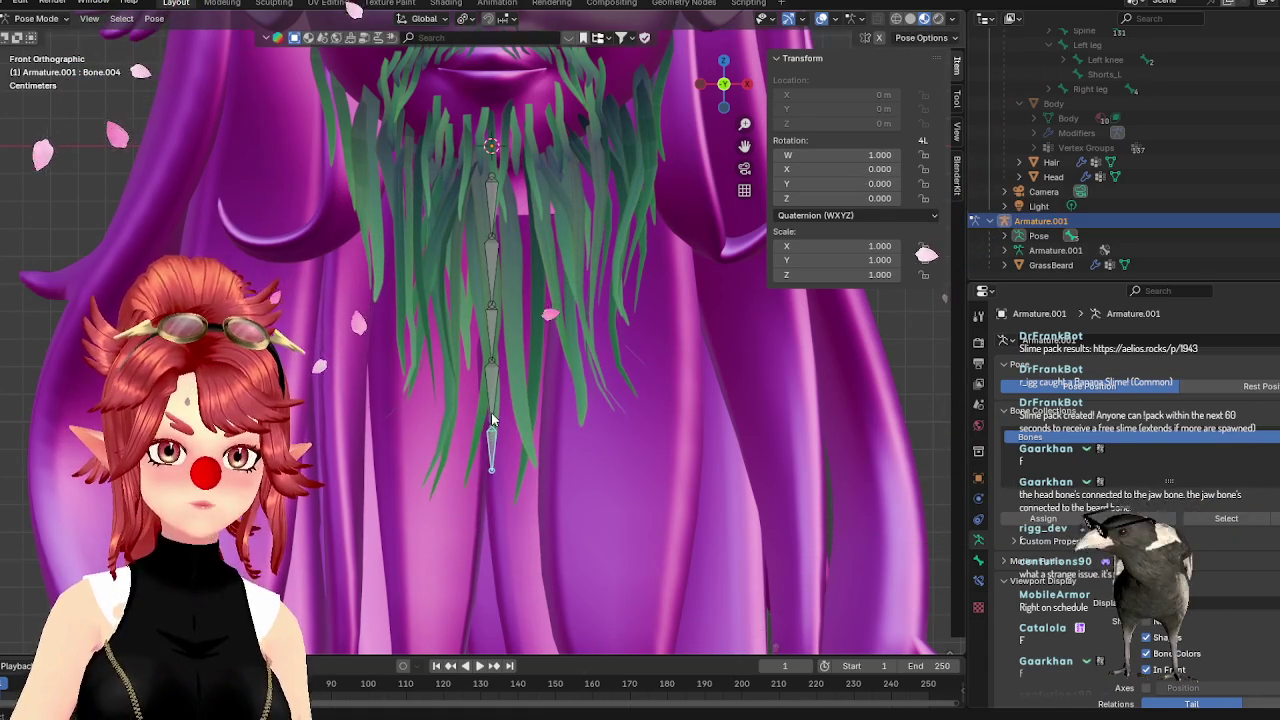
pyautogui.press('r')
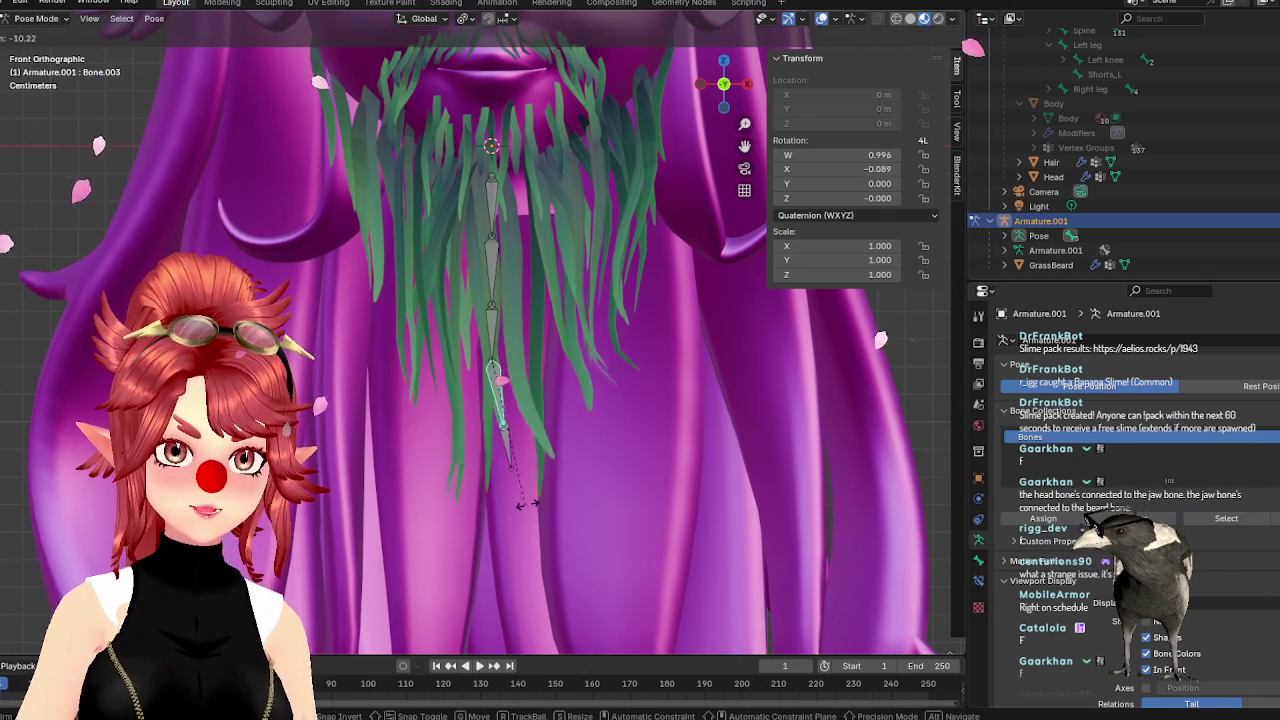
pyautogui.press('Escape')
pyautogui.press('r')
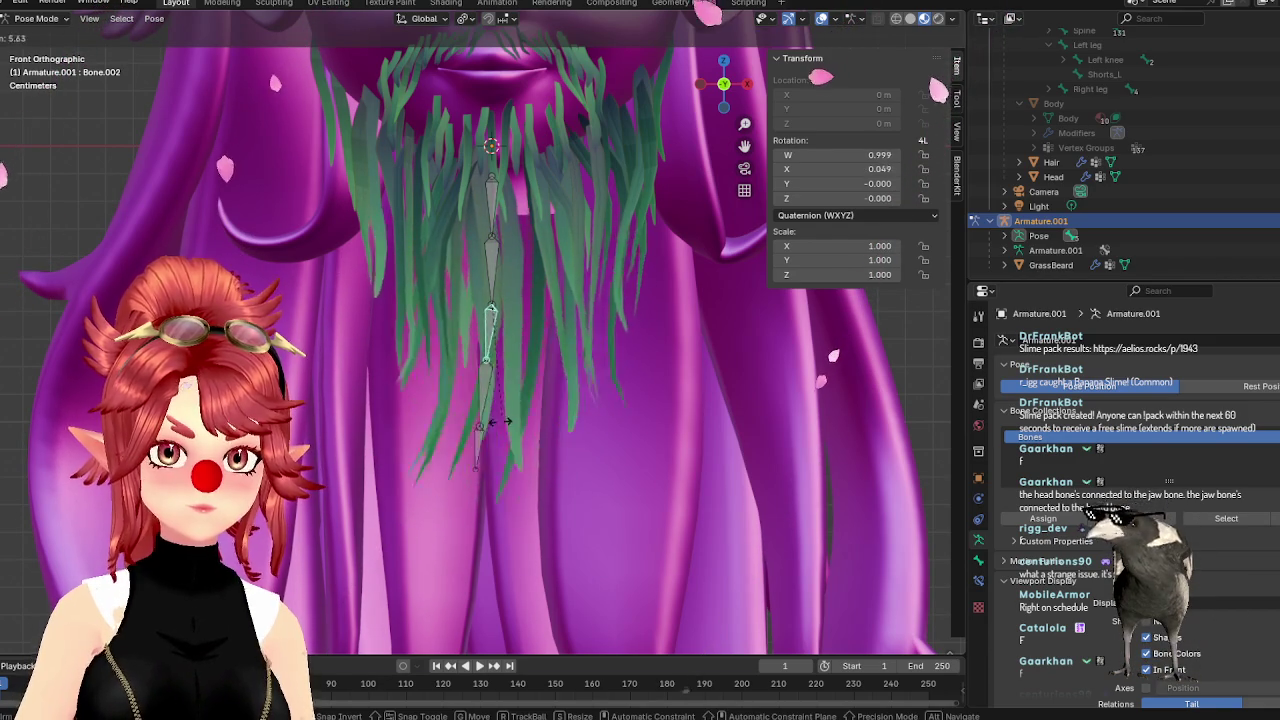
pyautogui.press('Escape')
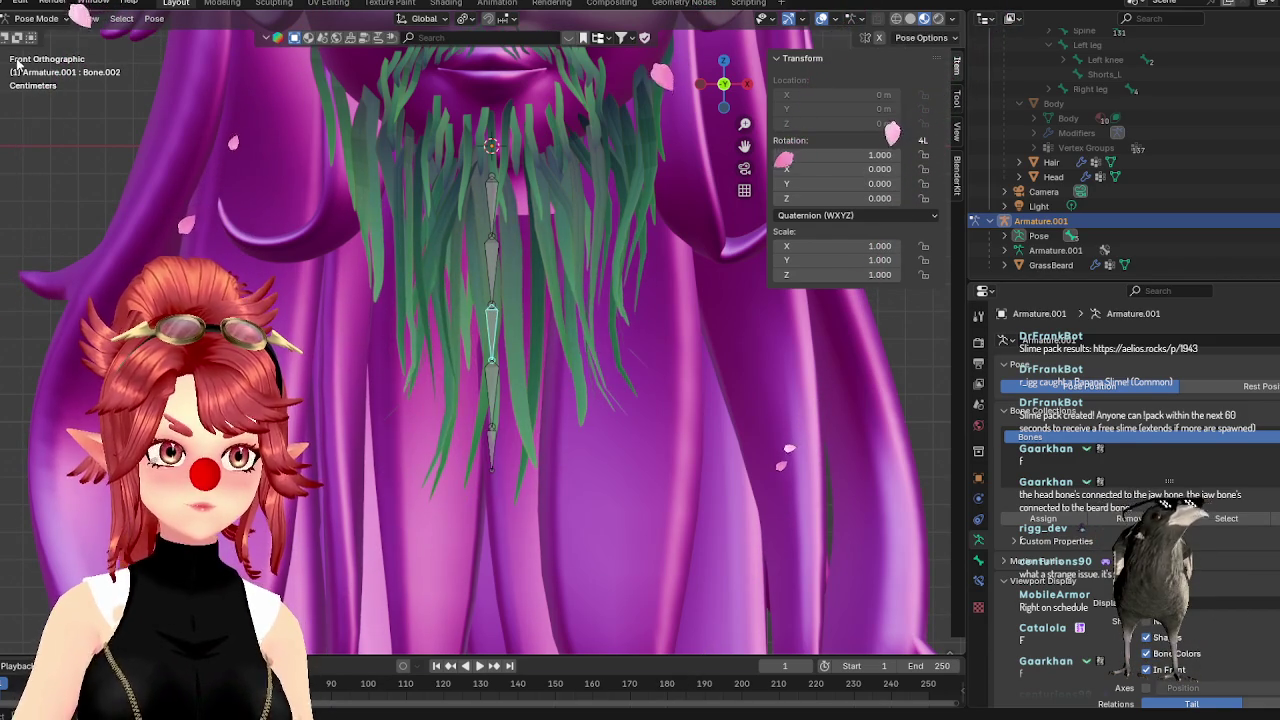
pyautogui.hotkey('ctrl', 'Tab')
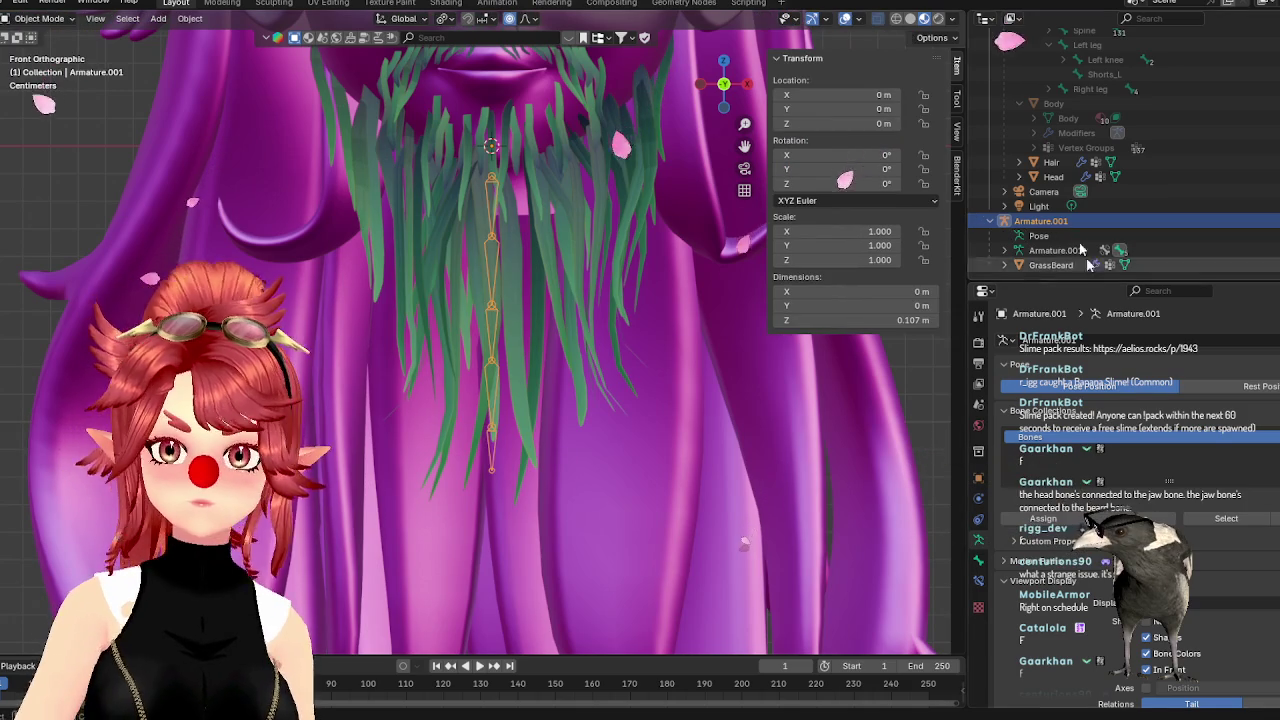
pyautogui.click(1051, 265)
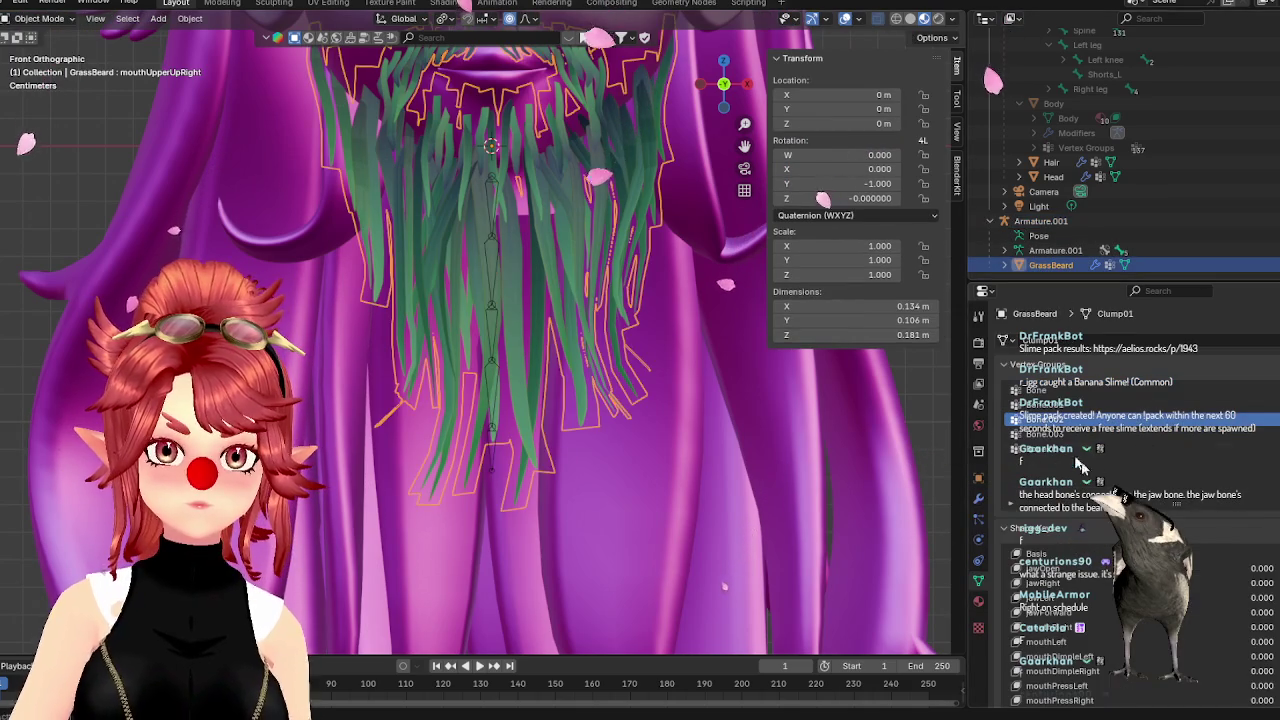
# In Weight Paint, paint weight 0 over the edge strands for Bone.002, then check the Bone.001 and Bone groups
pyautogui.click(38, 18)
pyautogui.click(40, 100)
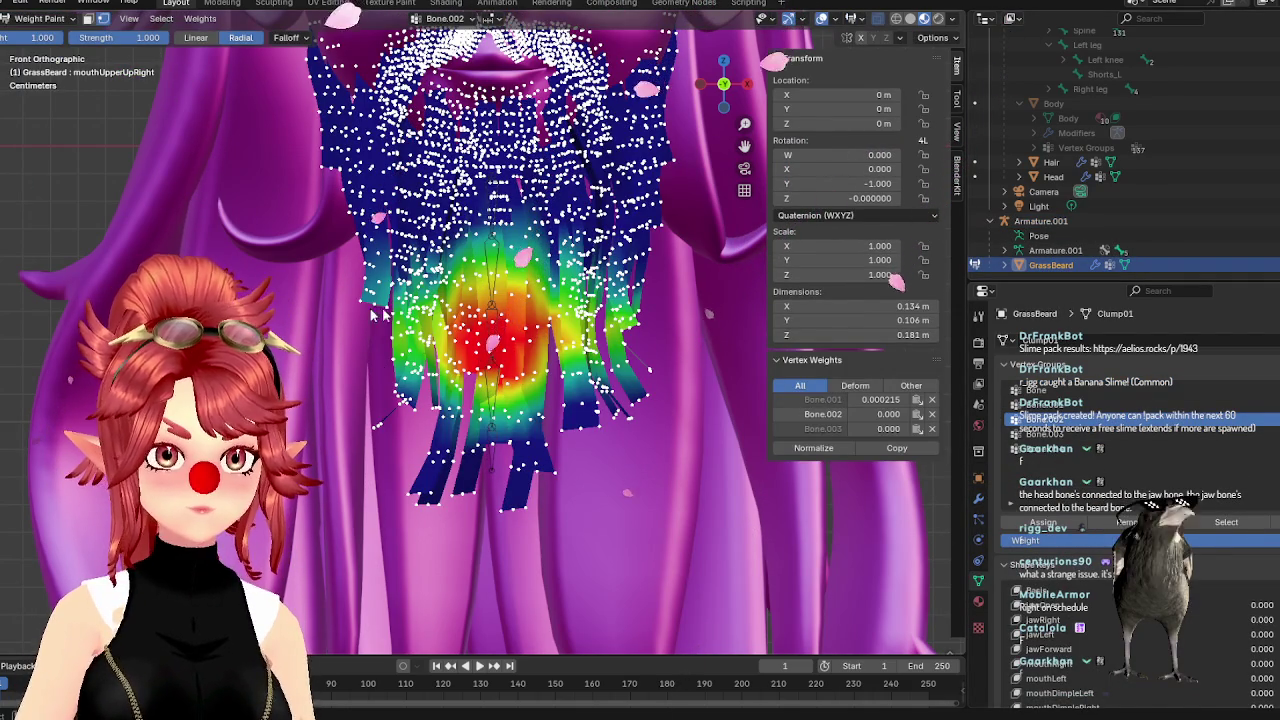
pyautogui.hotkey('shift', 'x')
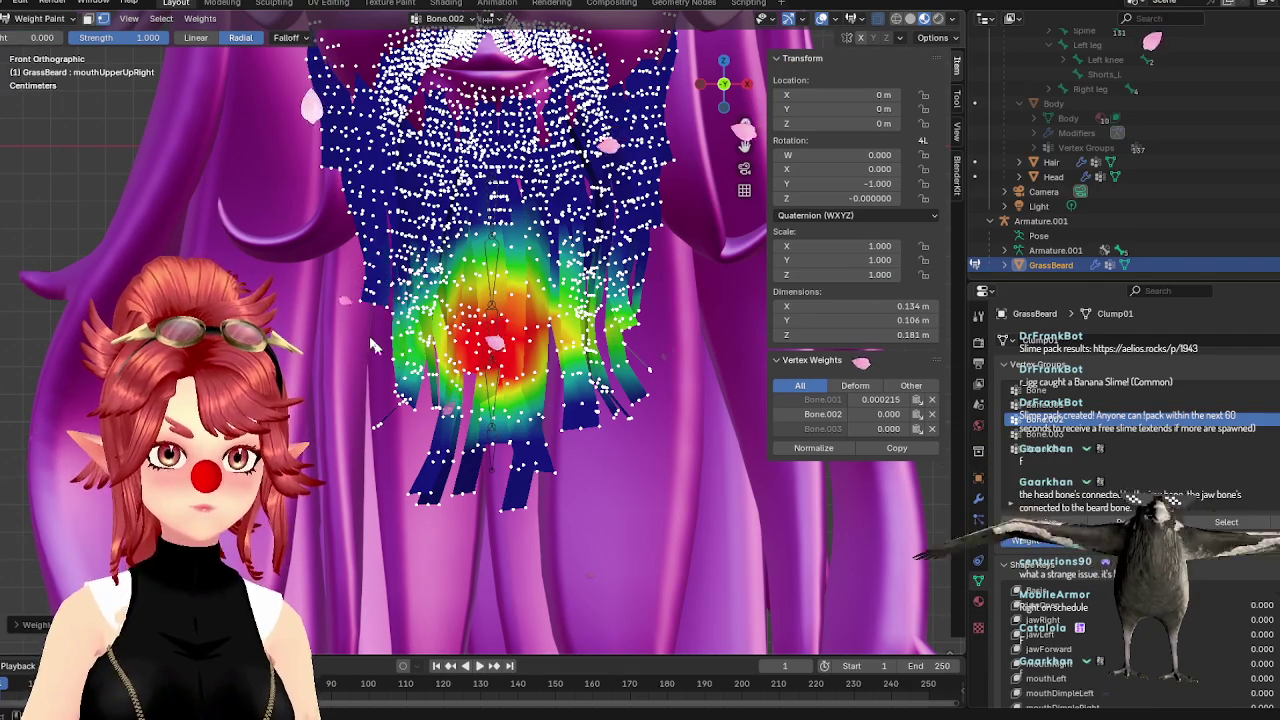
pyautogui.moveTo(662, 325)
pyautogui.mouseDown()
pyautogui.moveTo(643, 333)
pyautogui.moveTo(538, 292)
pyautogui.mouseUp()
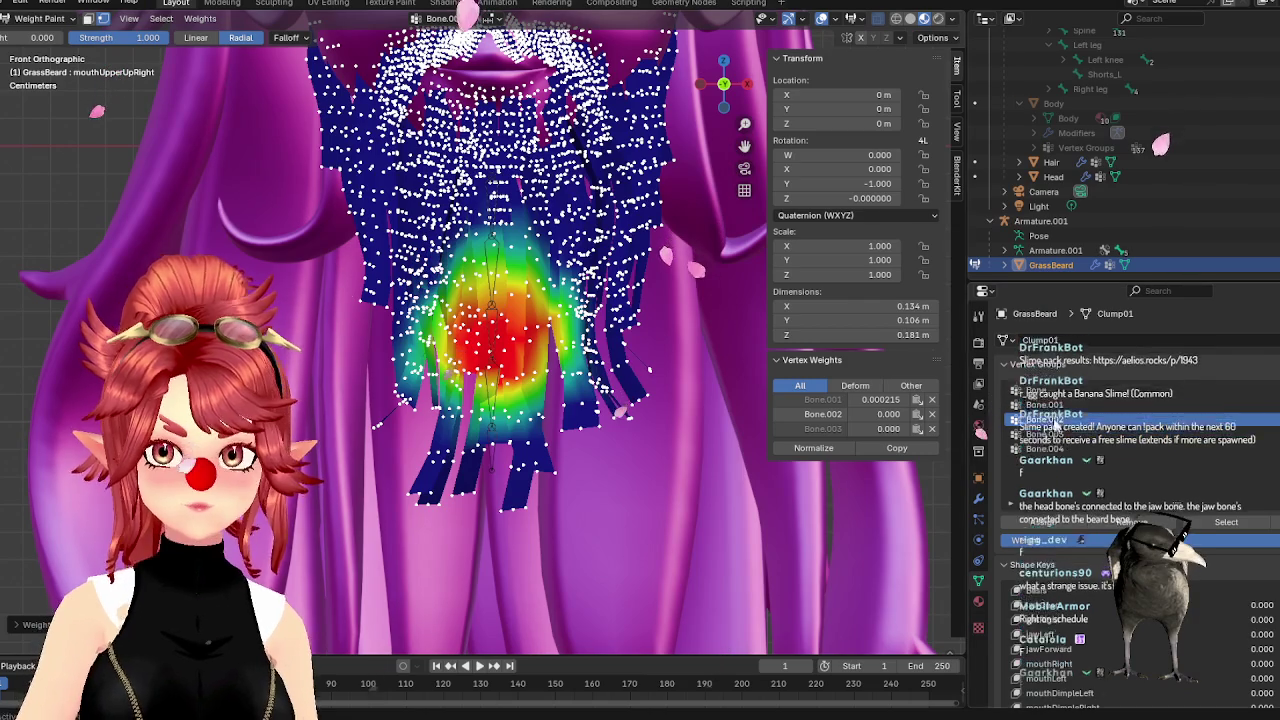
pyautogui.keyDown('ctrl'); pyautogui.click(493, 285); pyautogui.keyUp('ctrl')
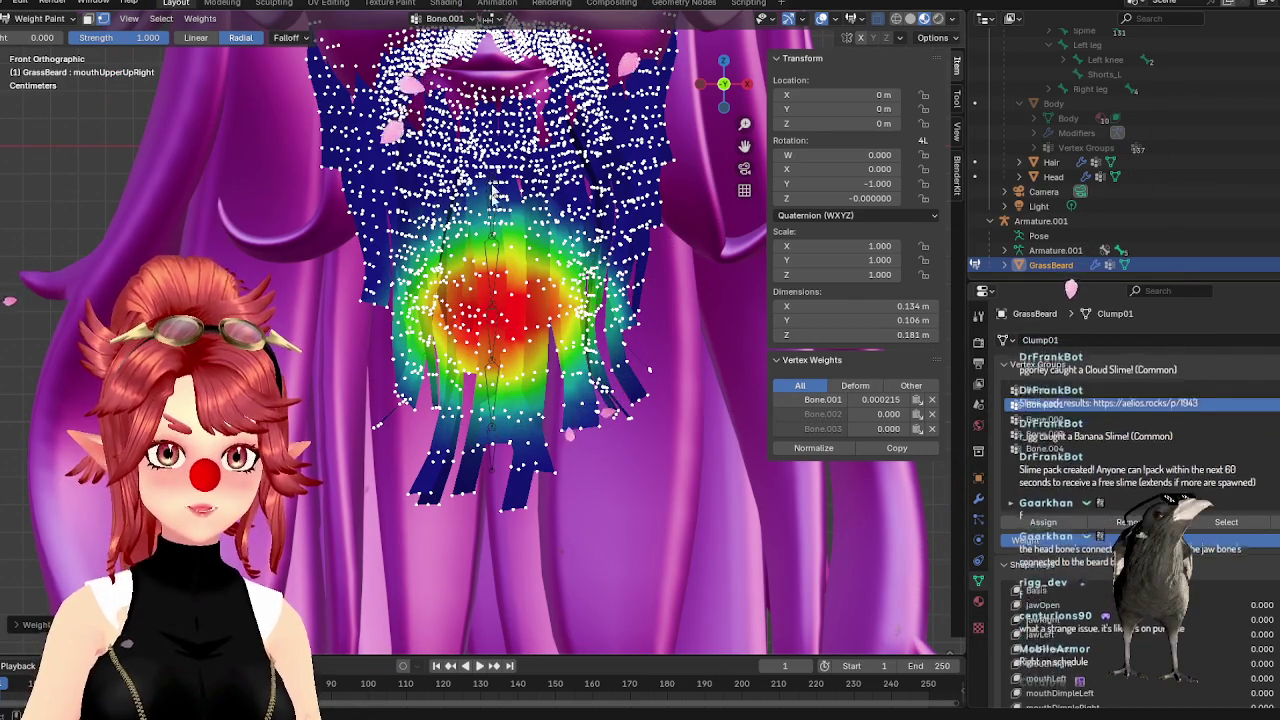
pyautogui.click(1063, 391)
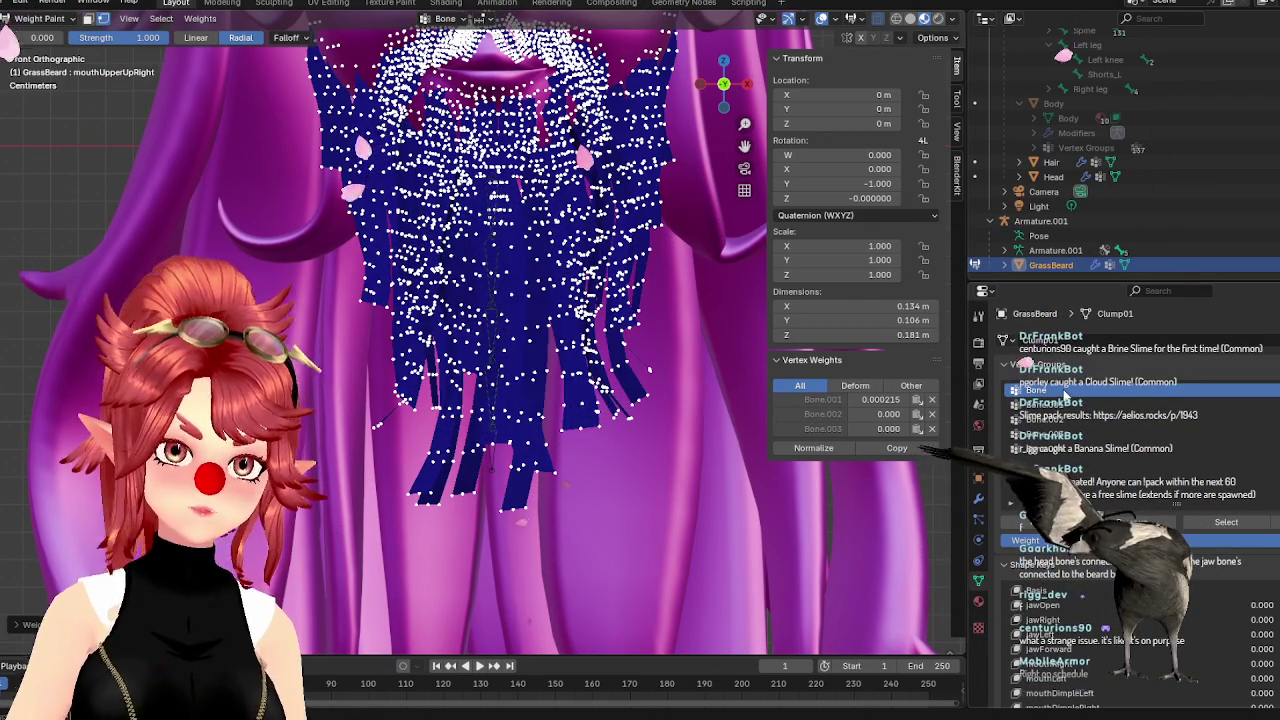
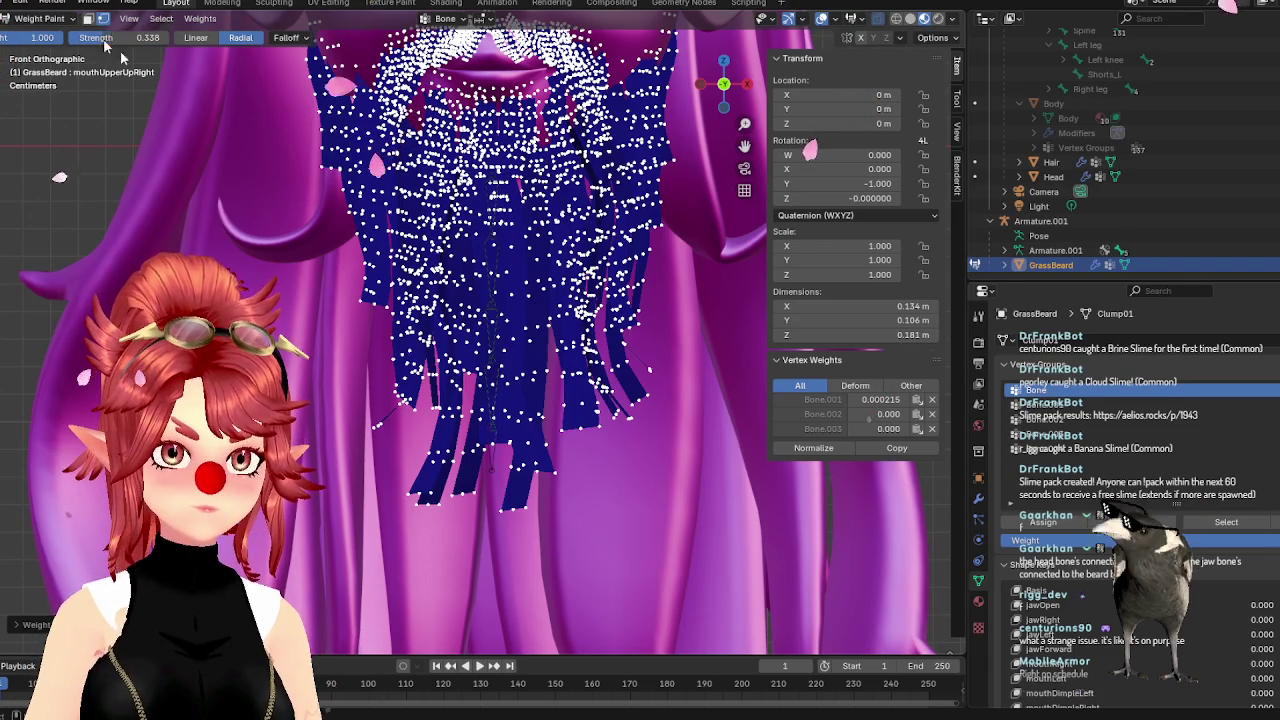
# Paint Bone weight over the beard's centre and lower right at 0.338 strength, then return to Object Mode
pyautogui.moveTo(500, 235); pyautogui.dragTo(608, 325)
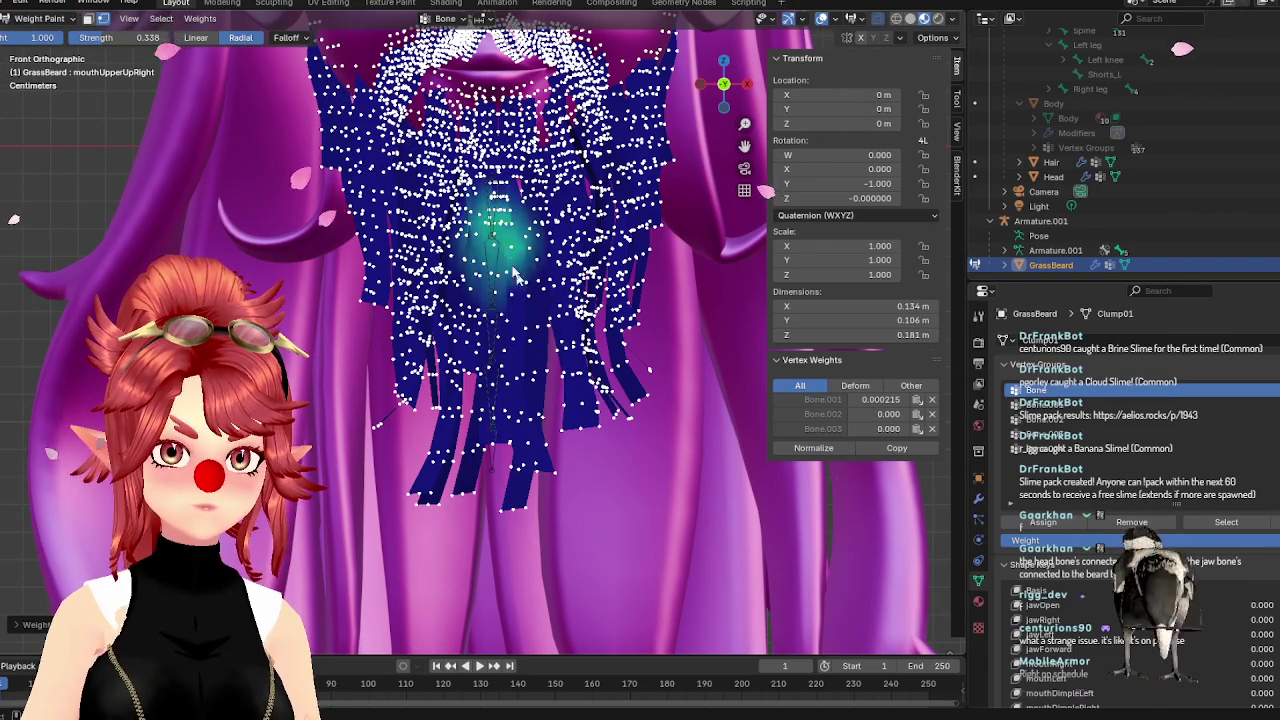
pyautogui.moveTo(498, 243); pyautogui.dragTo(636, 347)
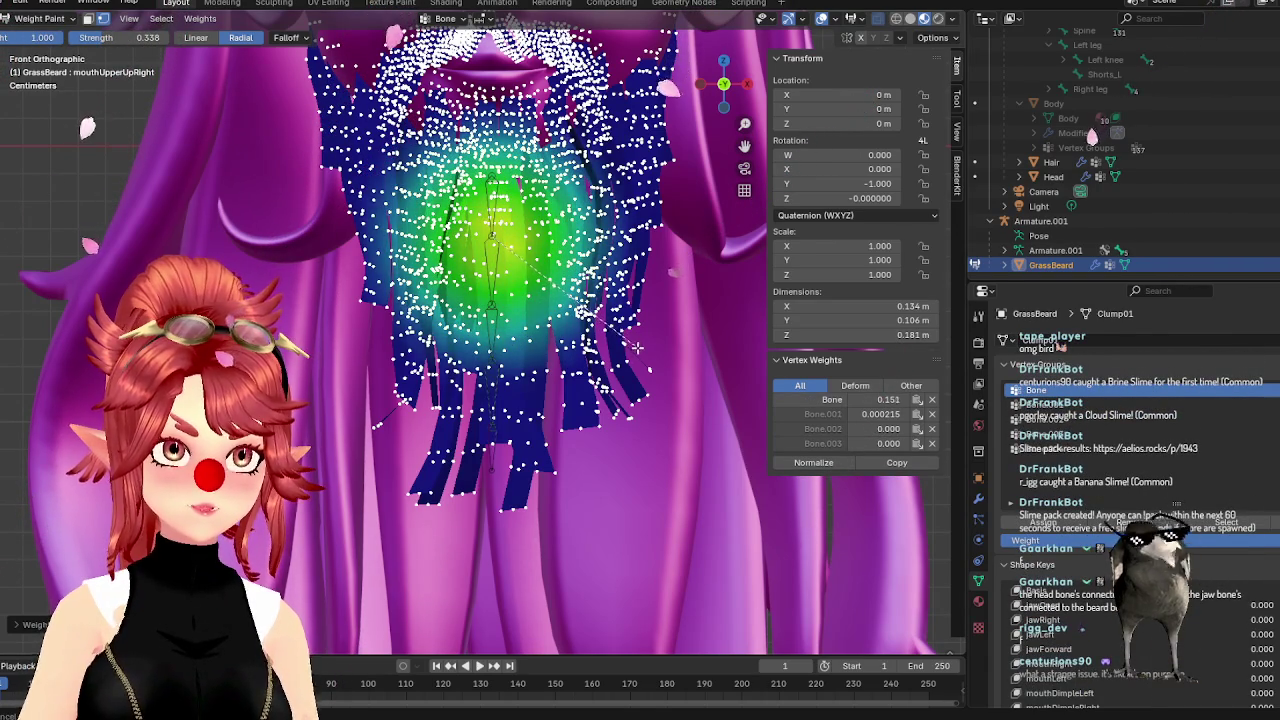
pyautogui.click(52, 19)
pyautogui.click(50, 38)
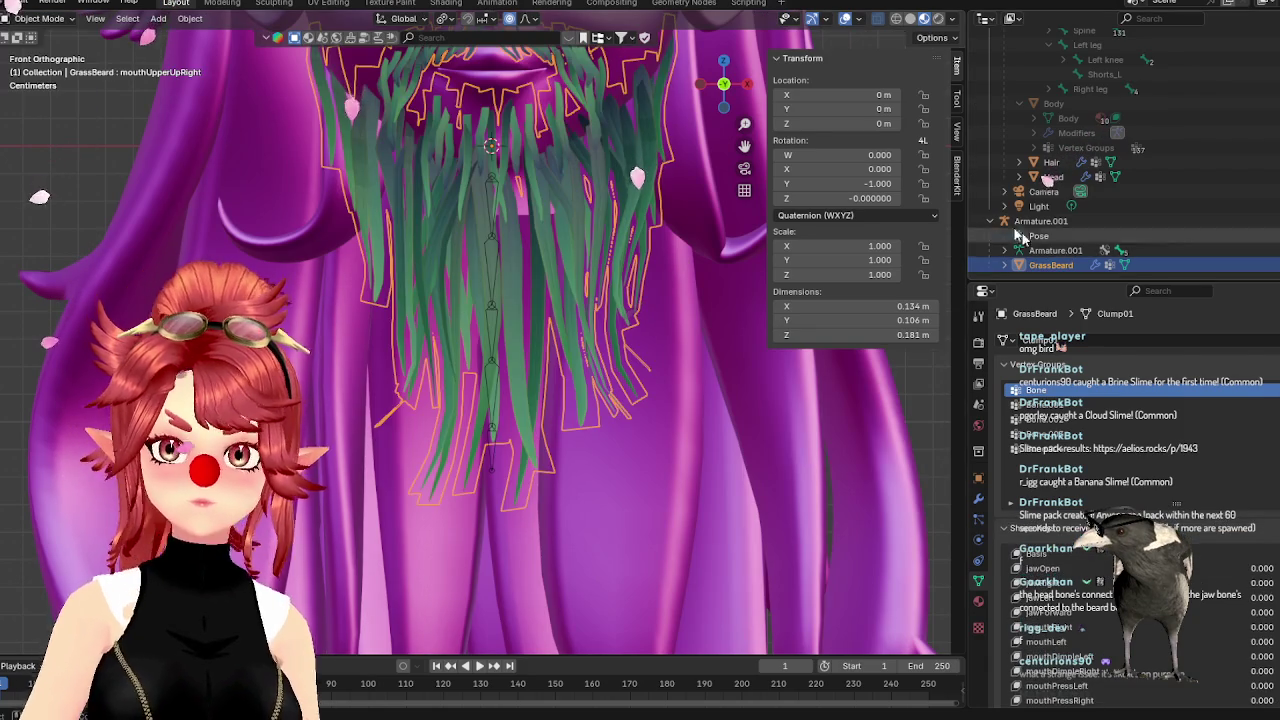
pyautogui.click(480, 133)
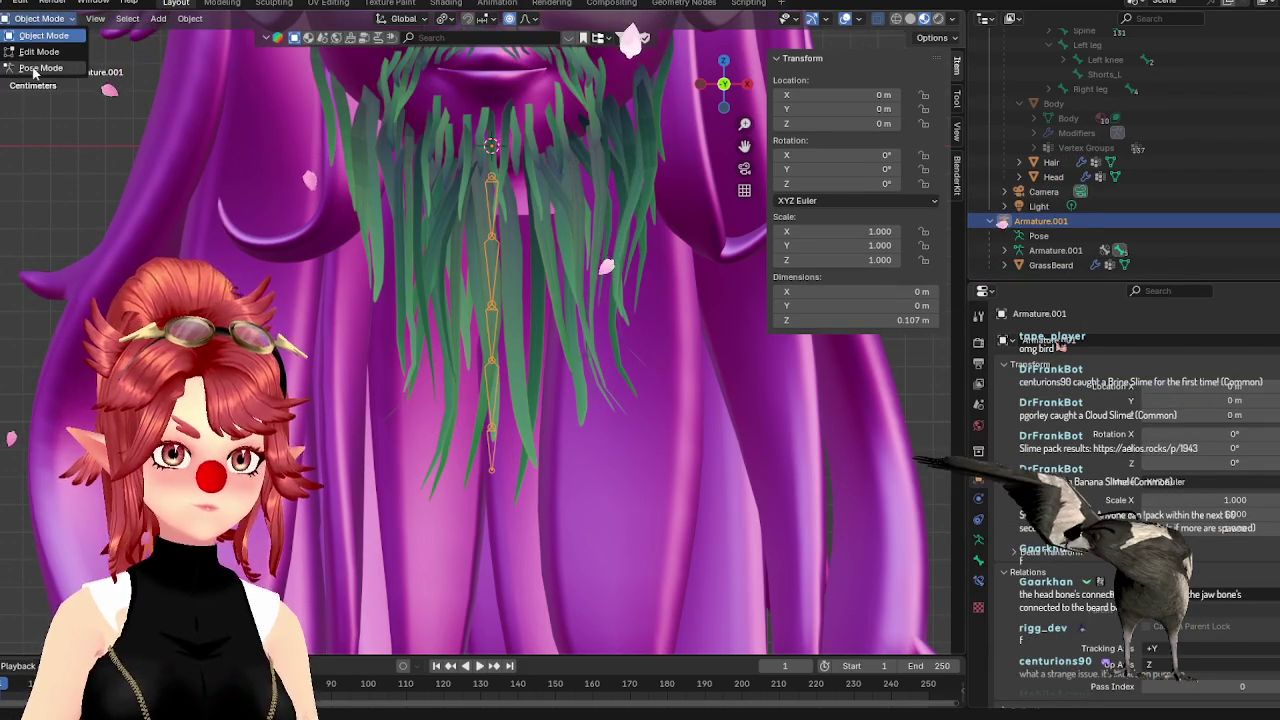
pyautogui.click(40, 67)
pyautogui.moveTo(598, 530); pyautogui.dragTo(372, 196)
pyautogui.press('r')
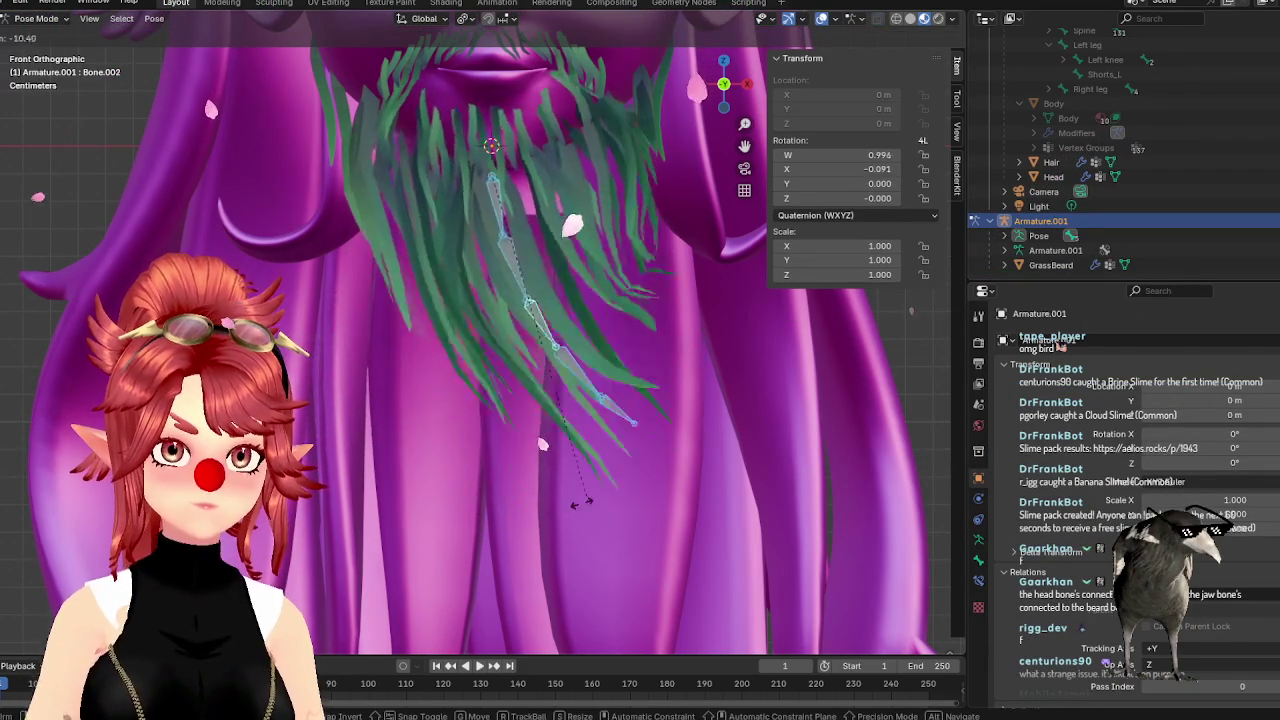
pyautogui.rightClick(545, 457)
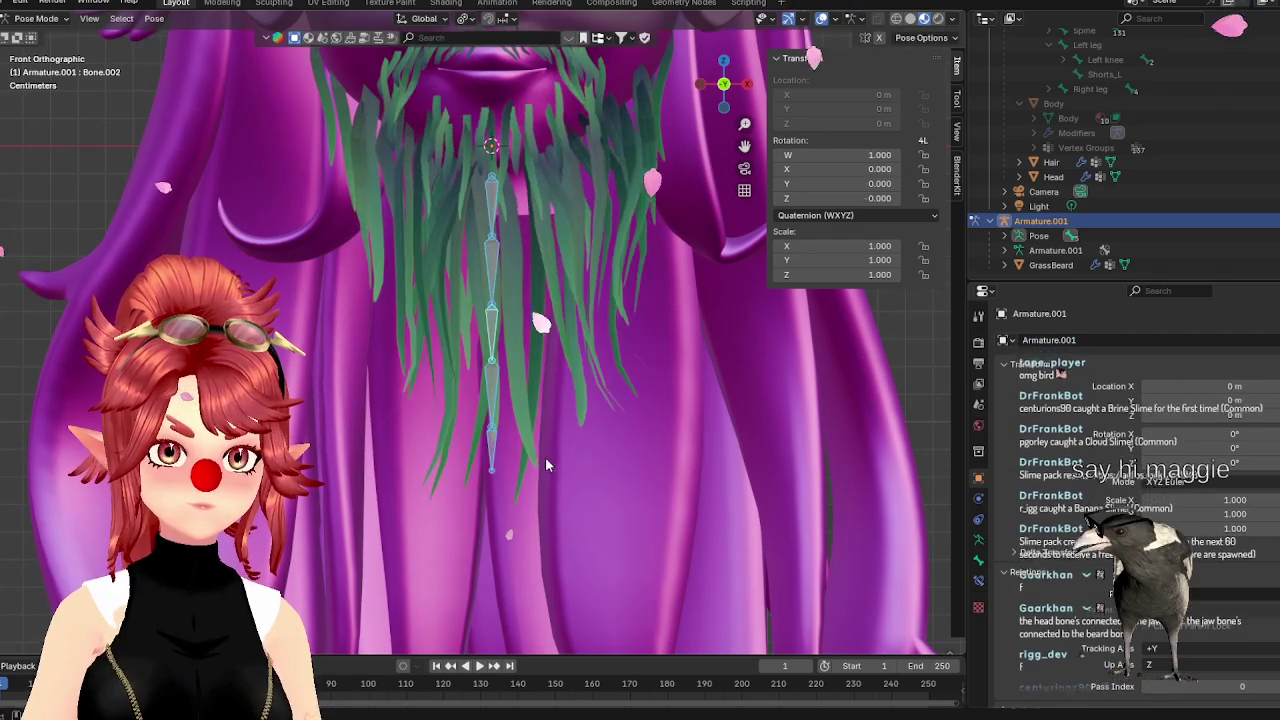
pyautogui.hotkey('ctrl', 'Tab')
pyautogui.click(533, 383)
pyautogui.hotkey('ctrl', 'Tab')
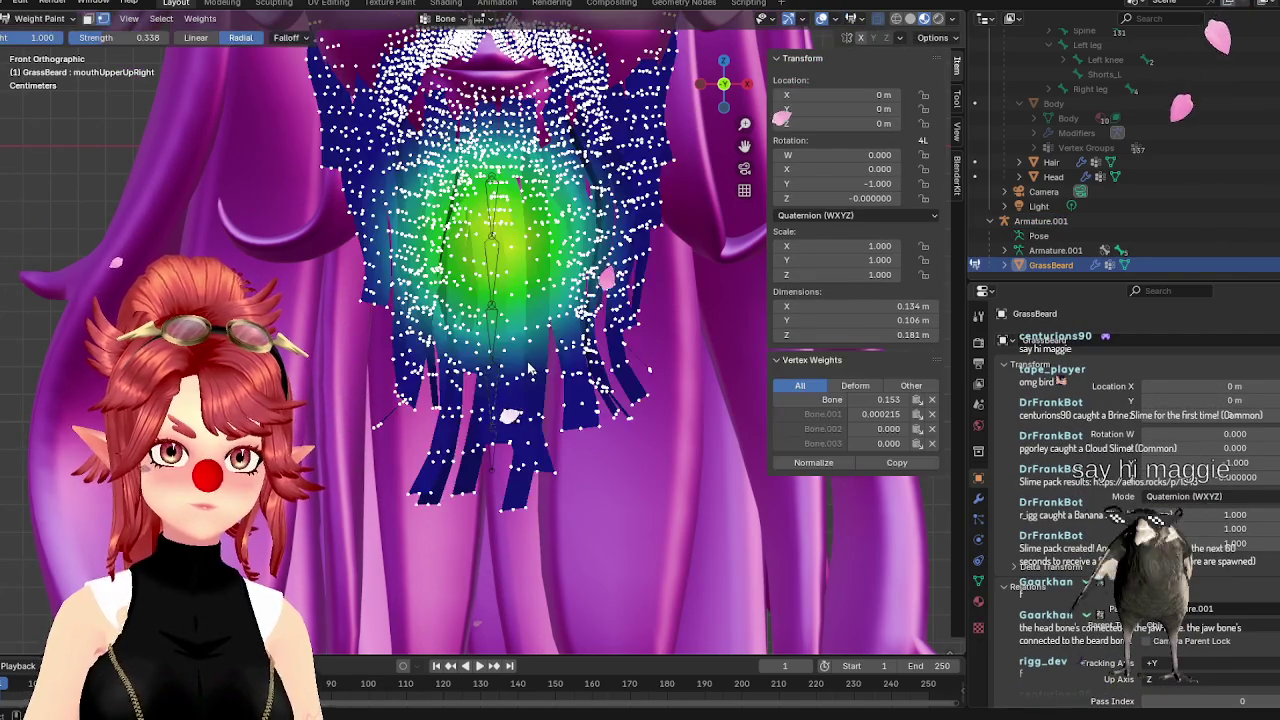
pyautogui.click(40, 18)
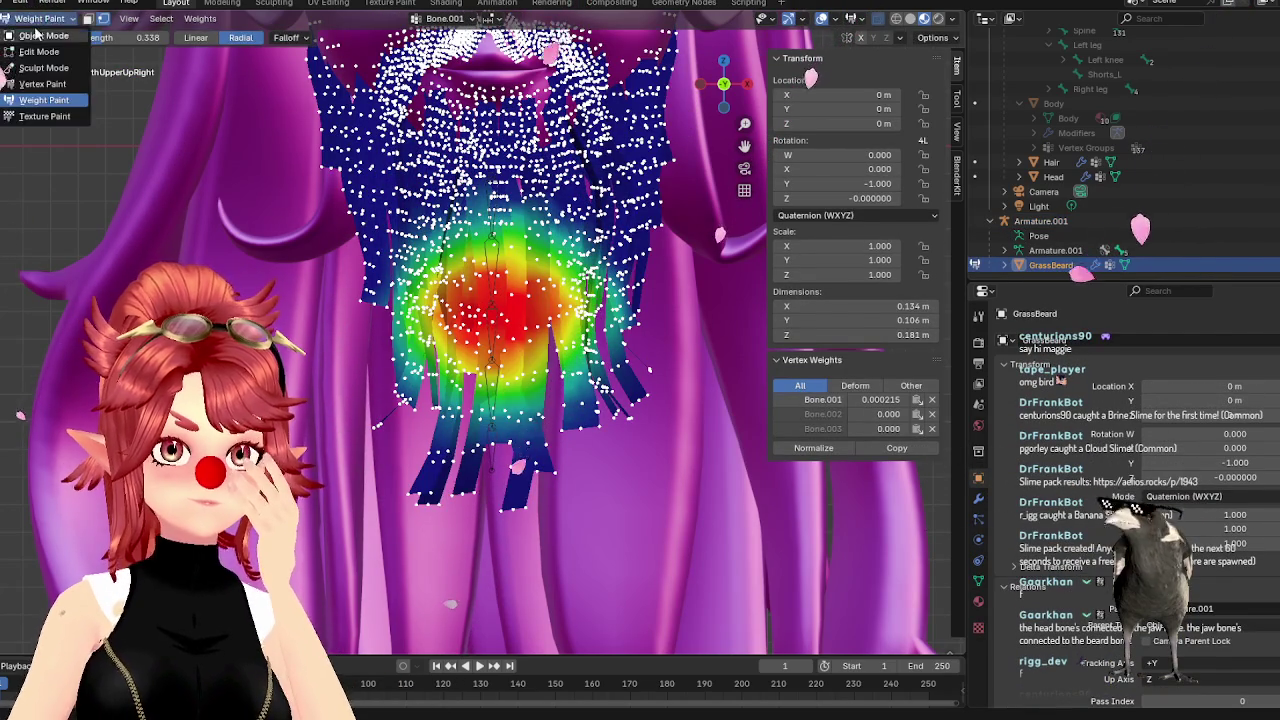
pyautogui.click(45, 32)
pyautogui.click(1040, 220)
pyautogui.click(1048, 264)
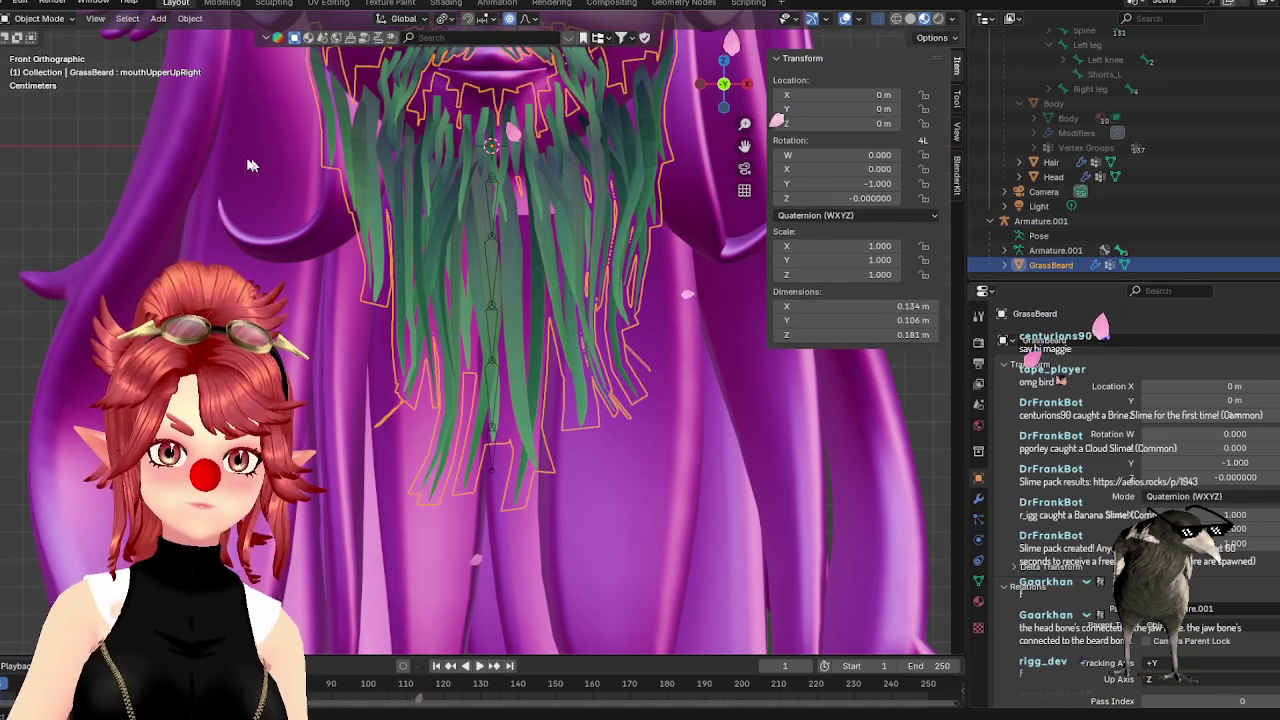
pyautogui.click(1040, 220)
pyautogui.click(40, 18)
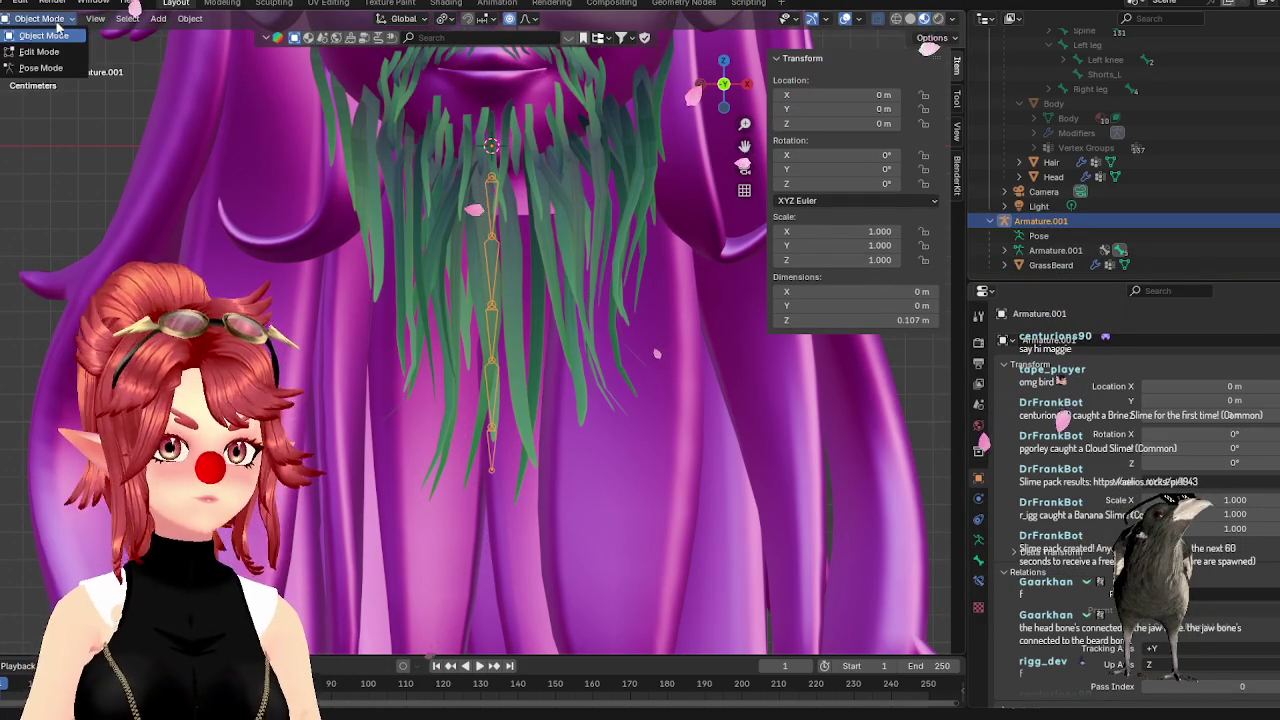
pyautogui.click(40, 67)
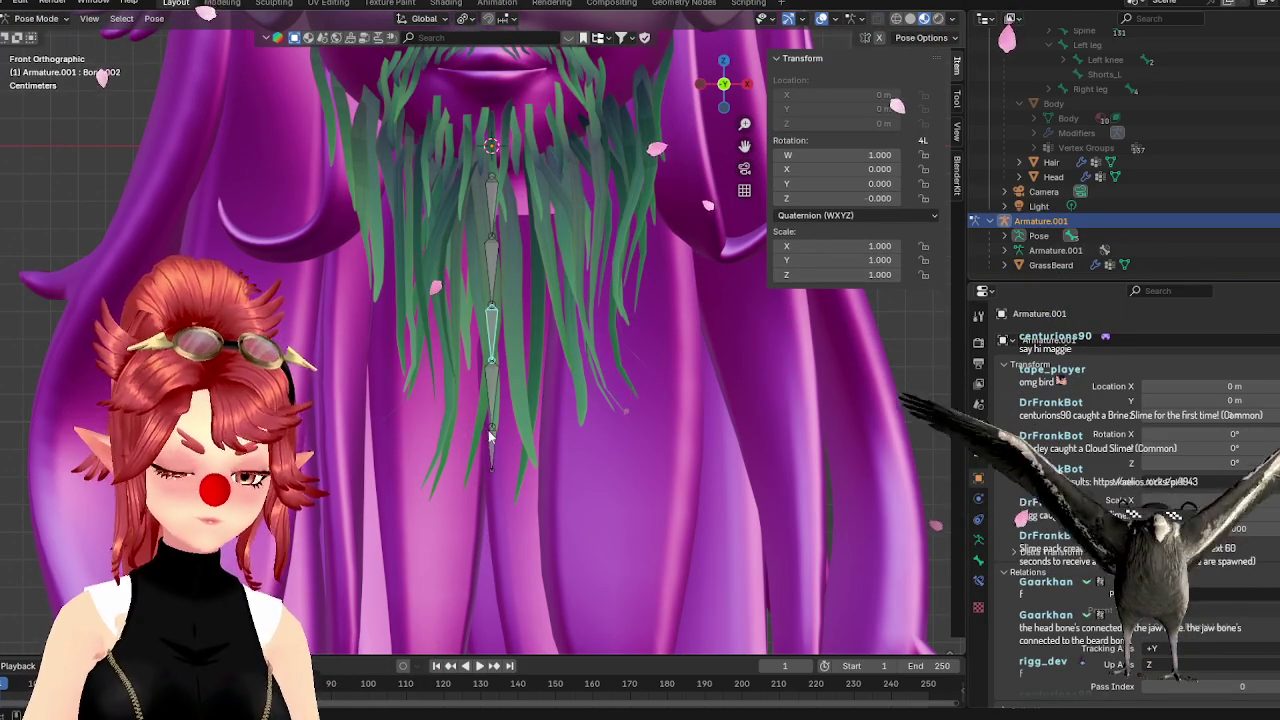
pyautogui.press('r')
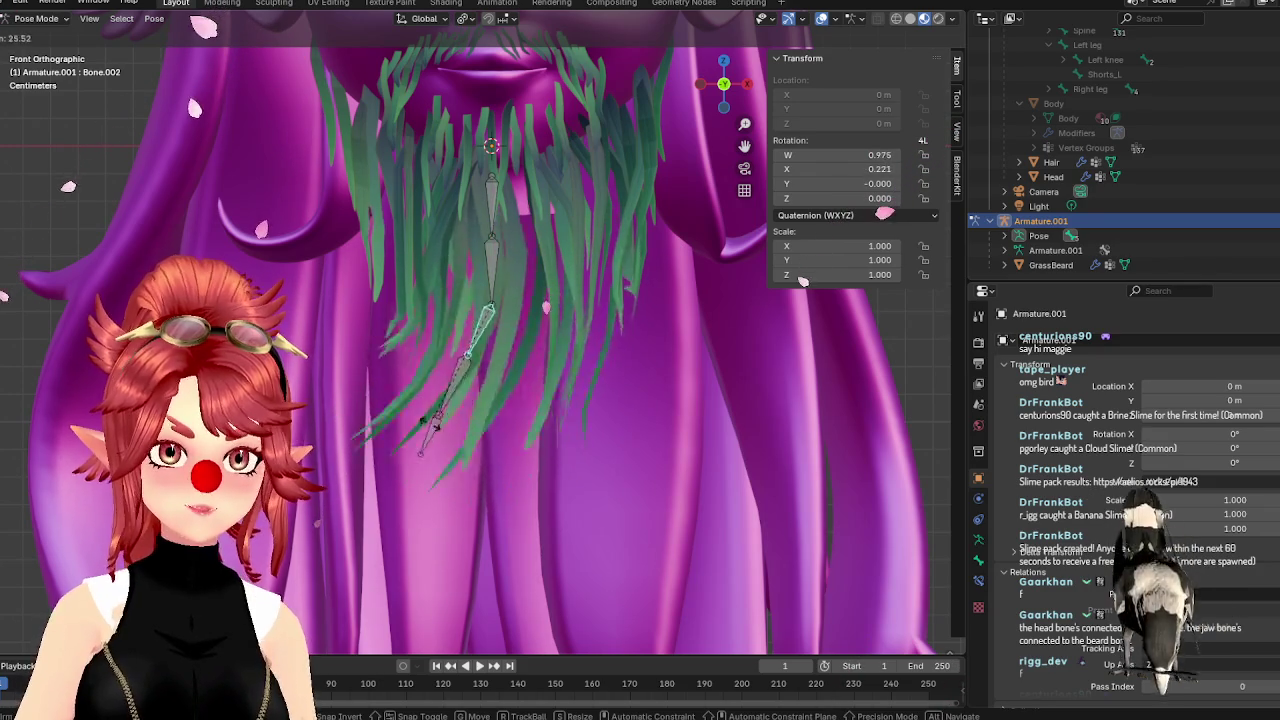
pyautogui.press('Escape')
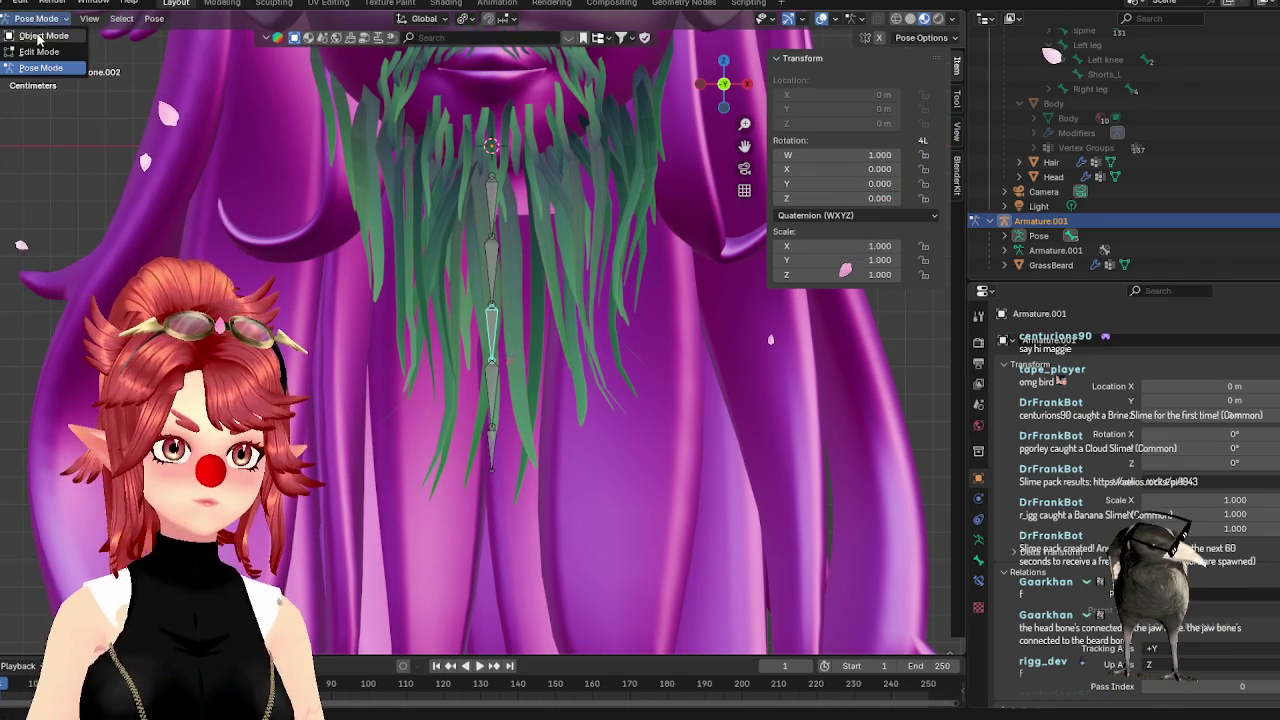
pyautogui.click(38, 36)
pyautogui.click(1050, 265)
pyautogui.click(38, 19)
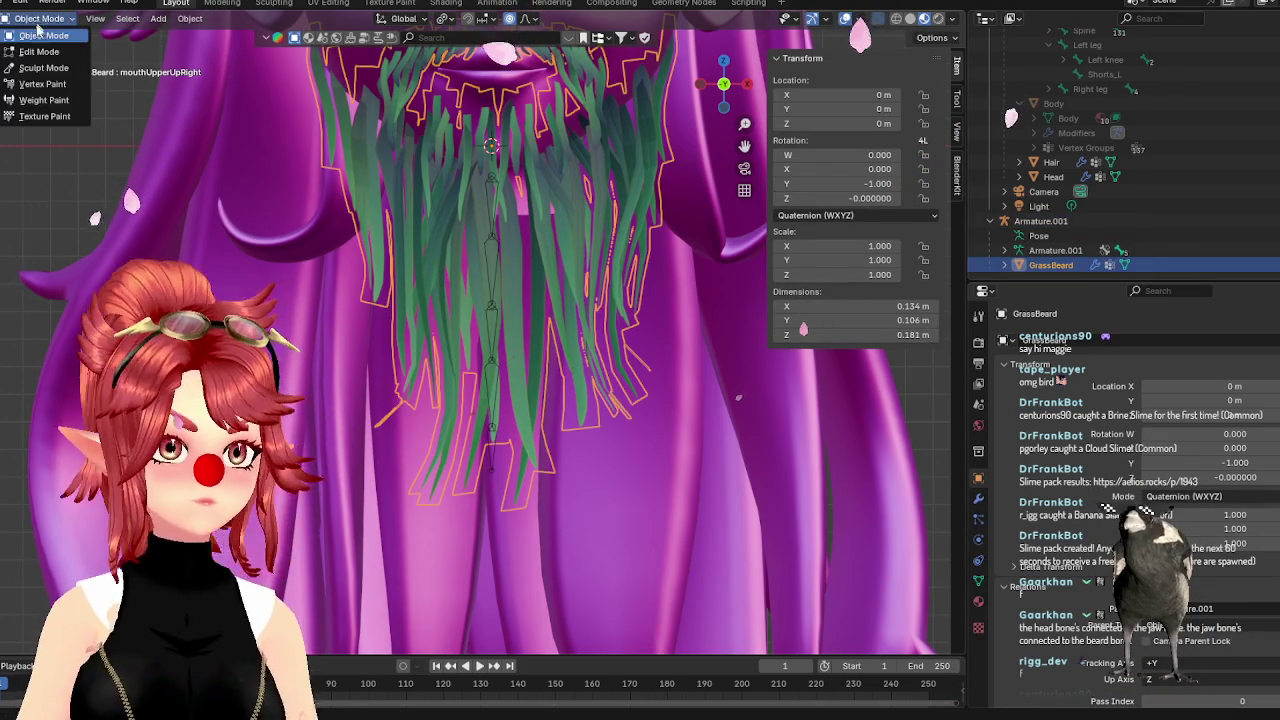
# Switch GrassBeard to Weight Paint and compare the Bone.002 and Bone.003 weight maps
pyautogui.click(46, 102)
pyautogui.click(980, 582)
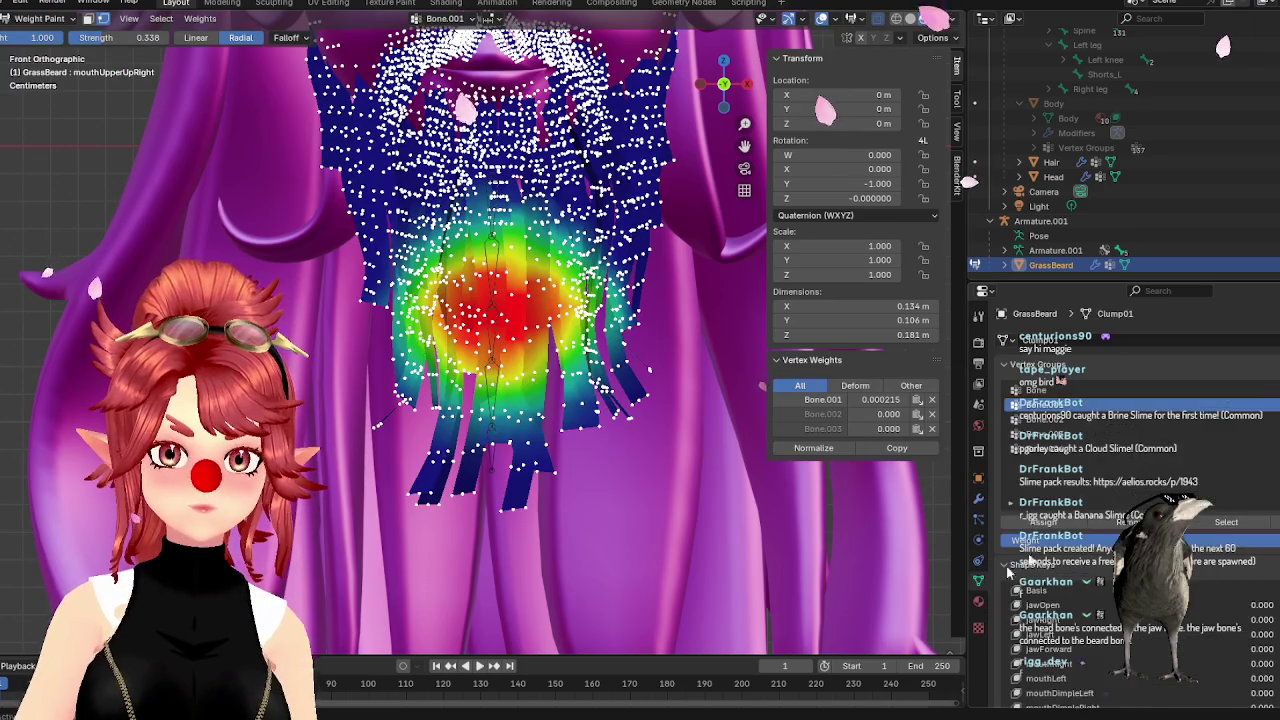
pyautogui.click(1058, 420)
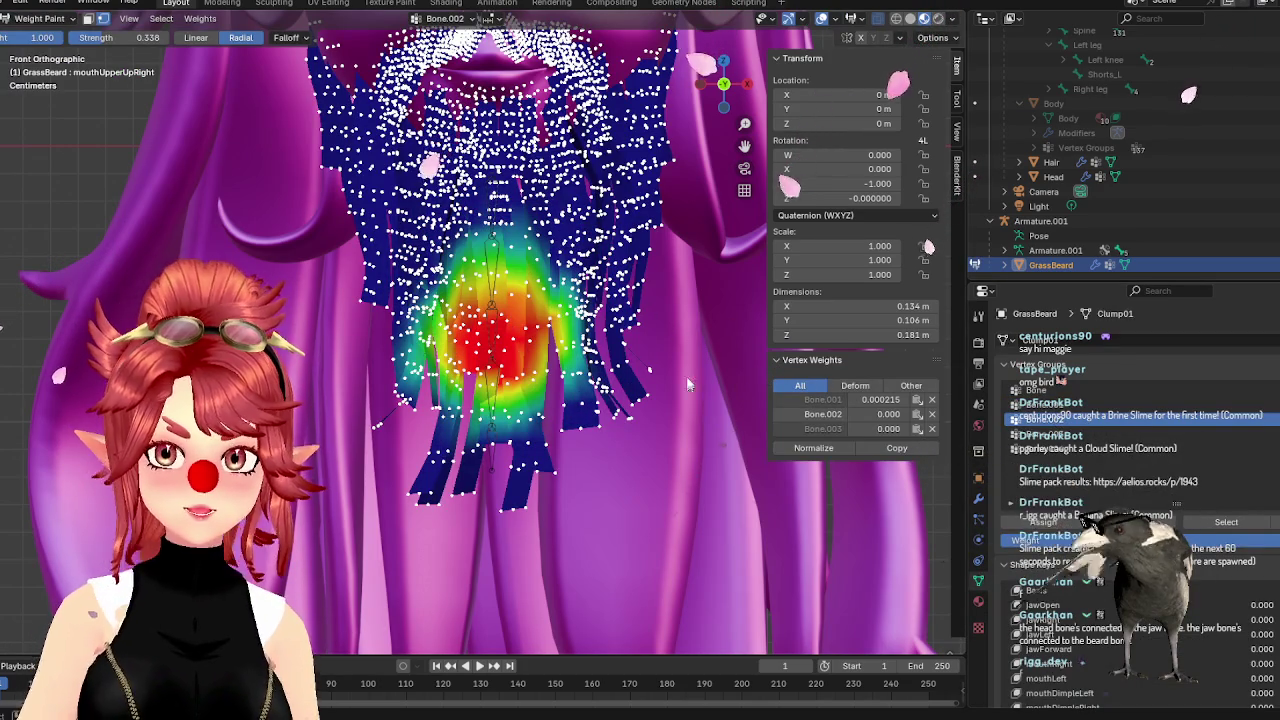
pyautogui.click(1062, 434)
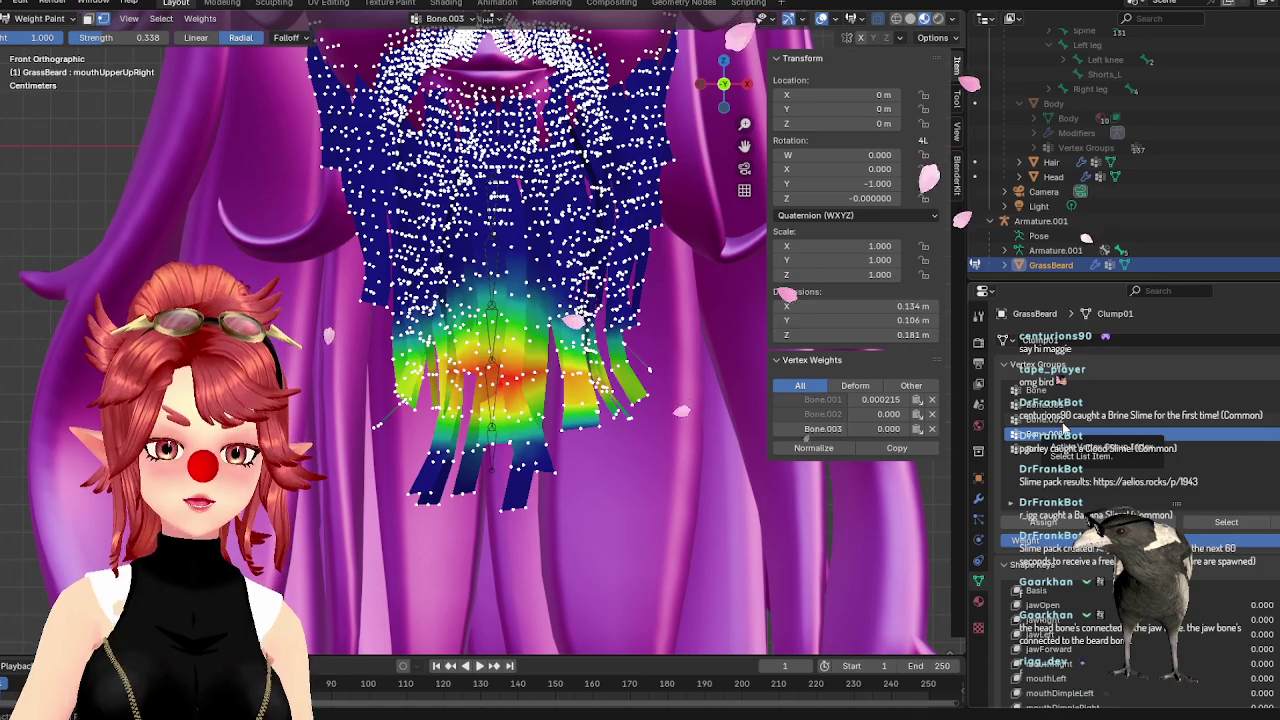
pyautogui.click(1060, 418)
pyautogui.click(1064, 434)
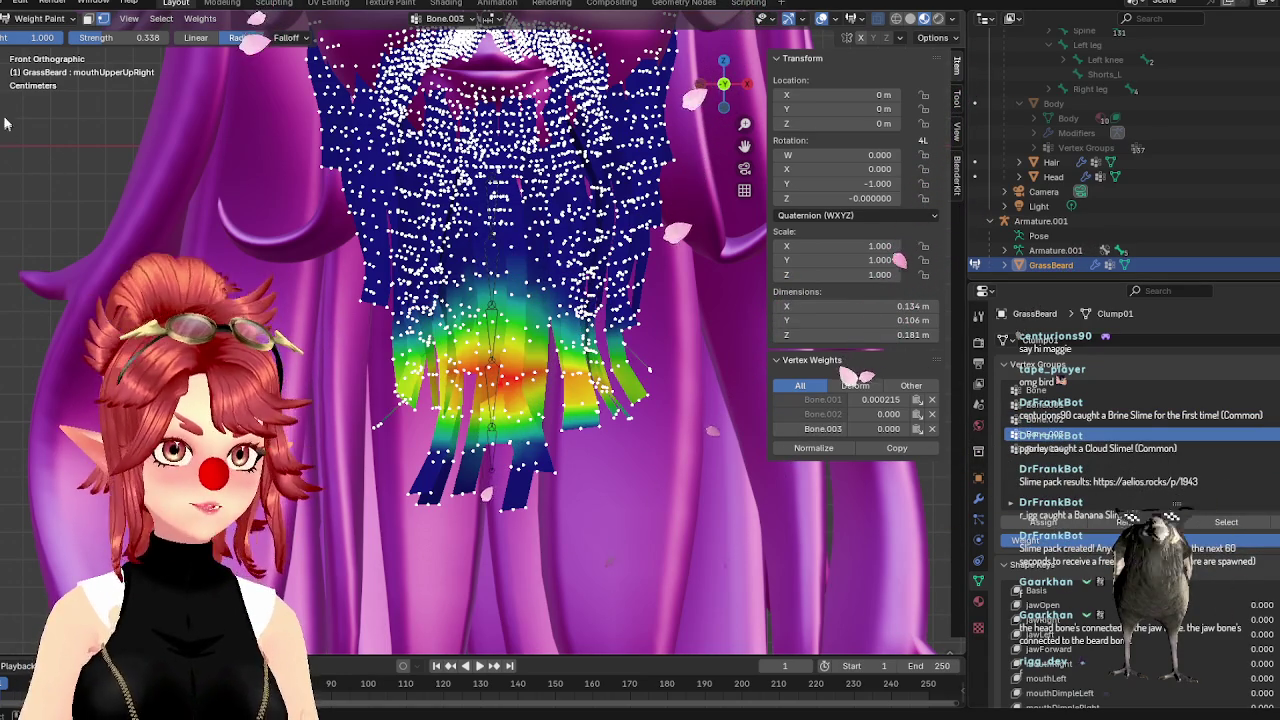
# Erase Bone.003 weight from the lower strands with zero weight, then make Bone the painted group
pyautogui.hotkey('shift', 'x')
pyautogui.moveTo(620, 400); pyautogui.dragTo(560, 372)
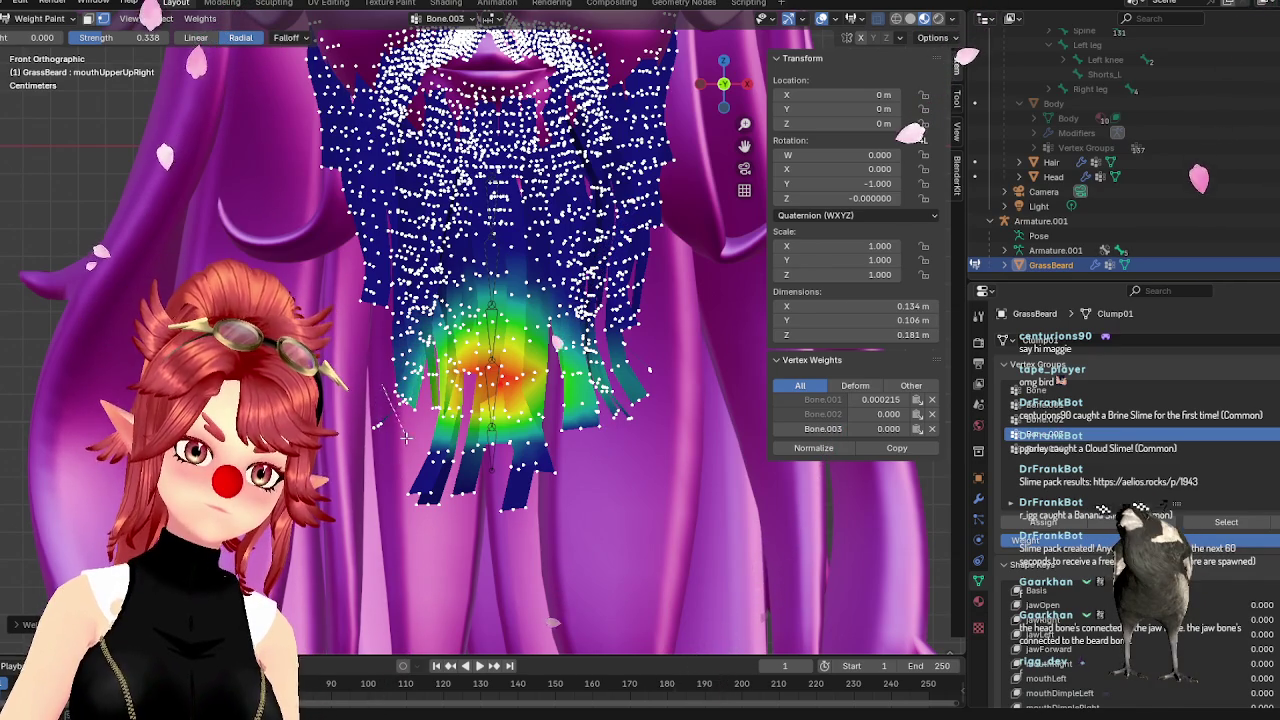
pyautogui.click(1094, 418)
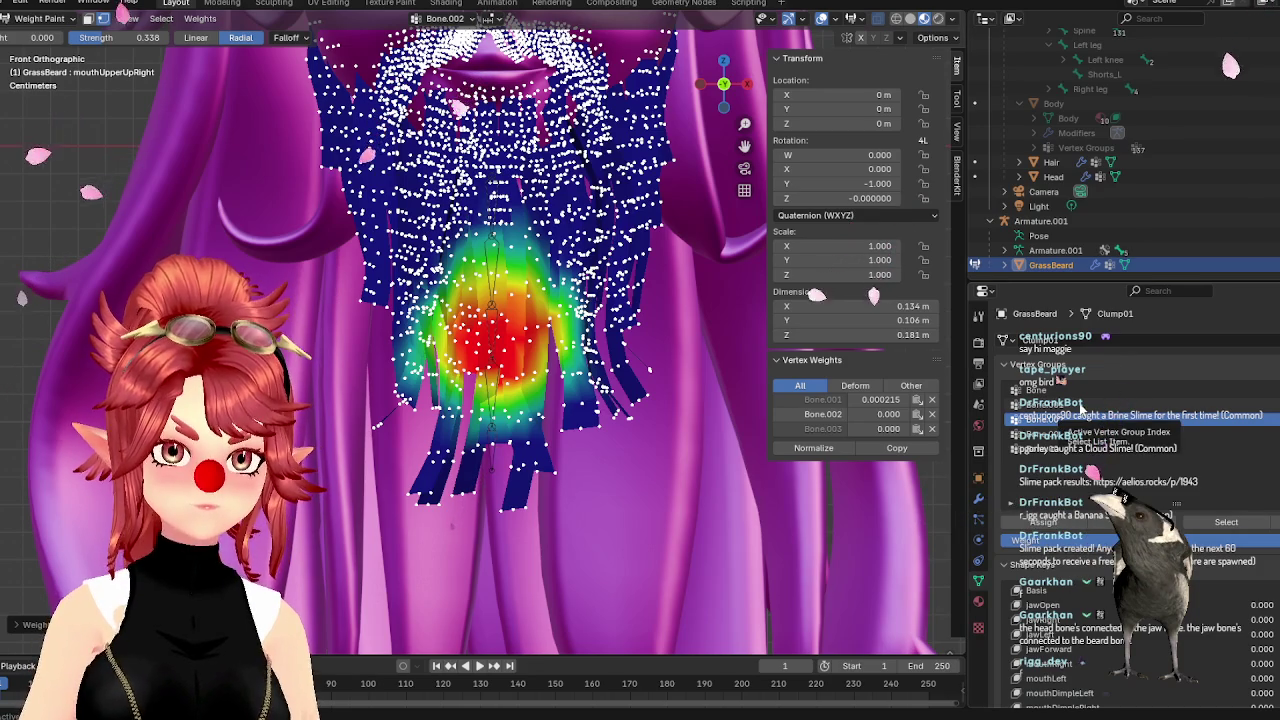
pyautogui.click(1080, 404)
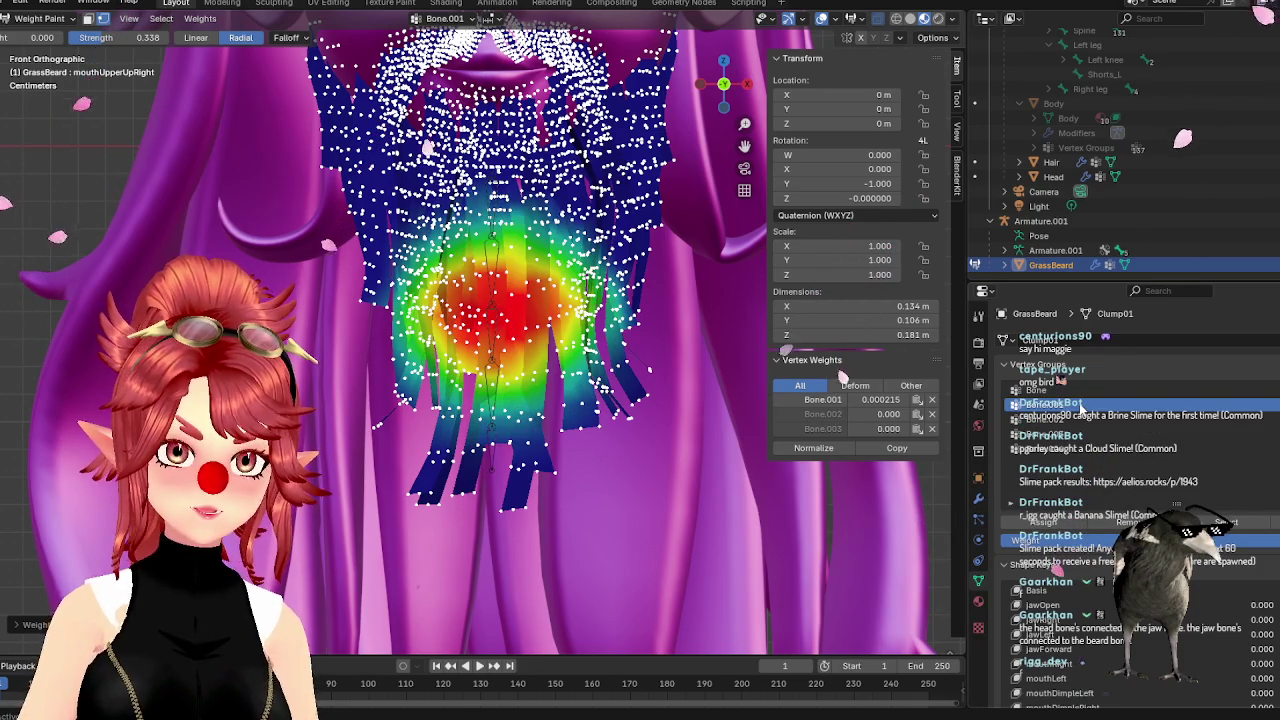
pyautogui.click(1055, 390)
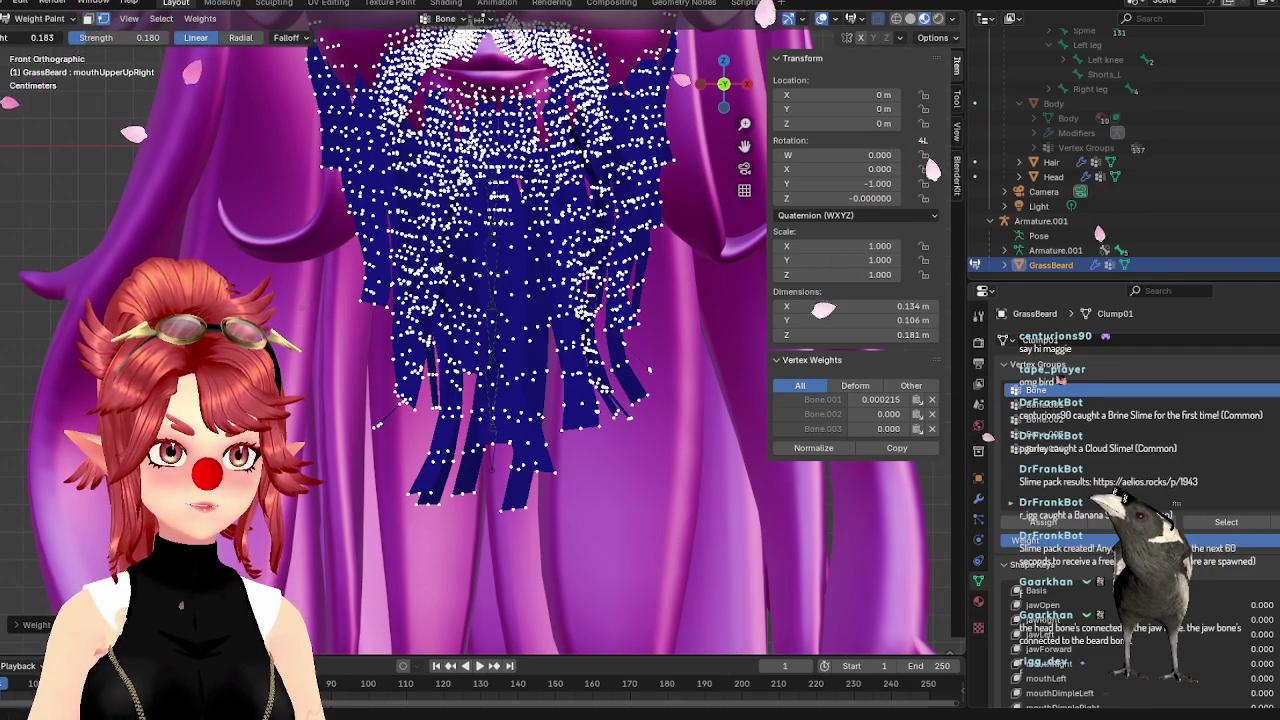
# Paint a bottom-up Bone gradient, then soften the Bone.001, Bone.002 and Bone.003 hot spots
pyautogui.moveTo(487, 565); pyautogui.dragTo(492, 50)
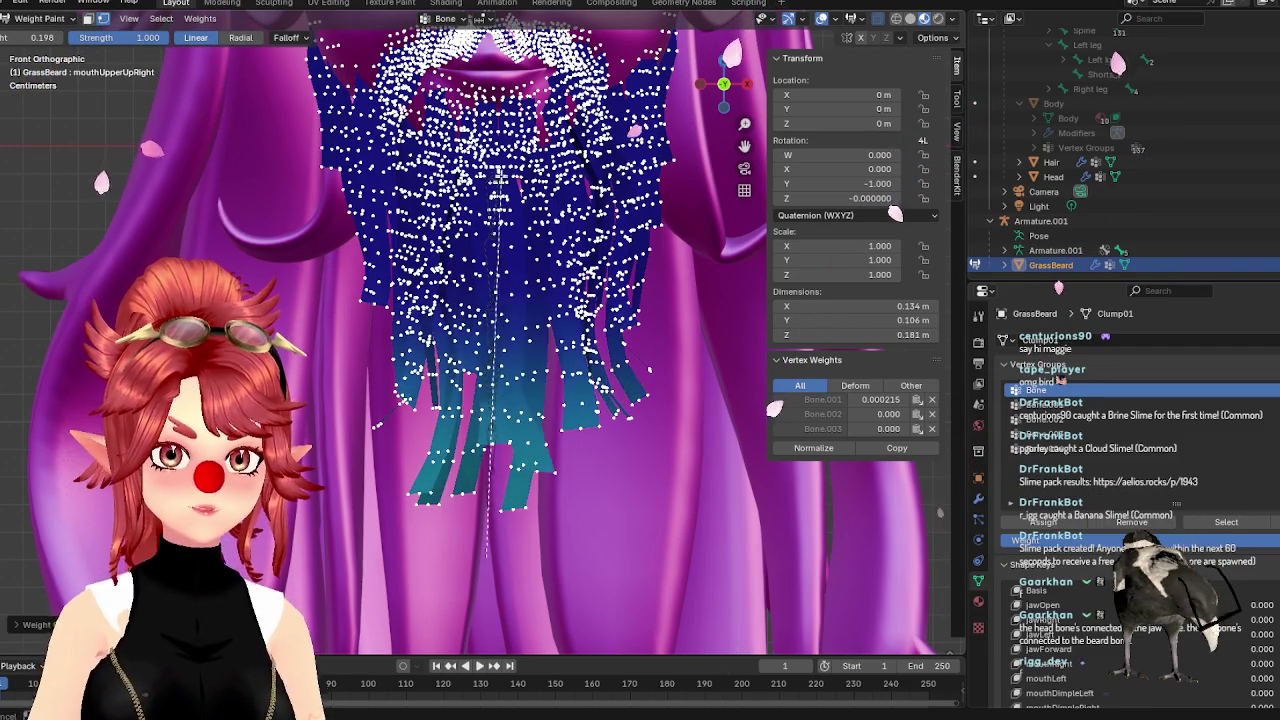
pyautogui.moveTo(494, 540); pyautogui.dragTo(493, 22)
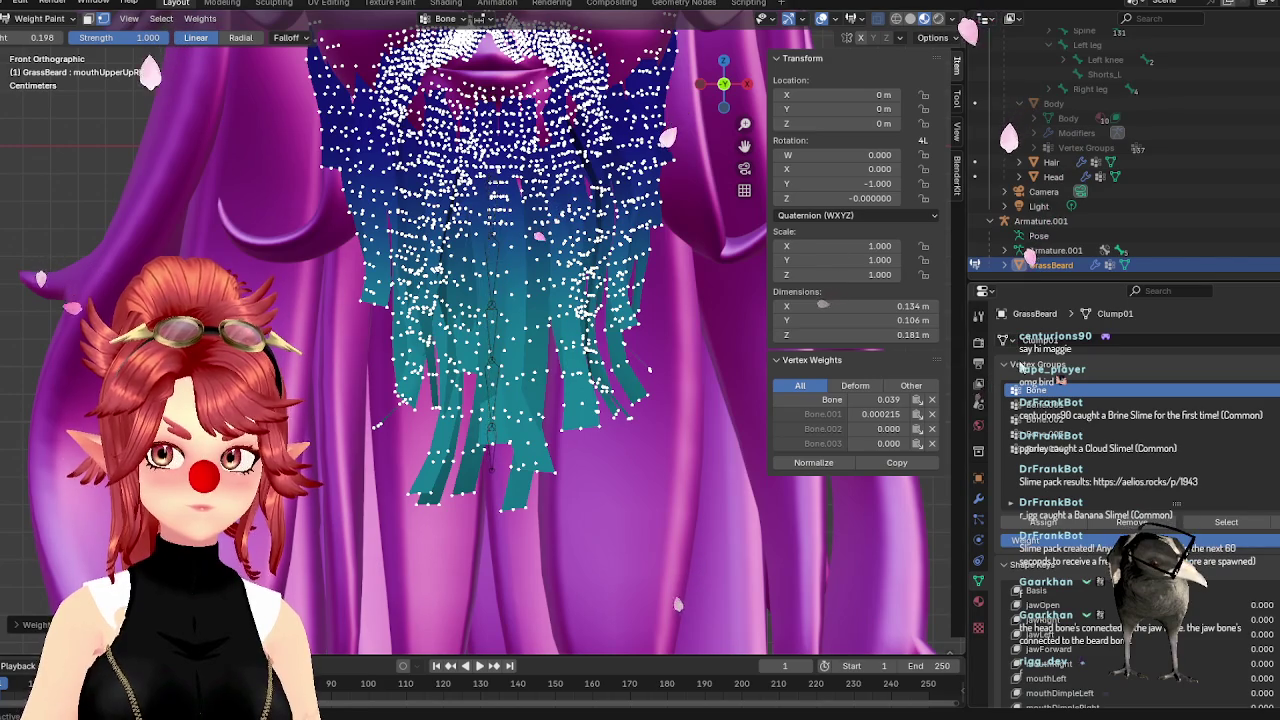
pyautogui.click(1035, 404)
pyautogui.moveTo(543, 511); pyautogui.dragTo(513, 447)
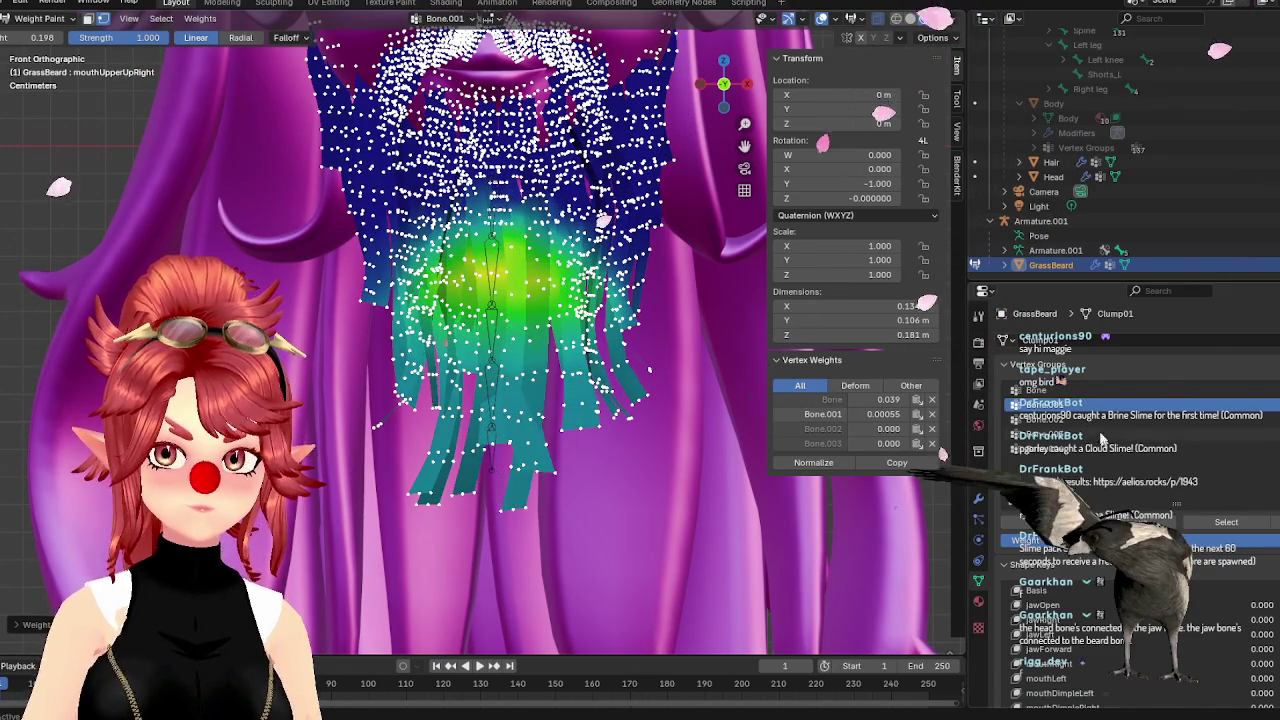
pyautogui.click(1035, 420)
pyautogui.moveTo(430, 484); pyautogui.dragTo(511, 524)
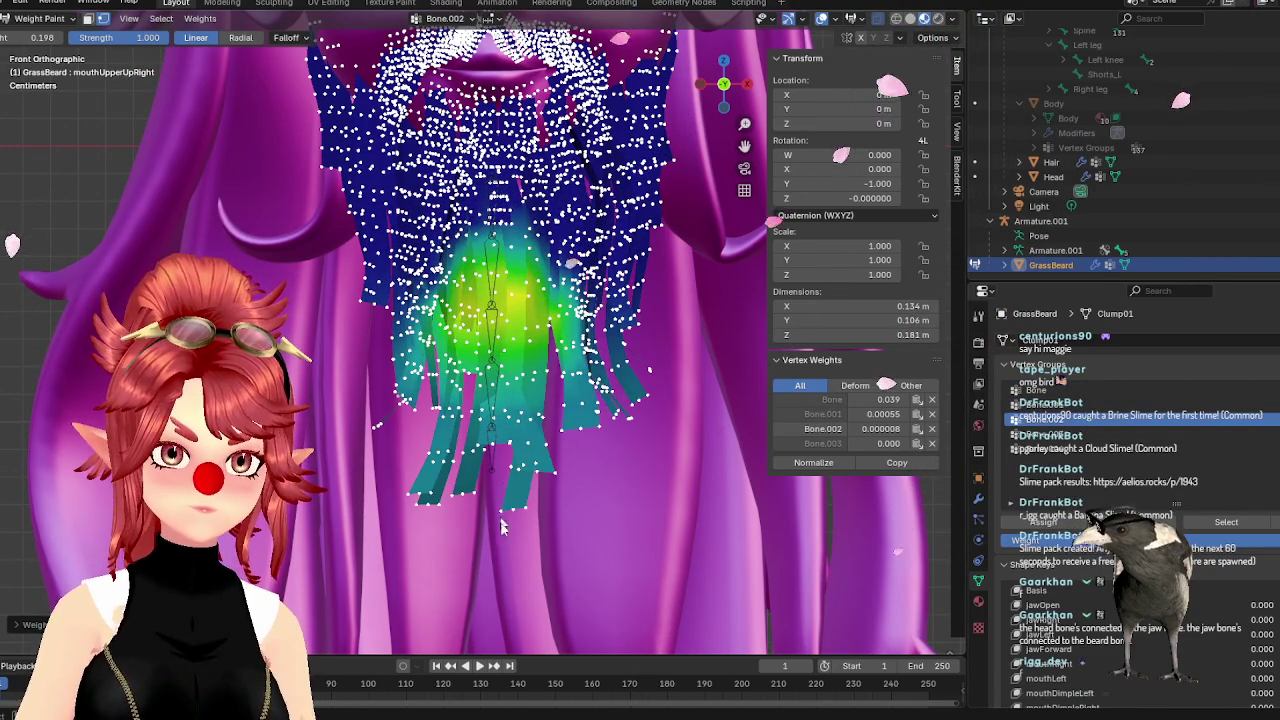
pyautogui.click(1035, 435)
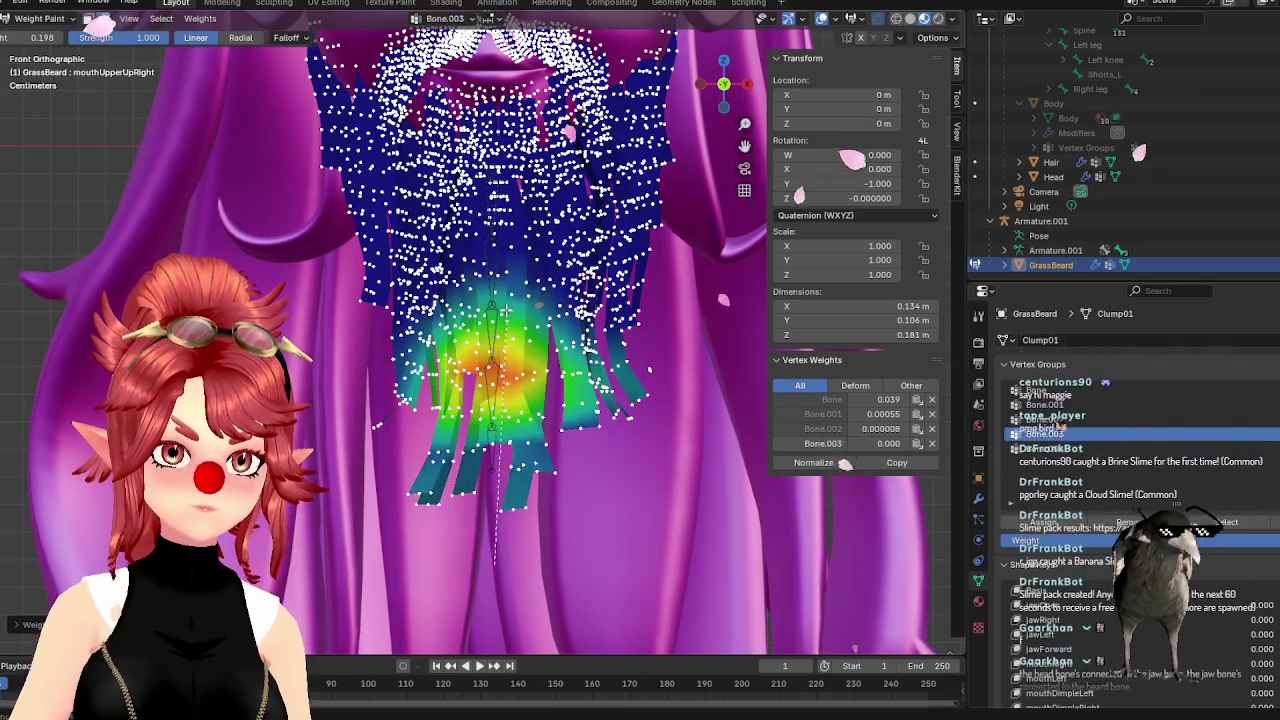
pyautogui.moveTo(490, 500)
pyautogui.mouseDown()
pyautogui.moveTo(501, 553)
pyautogui.moveTo(475, 500)
pyautogui.mouseUp()
# Strengthen Bone.004 weight around the beard middle at 0.527, then return to Object Mode
pyautogui.click(1040, 449)
pyautogui.moveTo(42, 37); pyautogui.dragTo(90, 37)
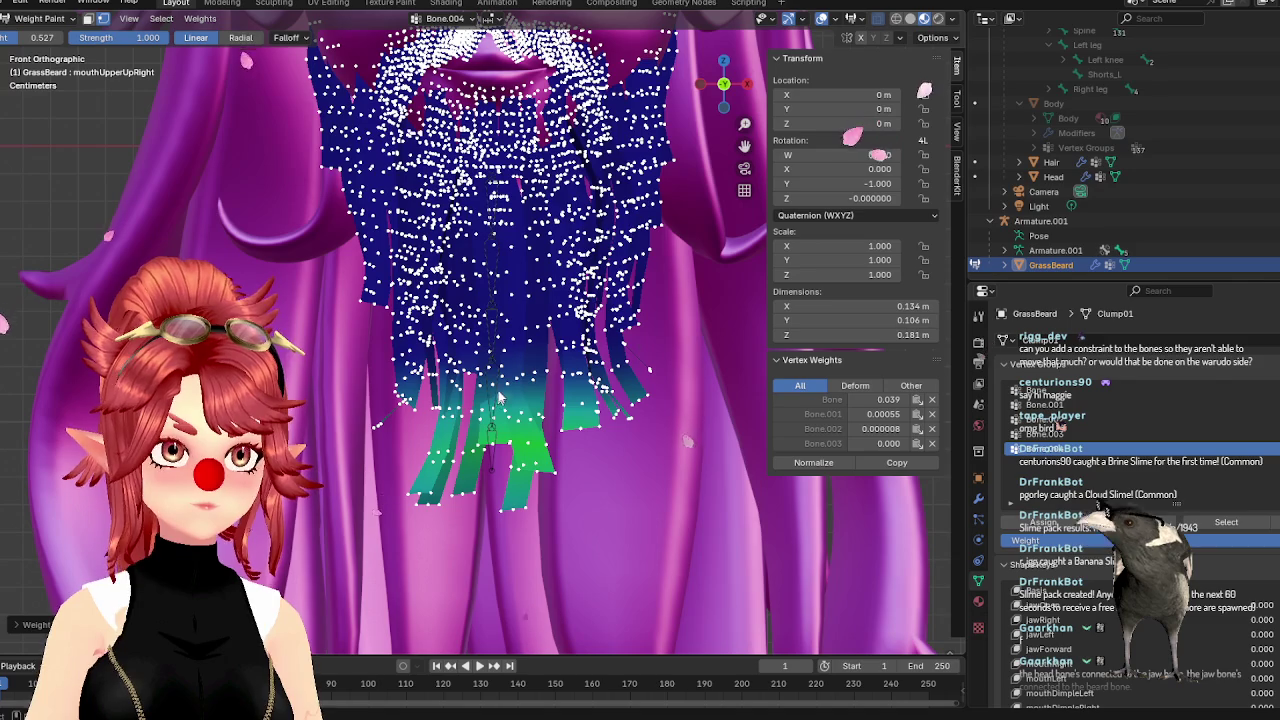
pyautogui.moveTo(497, 370); pyautogui.dragTo(494, 357)
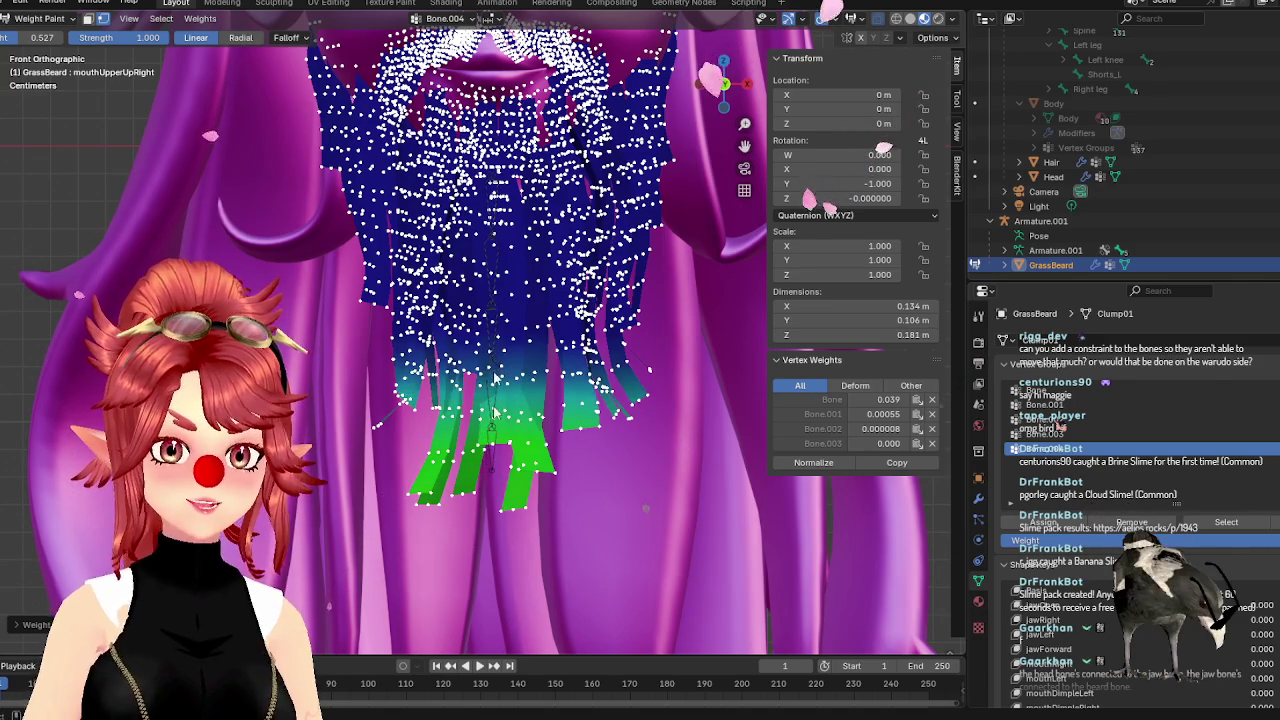
pyautogui.click(42, 19)
pyautogui.click(42, 37)
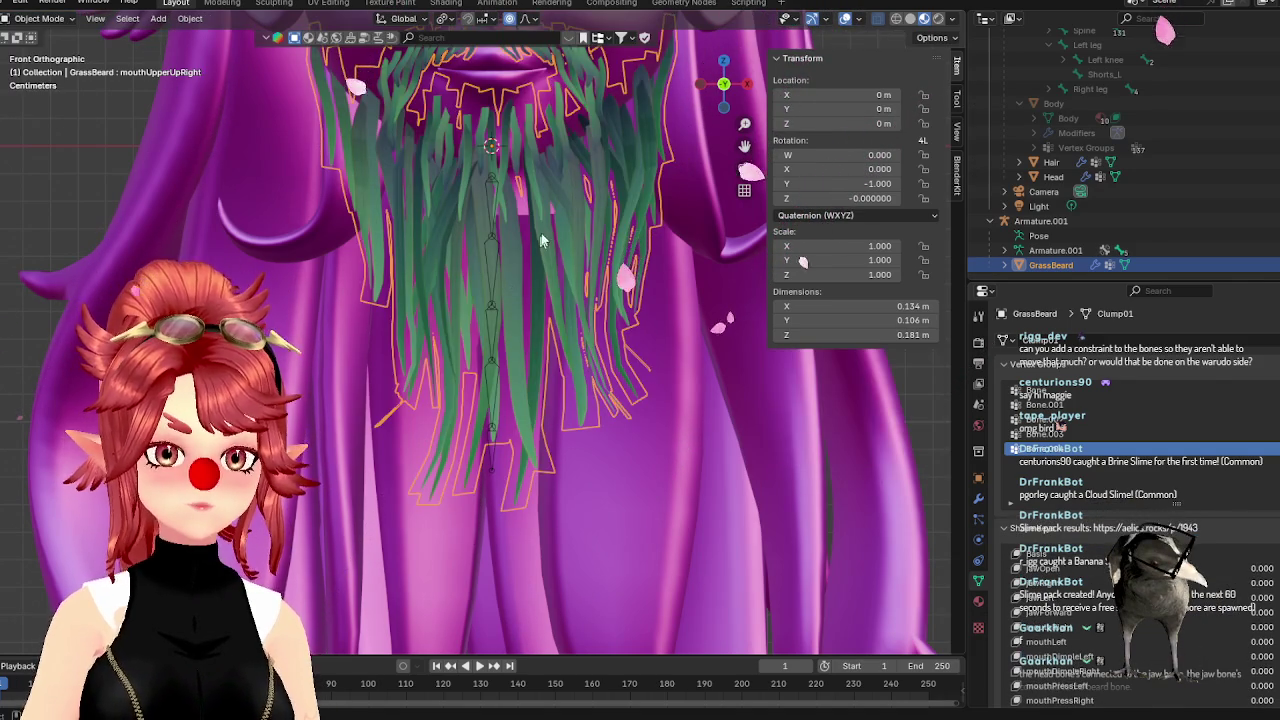
# Put Armature.001 into Pose Mode and test-rotate the whole beard bone chain, then cancel
pyautogui.keyDown('shift'); pyautogui.moveTo(530, 255); pyautogui.dragTo(562, 311, button='middle'); pyautogui.keyUp('shift')
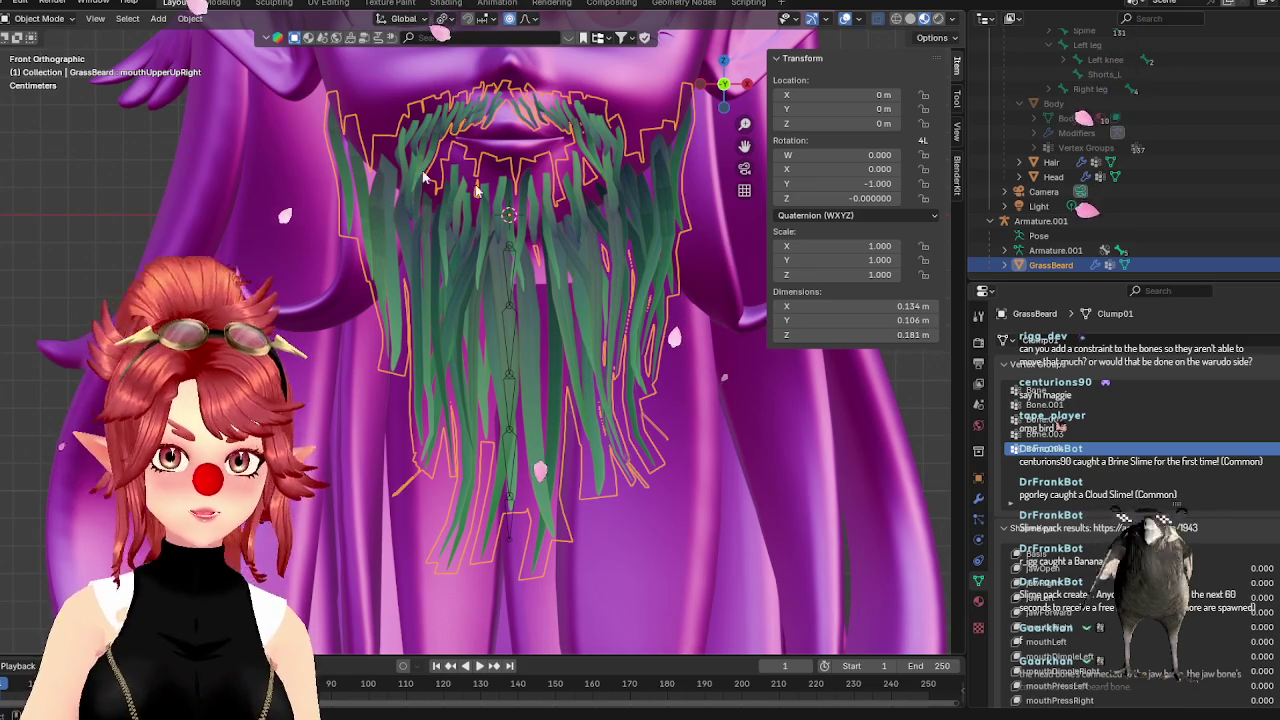
pyautogui.click(1040, 221)
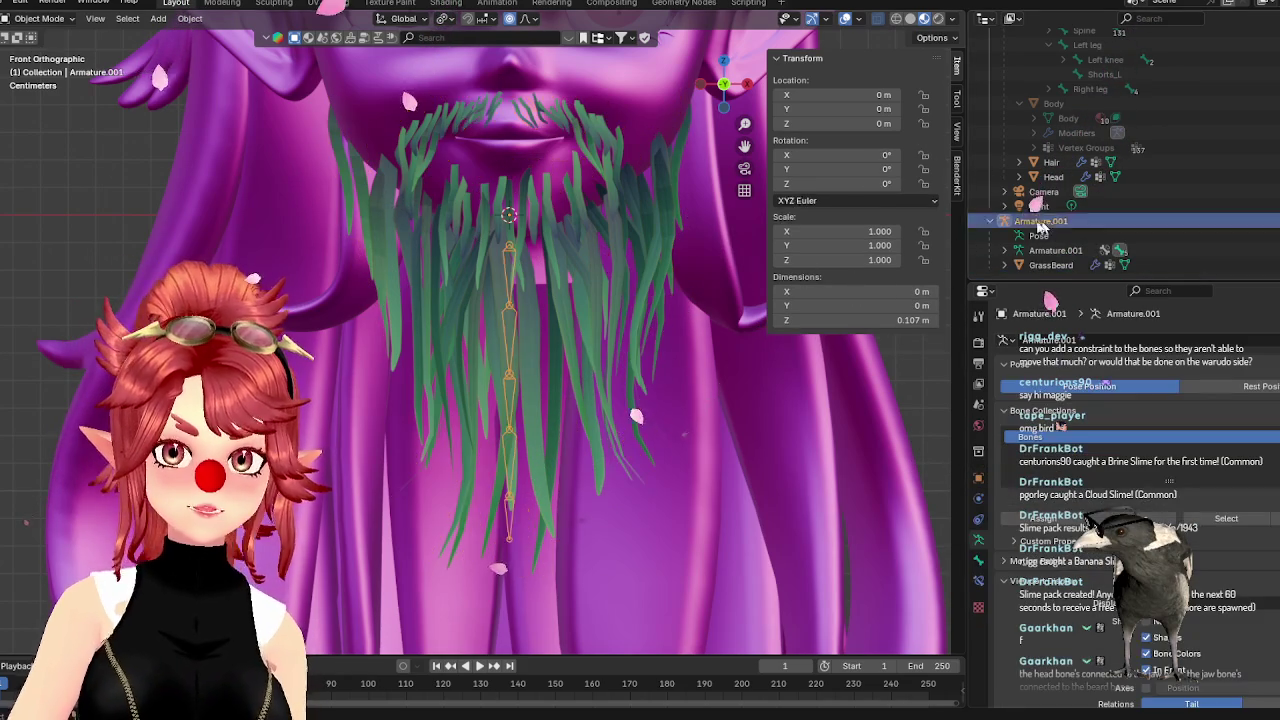
pyautogui.hotkey('ctrl', 'Tab')
pyautogui.moveTo(428, 229); pyautogui.dragTo(586, 500)
pyautogui.press('r')
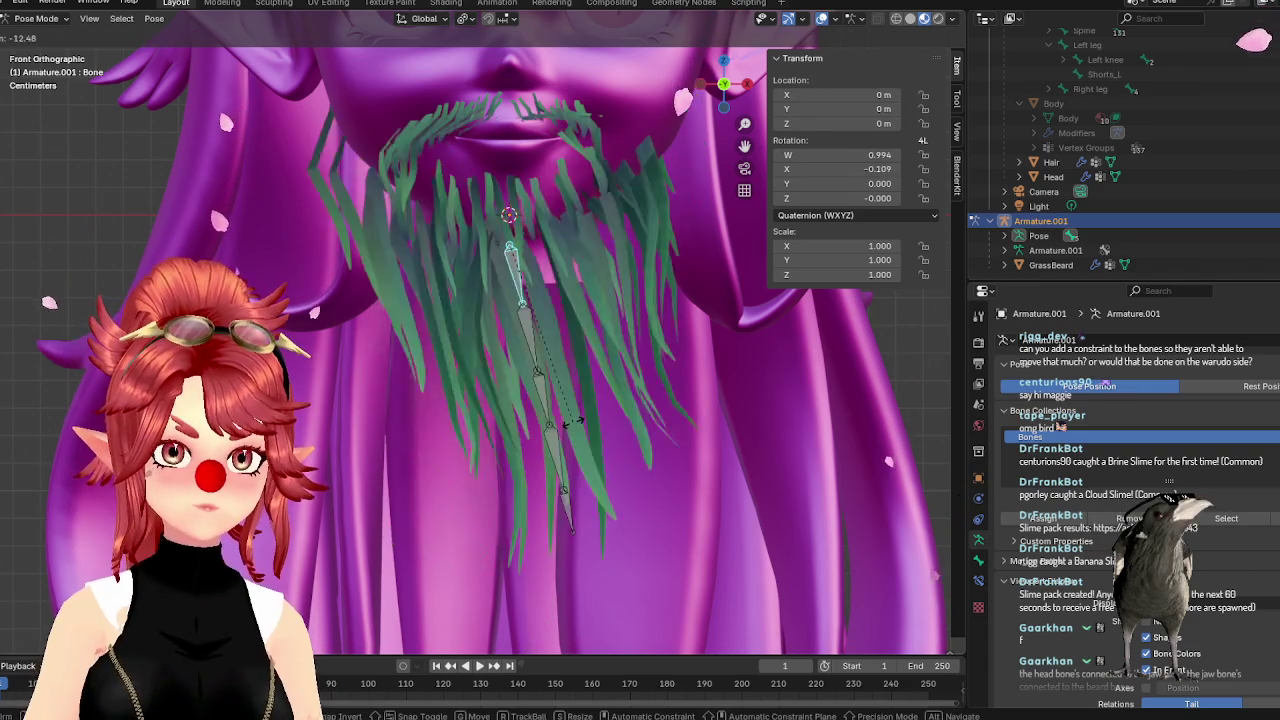
pyautogui.press('Escape')
# Test-bend Bone.001 and Bone.003 and cancel each, ending with only the root bone selected
pyautogui.click(508, 335)
pyautogui.press('r')
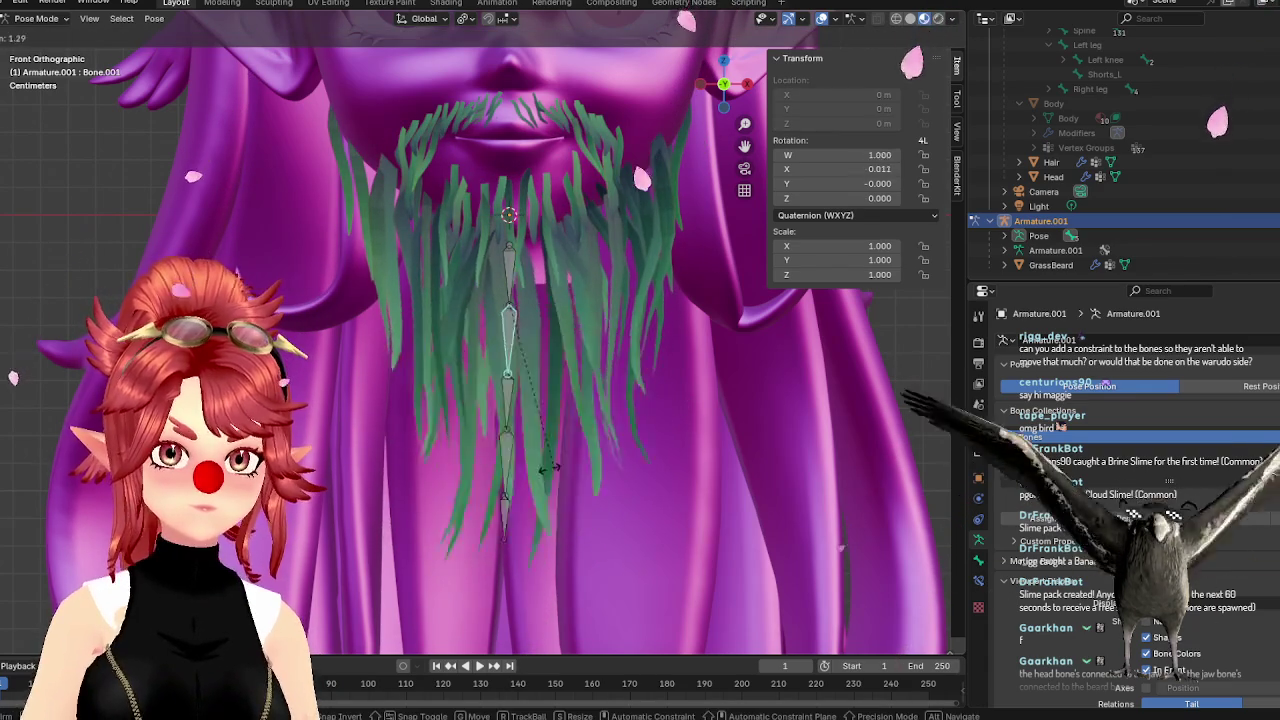
pyautogui.press('Escape')
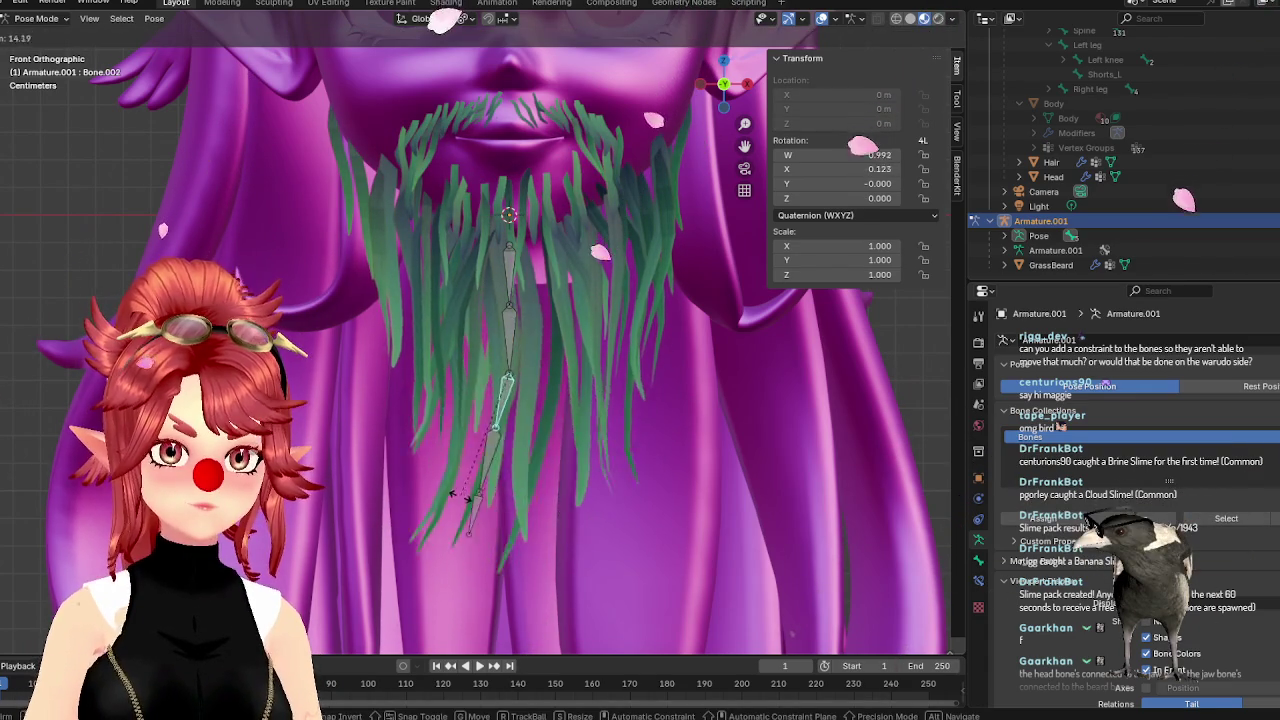
pyautogui.press('r')
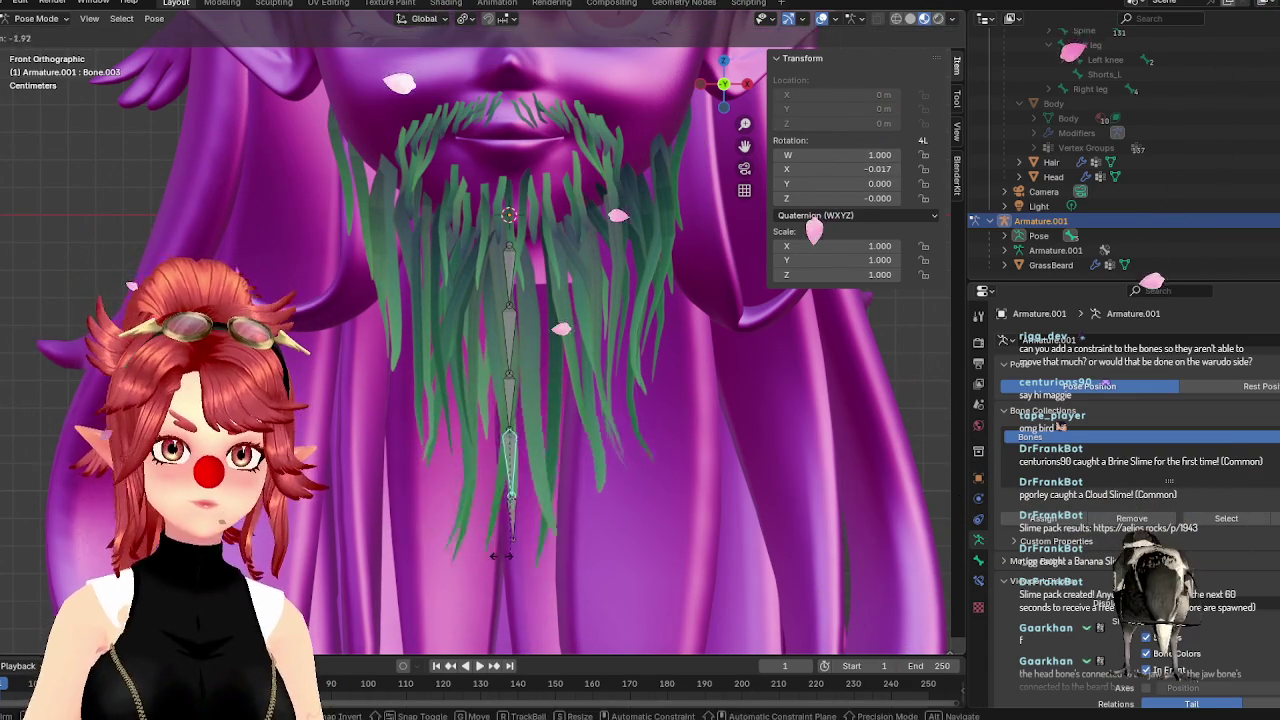
pyautogui.press('Escape')
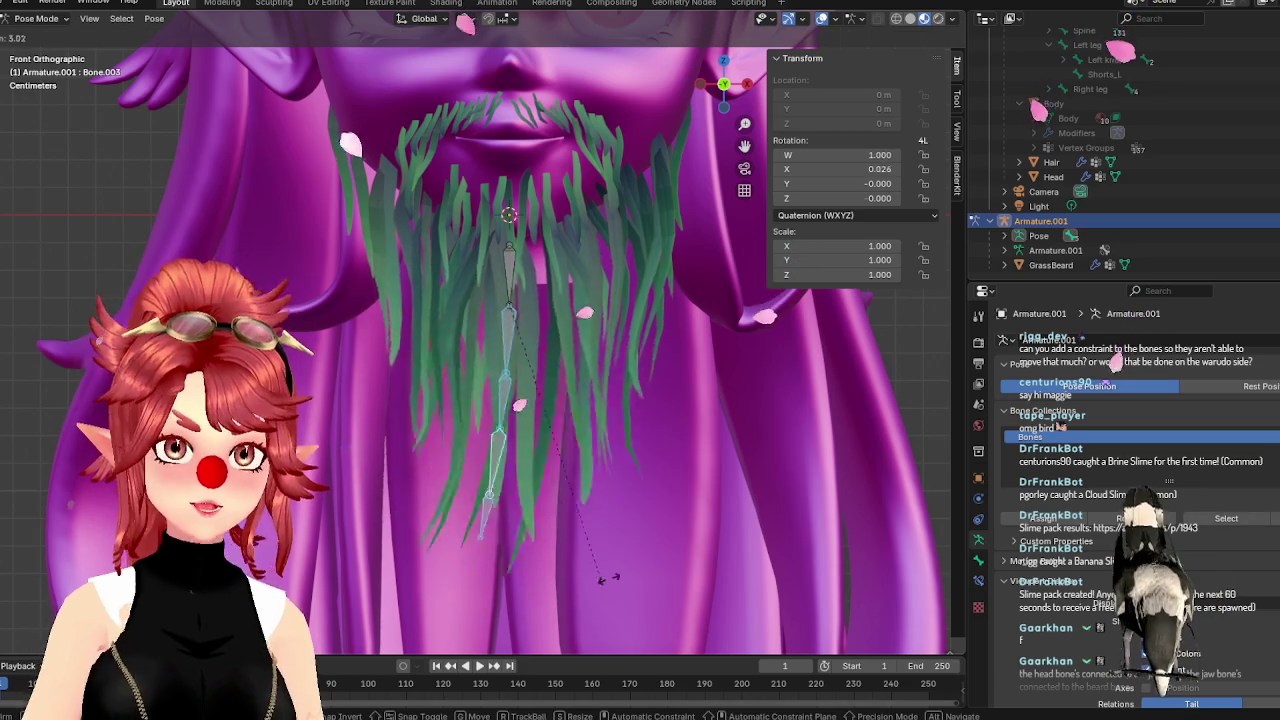
pyautogui.moveTo(473, 276); pyautogui.dragTo(608, 625)
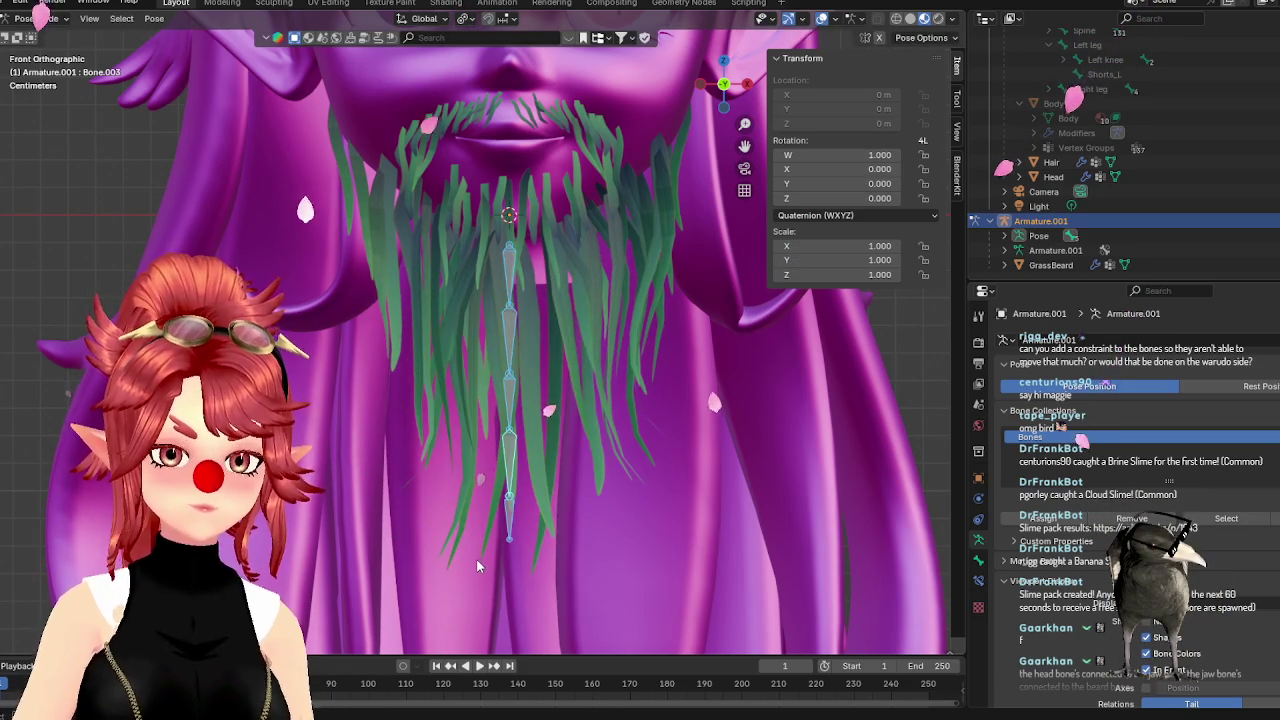
pyautogui.click(509, 262)
pyautogui.click(30, 19)
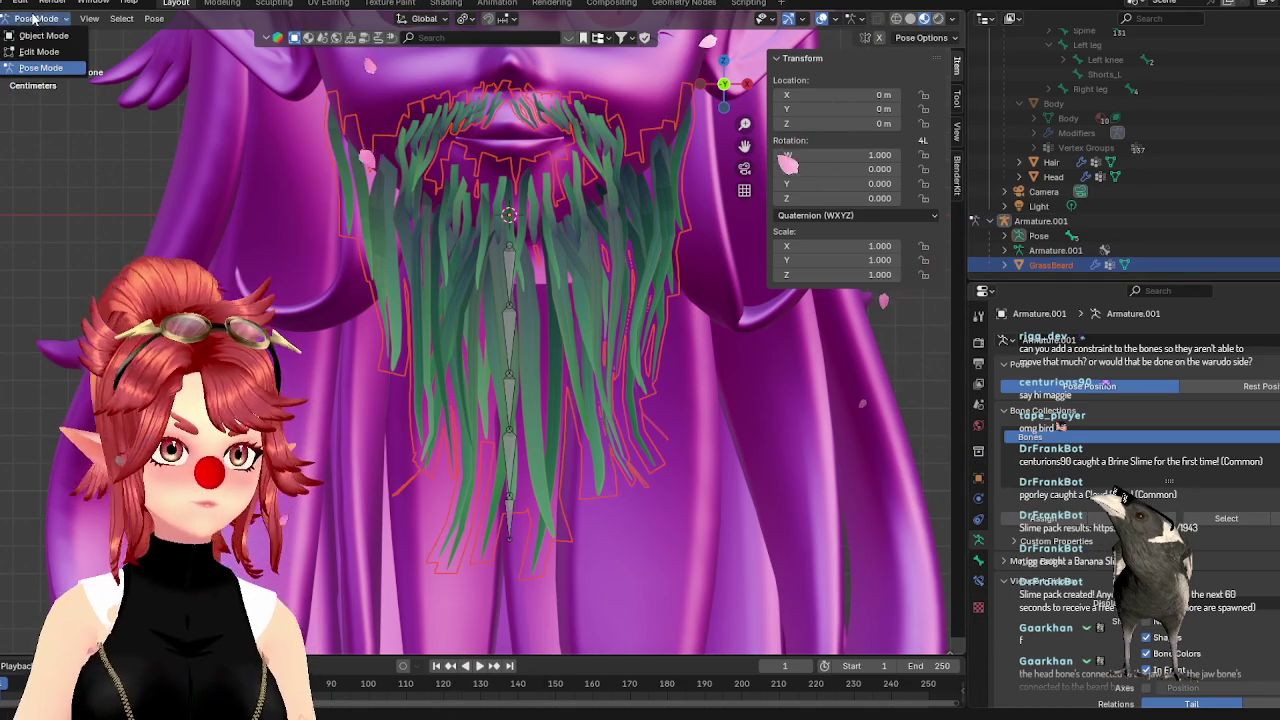
# Return to Object Mode and switch GrassBeard into Weight Paint
pyautogui.click(28, 36)
pyautogui.click(1047, 266)
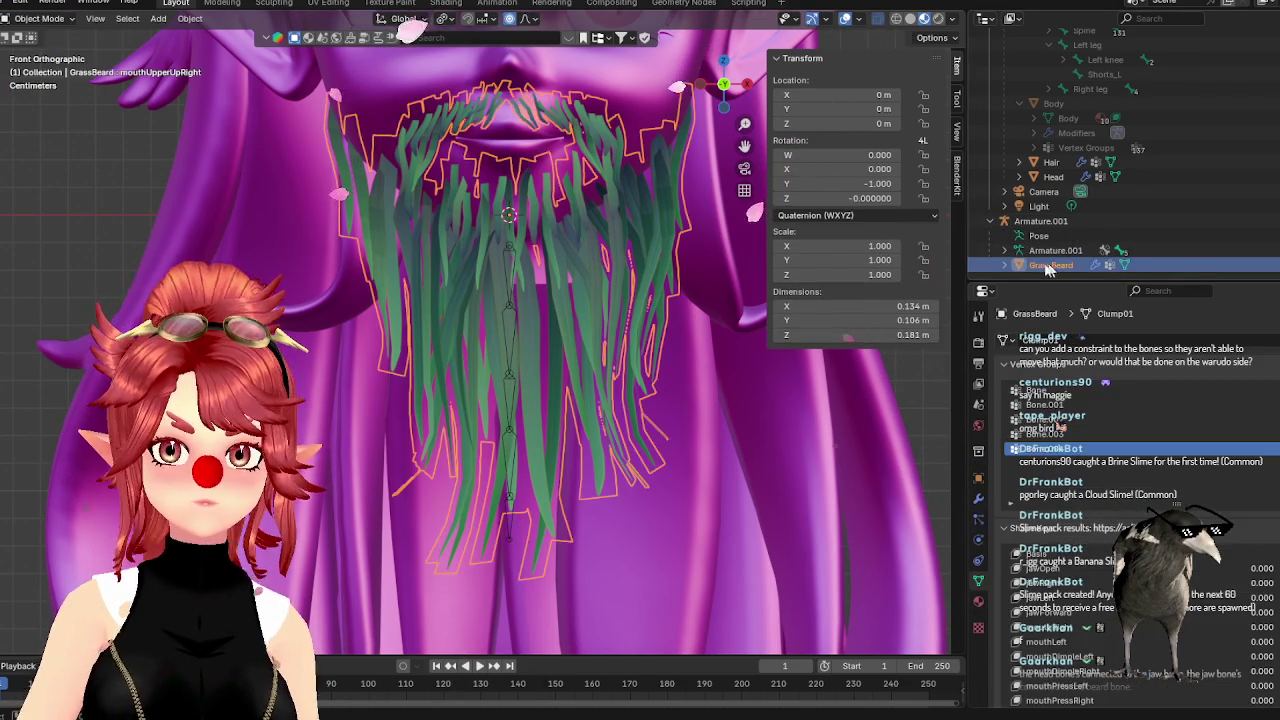
pyautogui.click(45, 18)
pyautogui.click(38, 100)
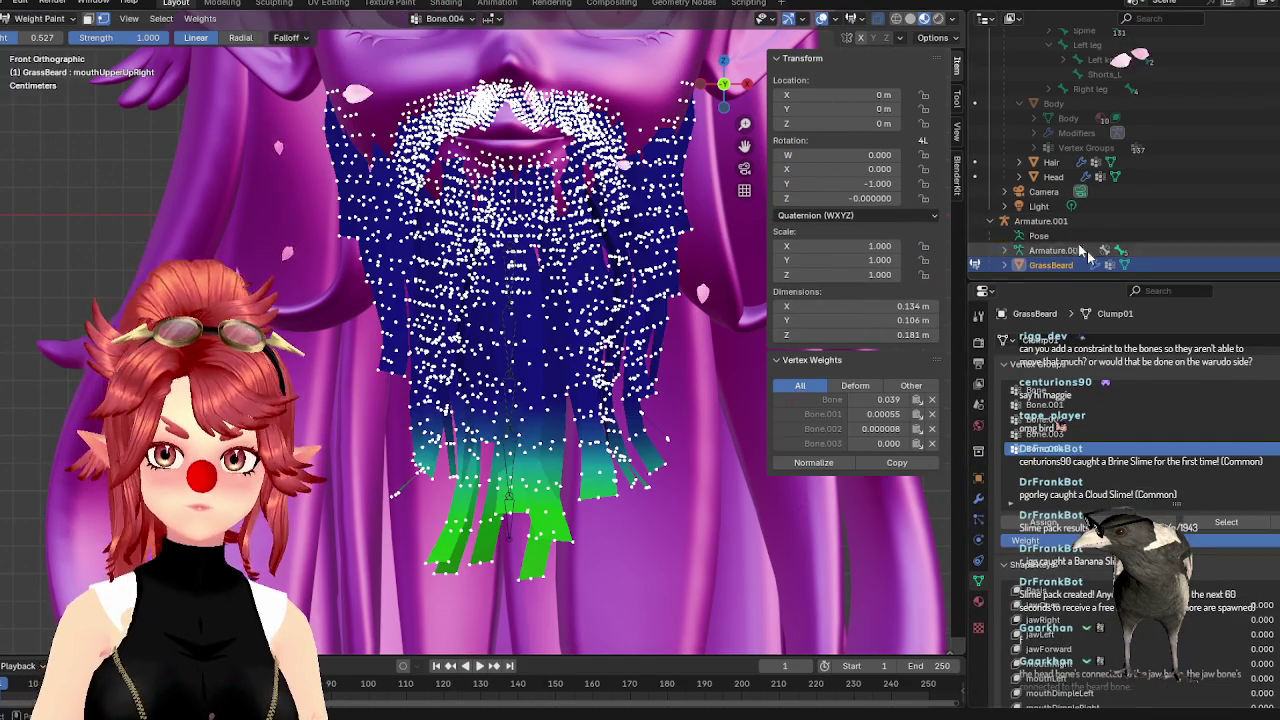
# Paint zero Bone weight over the beard's middle, then go back to Object Mode
pyautogui.click(1035, 391)
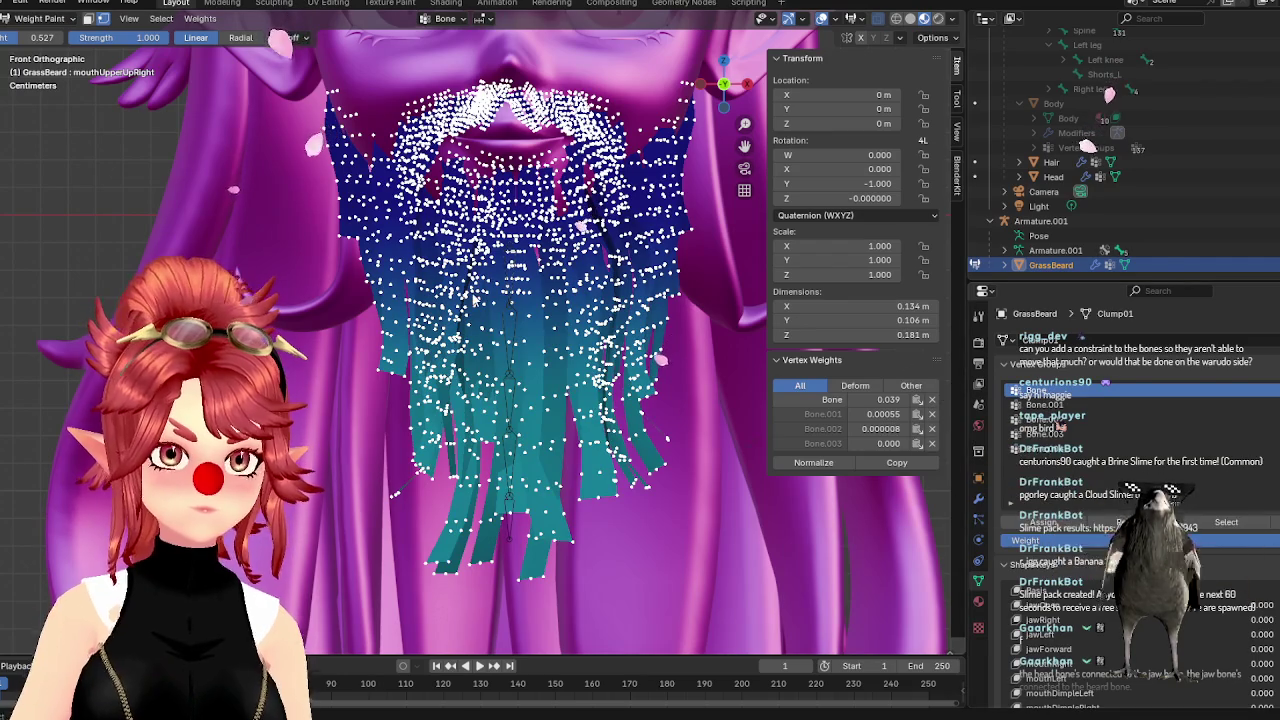
pyautogui.click(1040, 405)
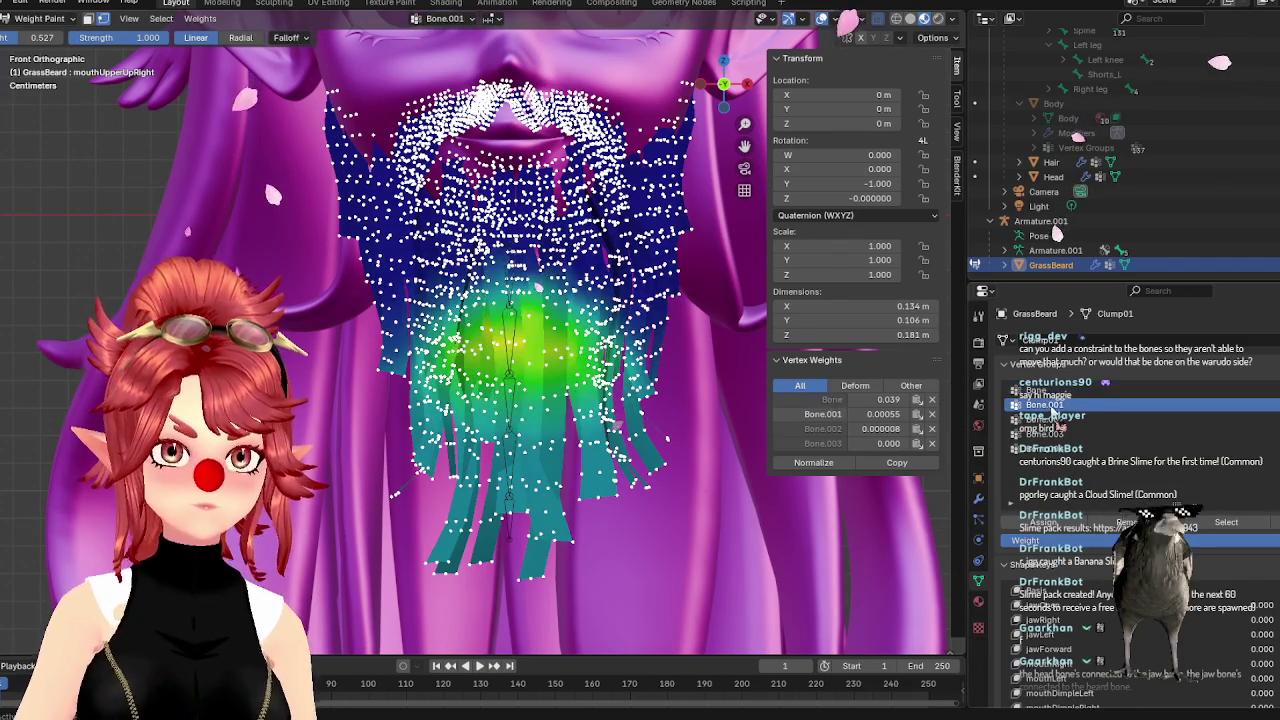
pyautogui.click(1040, 391)
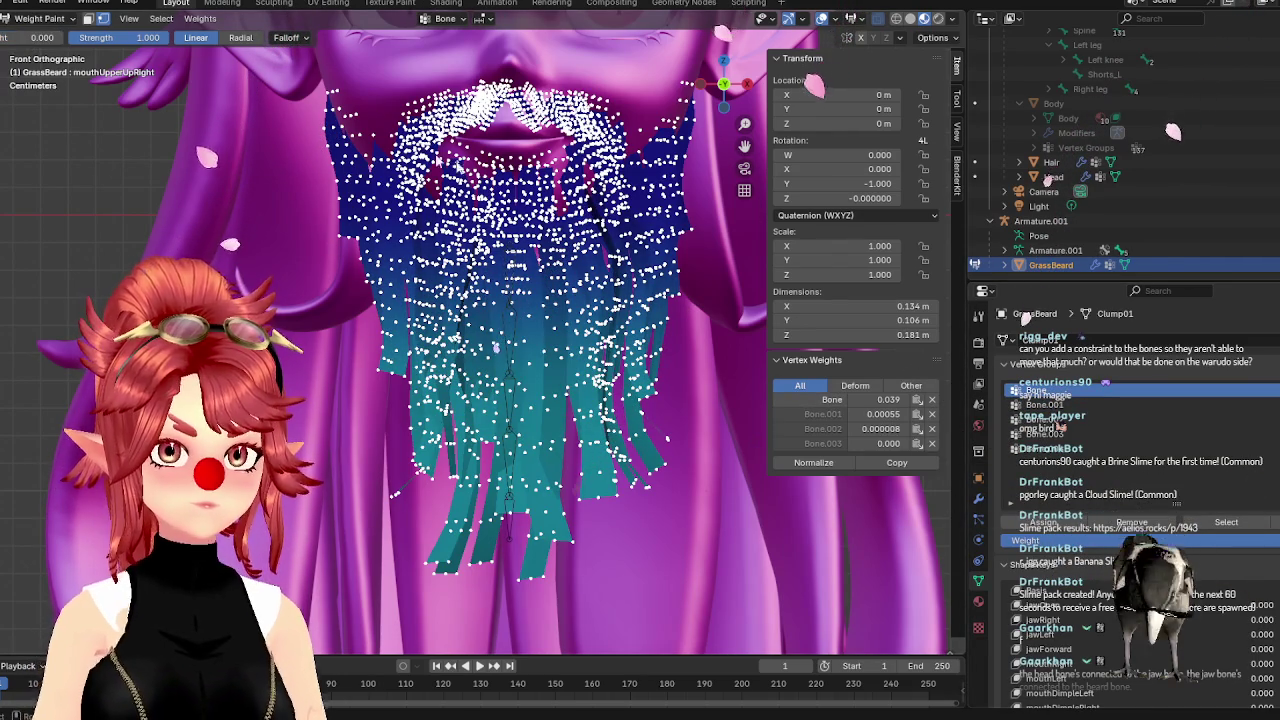
pyautogui.moveTo(520, 262); pyautogui.dragTo(535, 285)
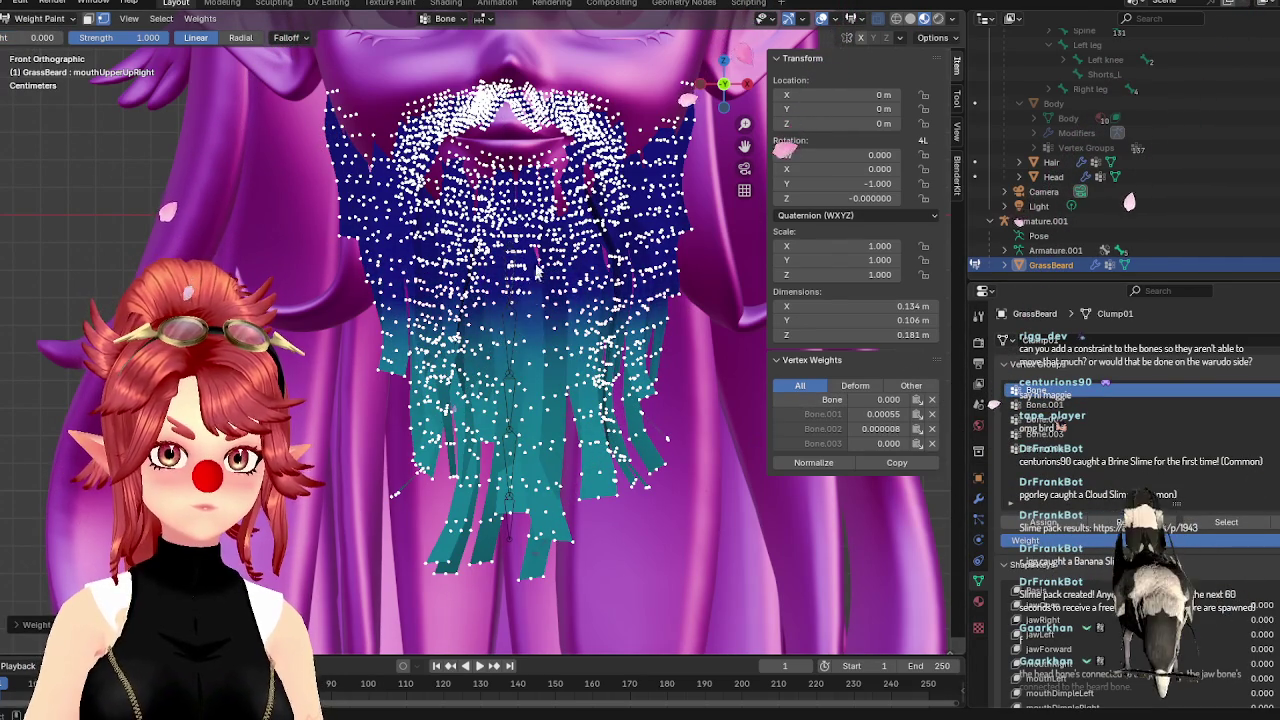
pyautogui.click(37, 18)
pyautogui.click(40, 26)
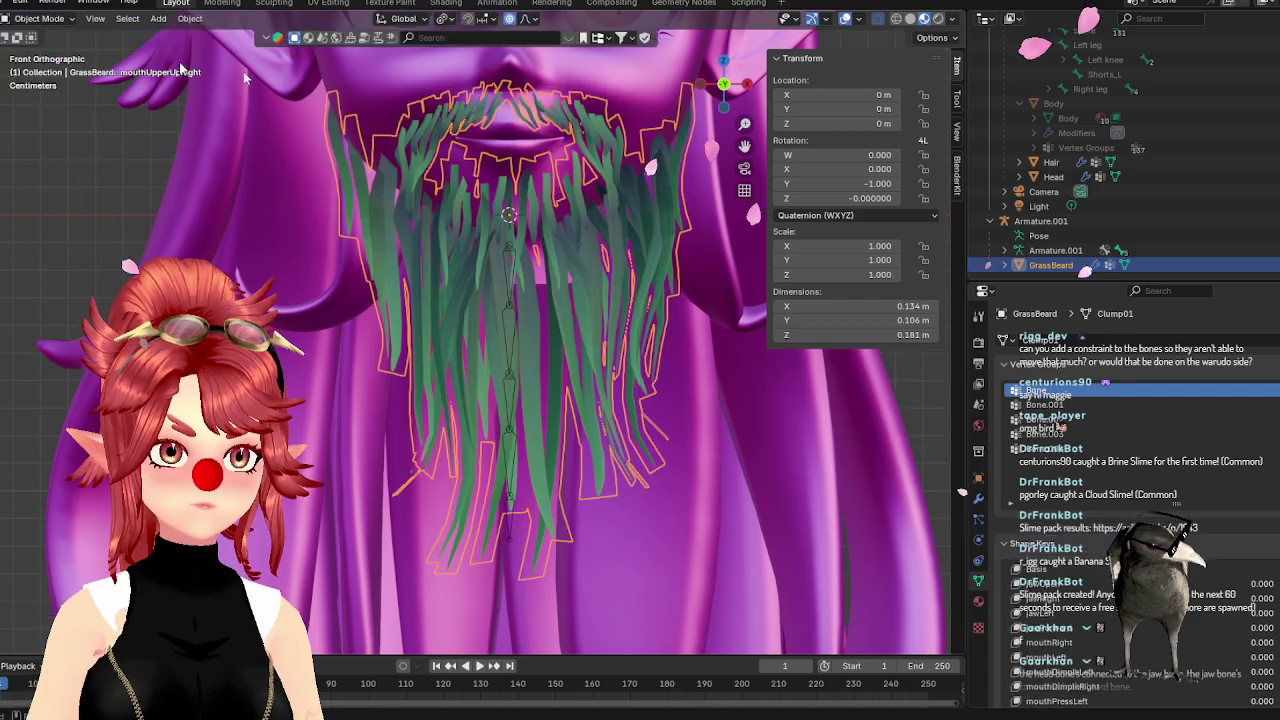
# In Pose Mode, test-rotate the selected beard bone chain, cancel, and return to Object Mode
pyautogui.click(37, 18)
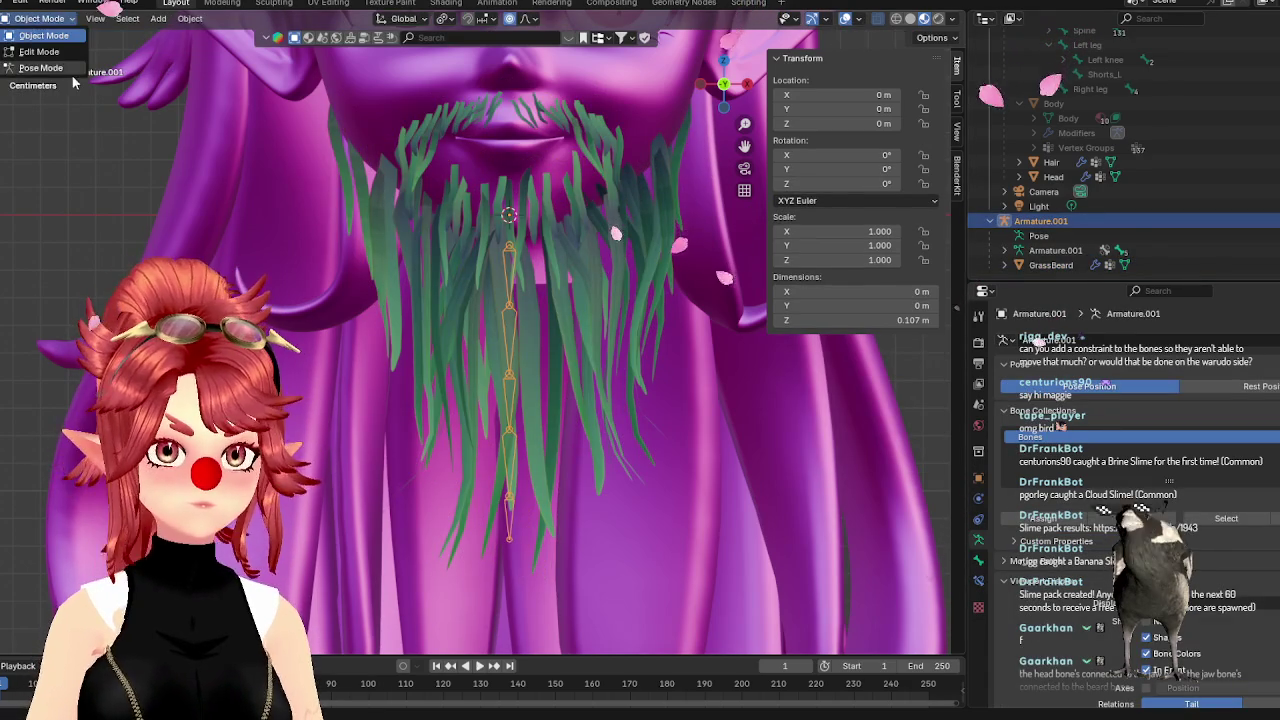
pyautogui.click(40, 64)
pyautogui.moveTo(418, 206); pyautogui.dragTo(571, 605)
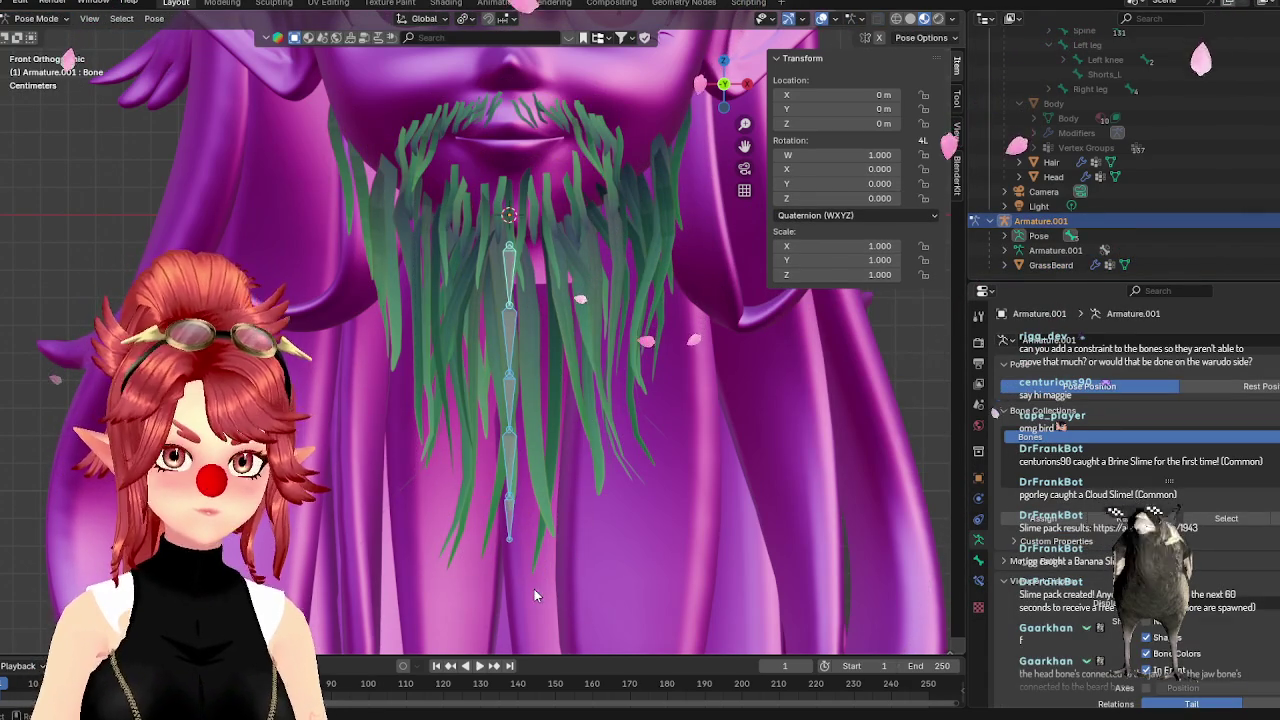
pyautogui.press('r')
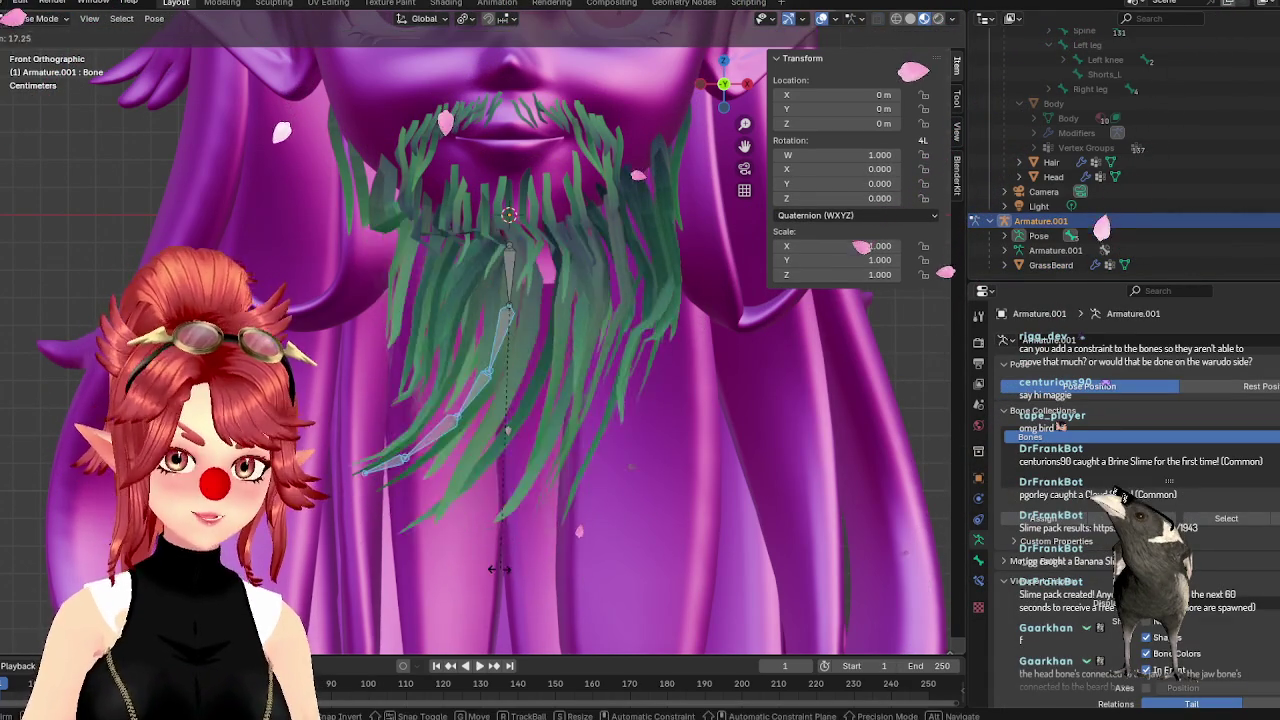
pyautogui.press('Escape')
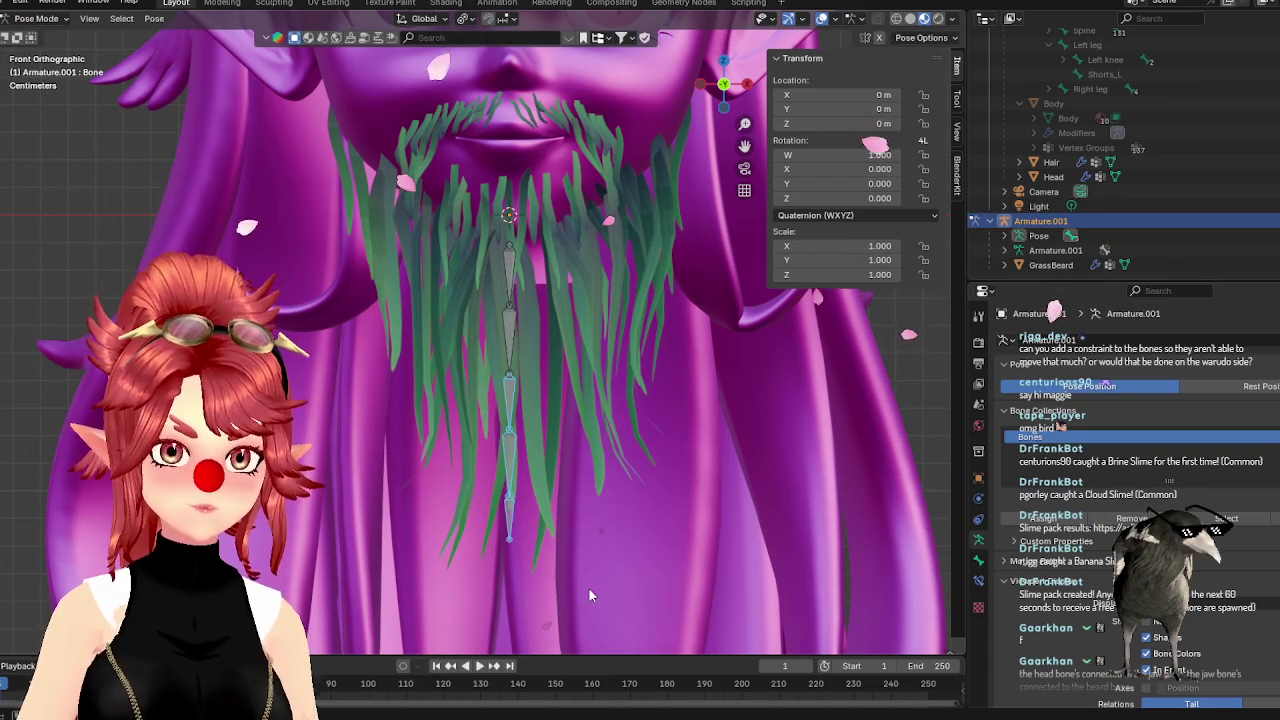
pyautogui.click(35, 18)
pyautogui.click(40, 36)
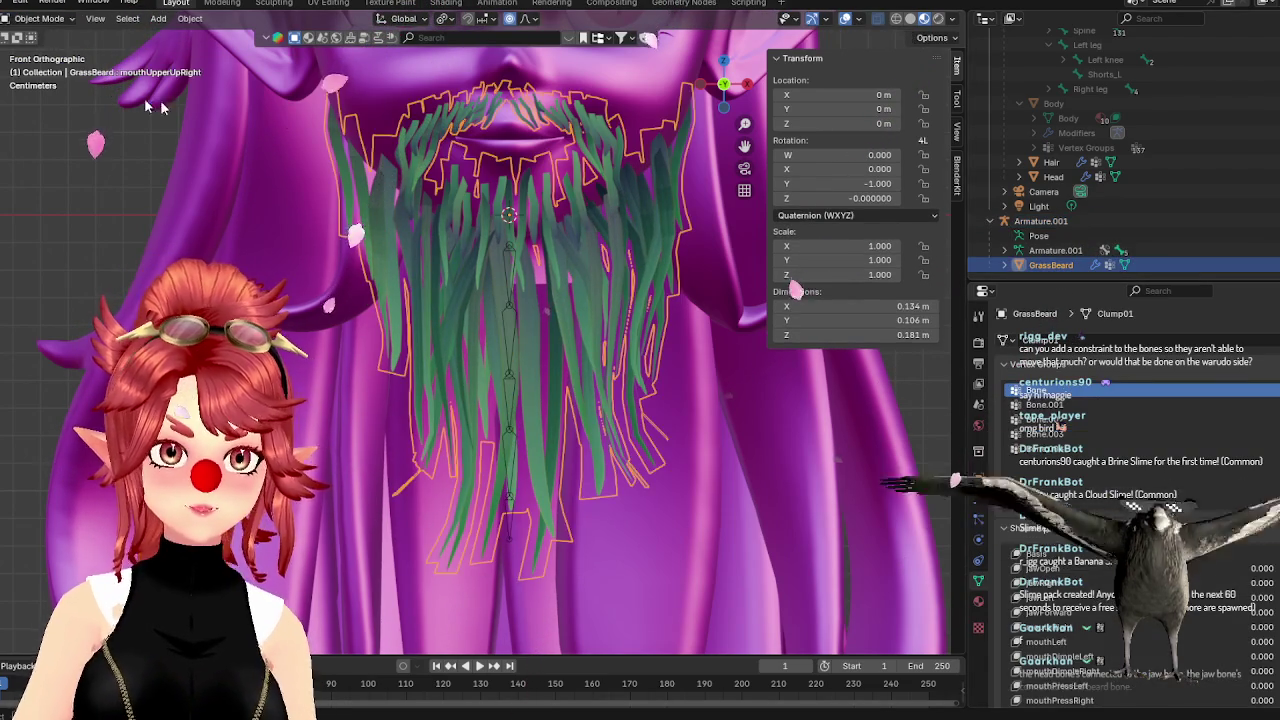
# Briefly enter Weight Paint on the beard, then go back to Object Mode
pyautogui.click(35, 18)
pyautogui.click(45, 100)
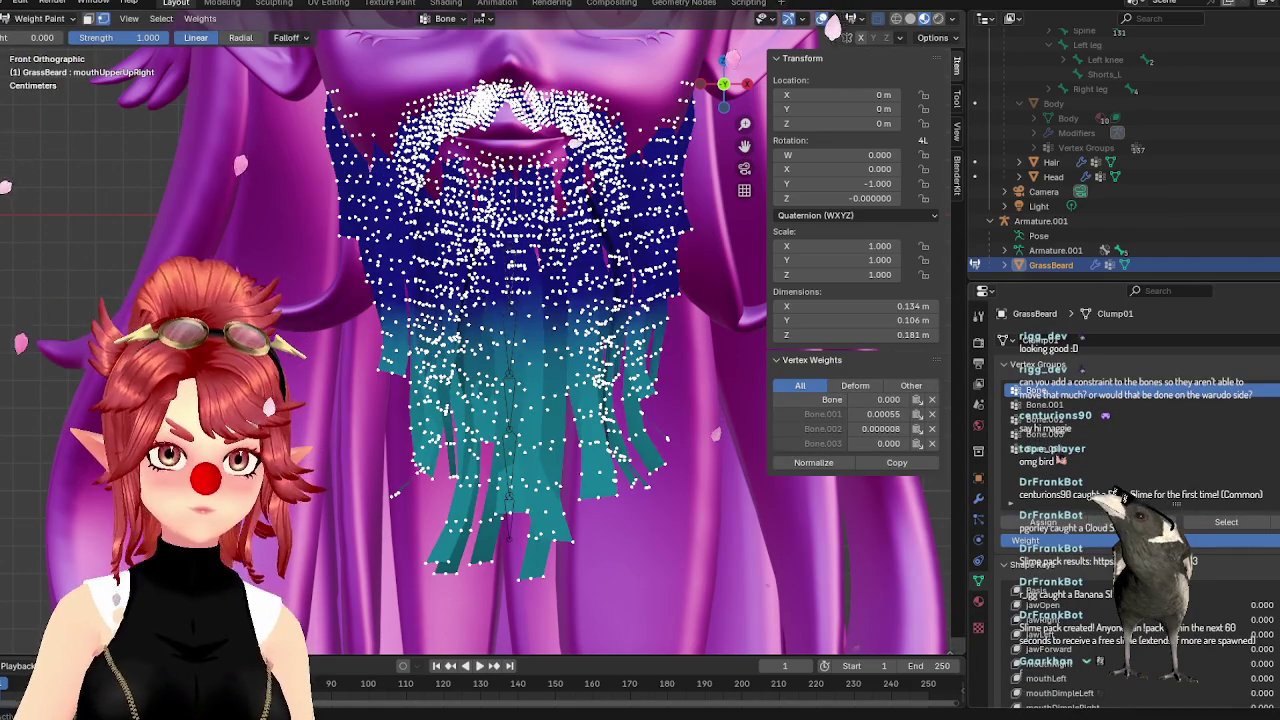
pyautogui.click(1135, 522)
pyautogui.click(35, 18)
pyautogui.click(40, 35)
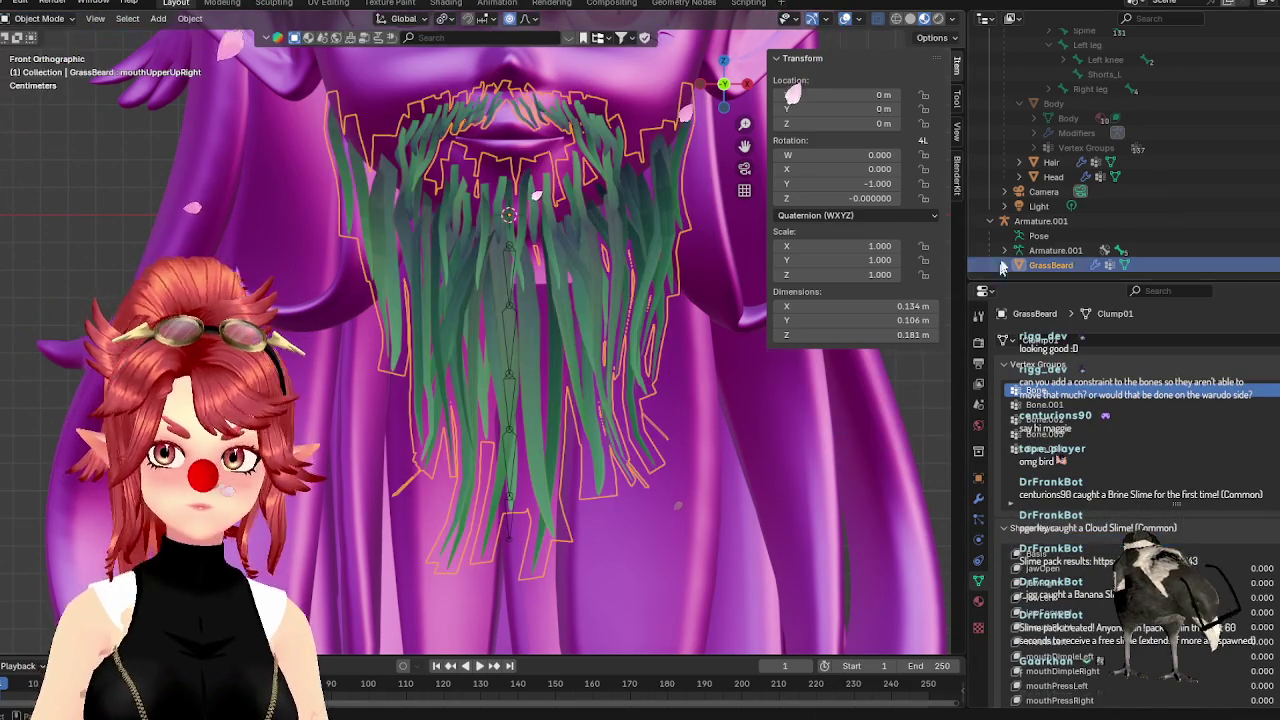
# Test-bend the armature's bone chain twice in Pose Mode, cancel, select Bone.002, then exit to Object Mode
pyautogui.click(35, 18)
pyautogui.click(510, 300)
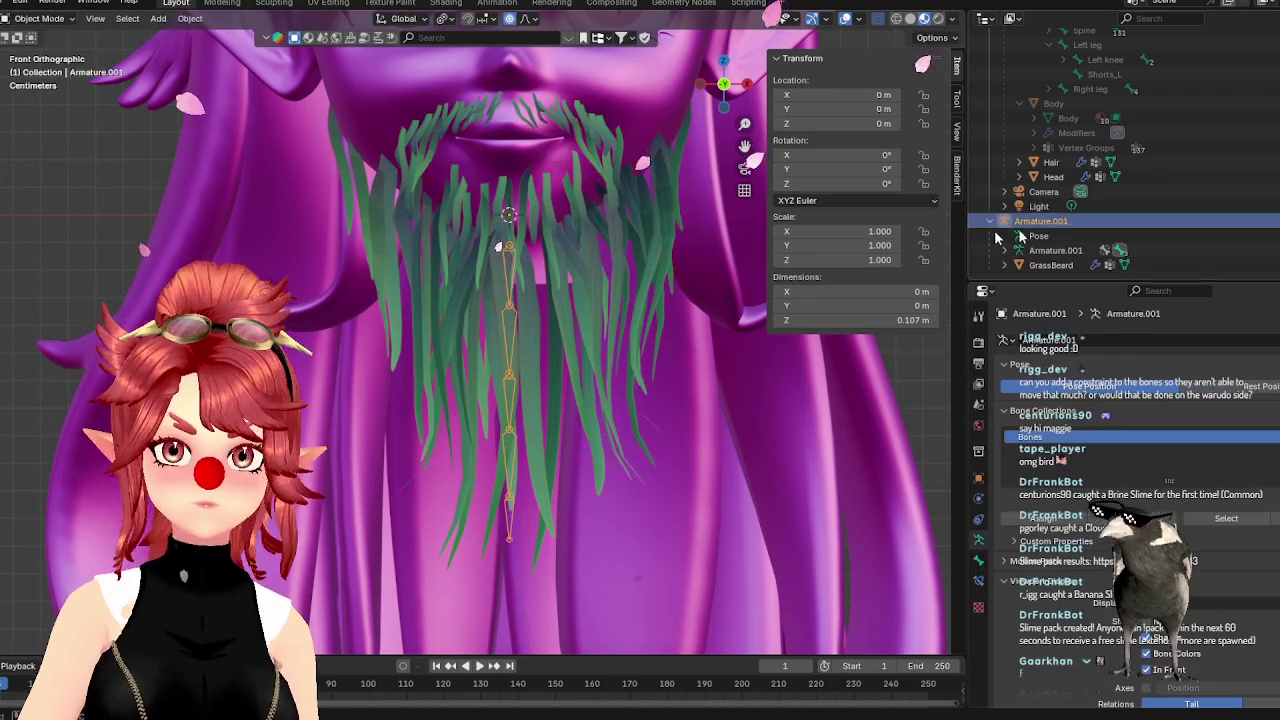
pyautogui.click(40, 68)
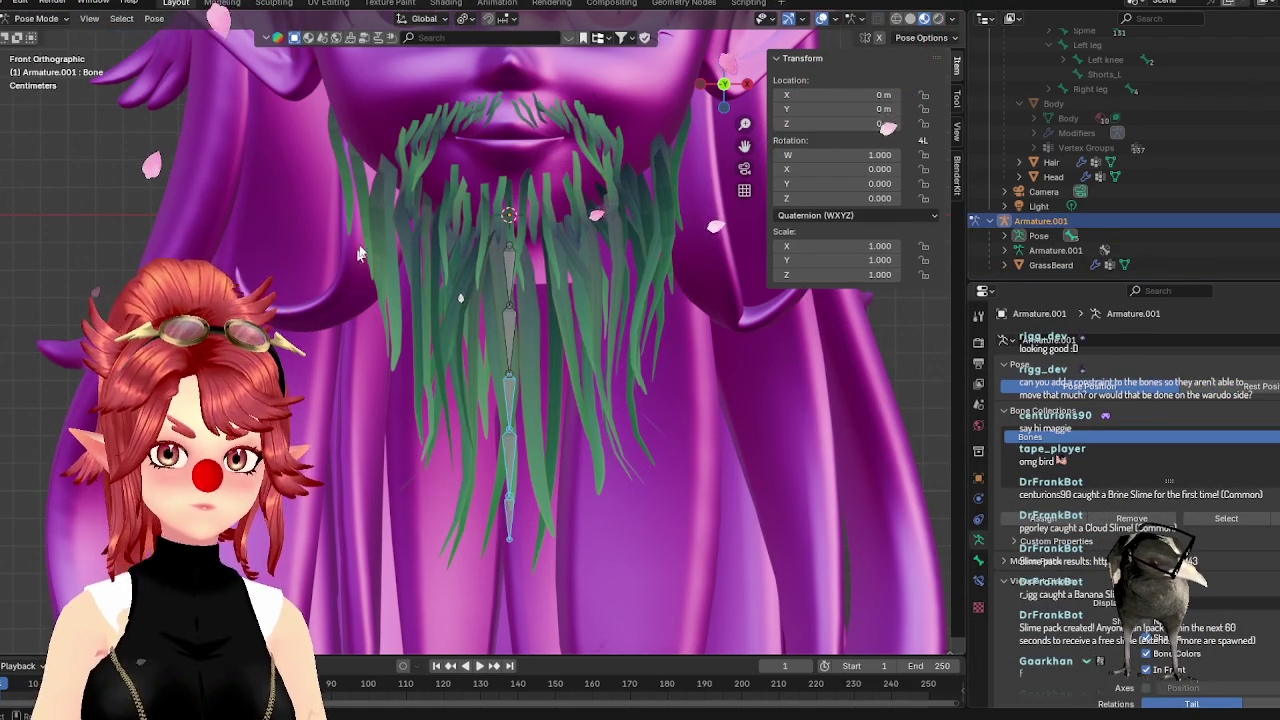
pyautogui.press('r')
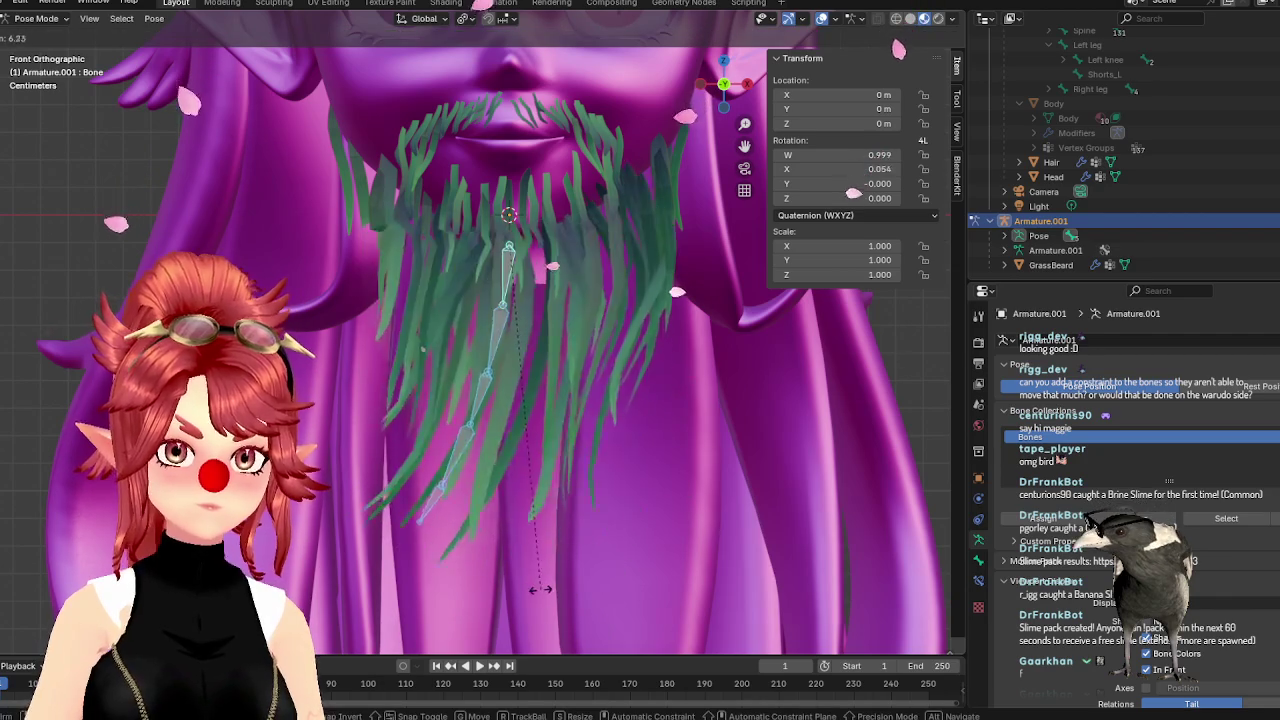
pyautogui.press('Escape')
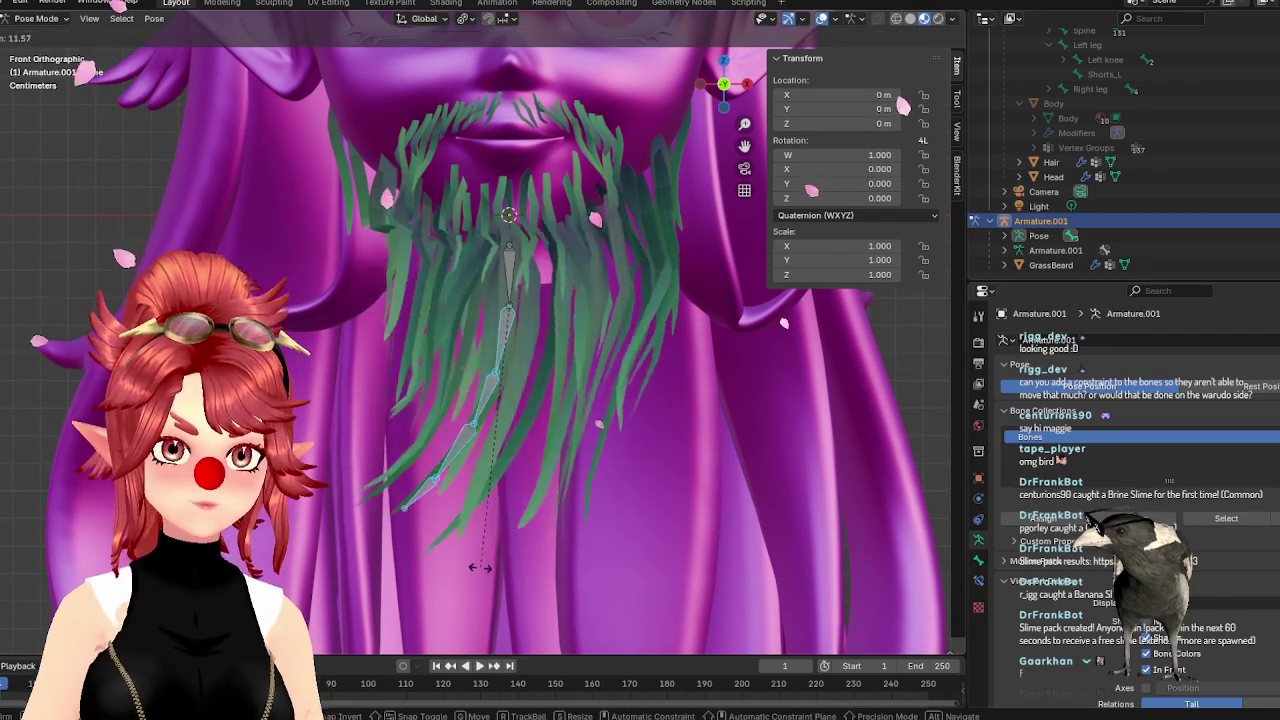
pyautogui.press('r')
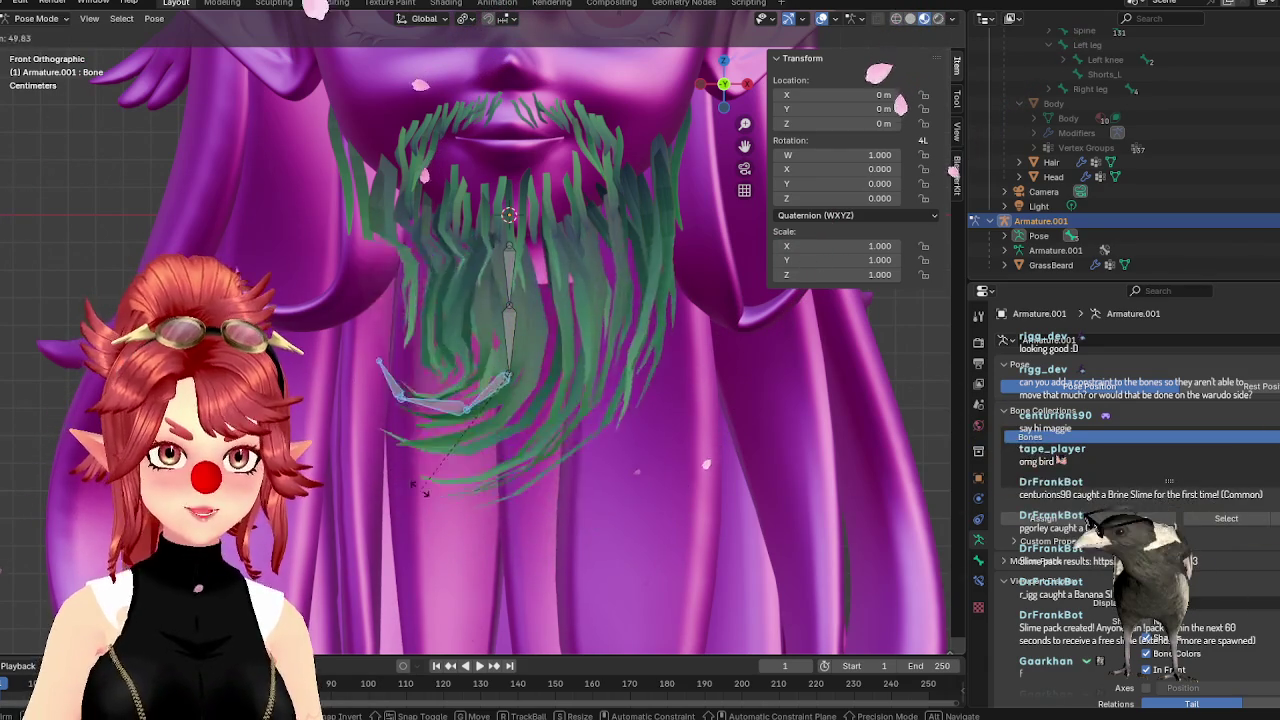
pyautogui.press('Escape')
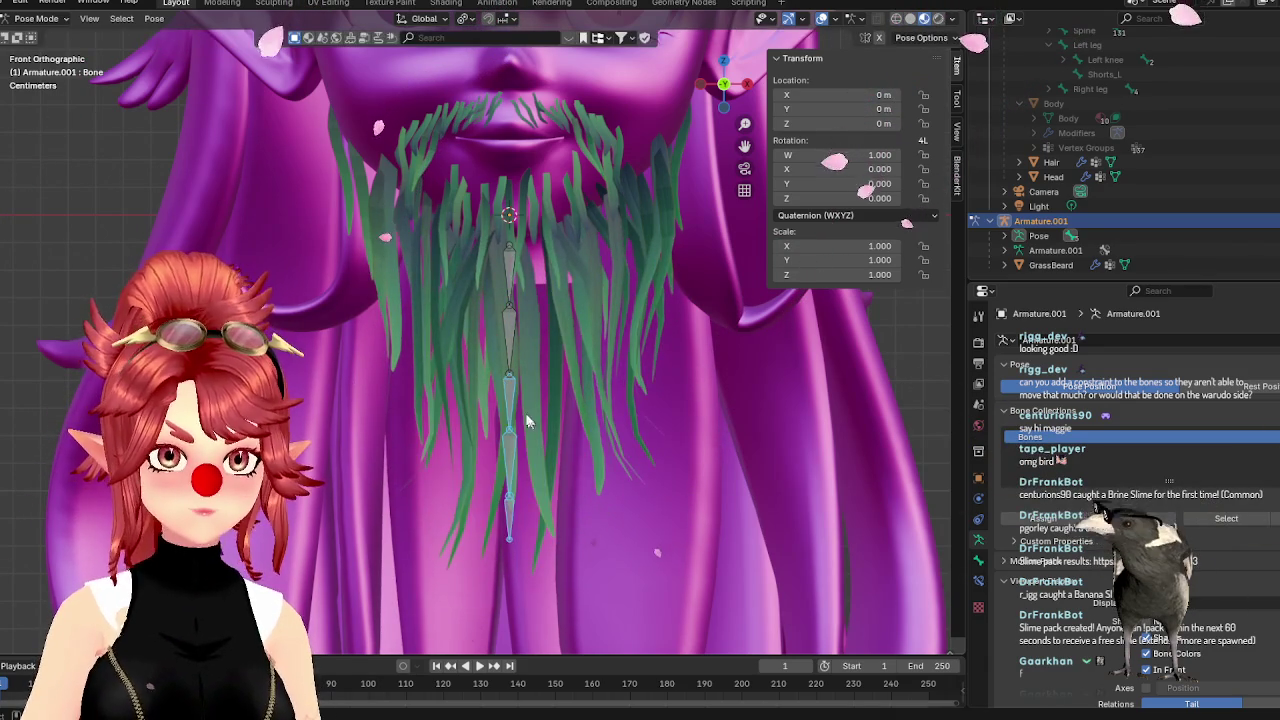
pyautogui.click(511, 403)
pyautogui.click(40, 18)
pyautogui.click(44, 35)
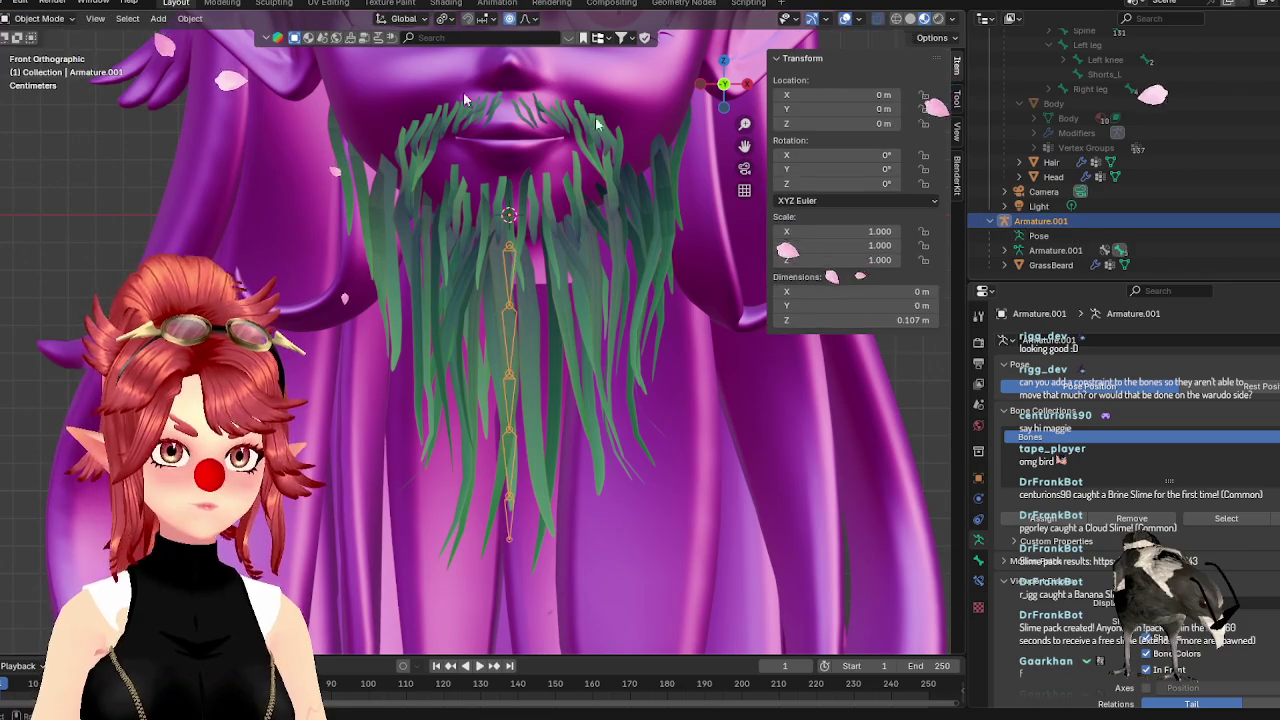
pyautogui.click(1050, 265)
pyautogui.click(40, 18)
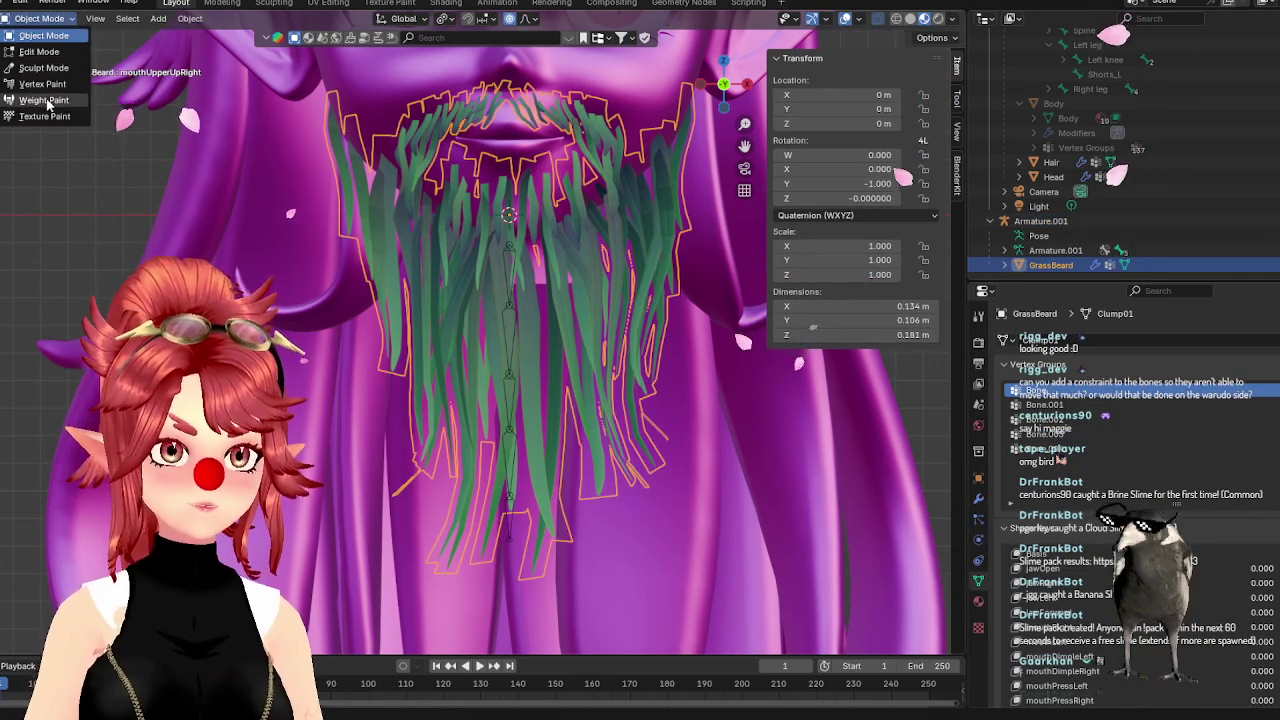
pyautogui.click(44, 100)
pyautogui.click(1045, 420)
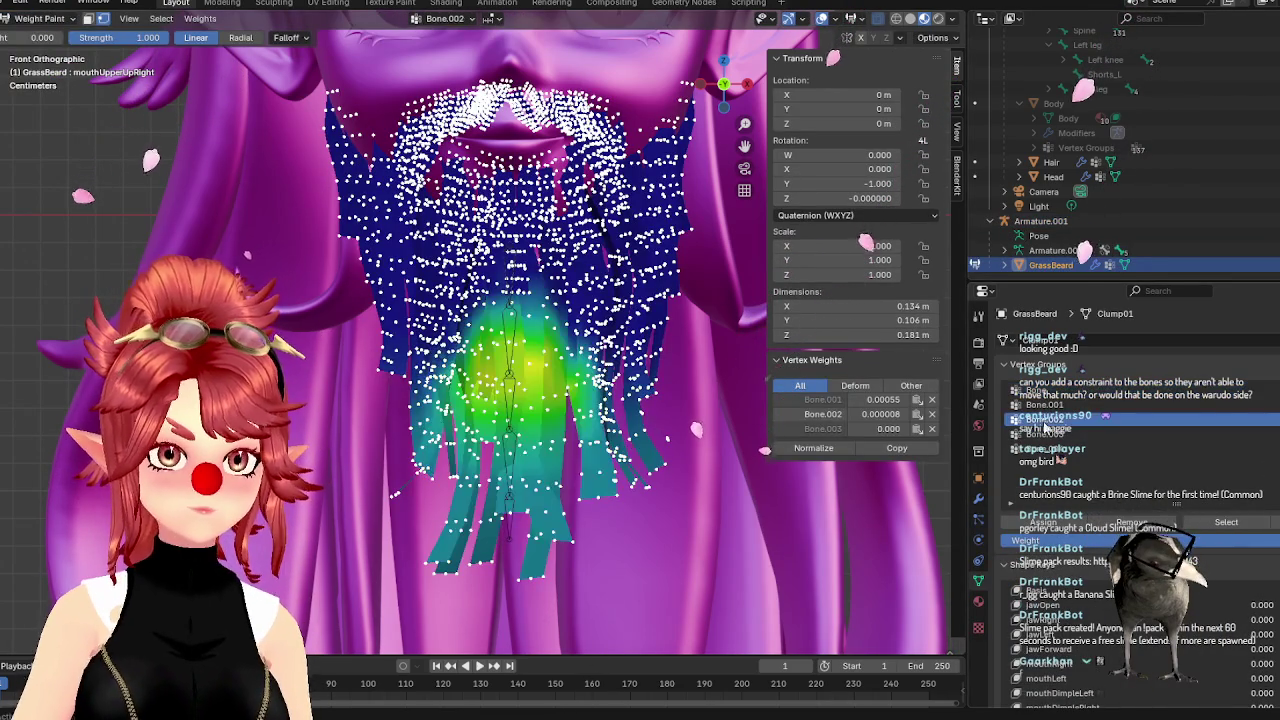
pyautogui.click(1050, 435)
pyautogui.click(1045, 449)
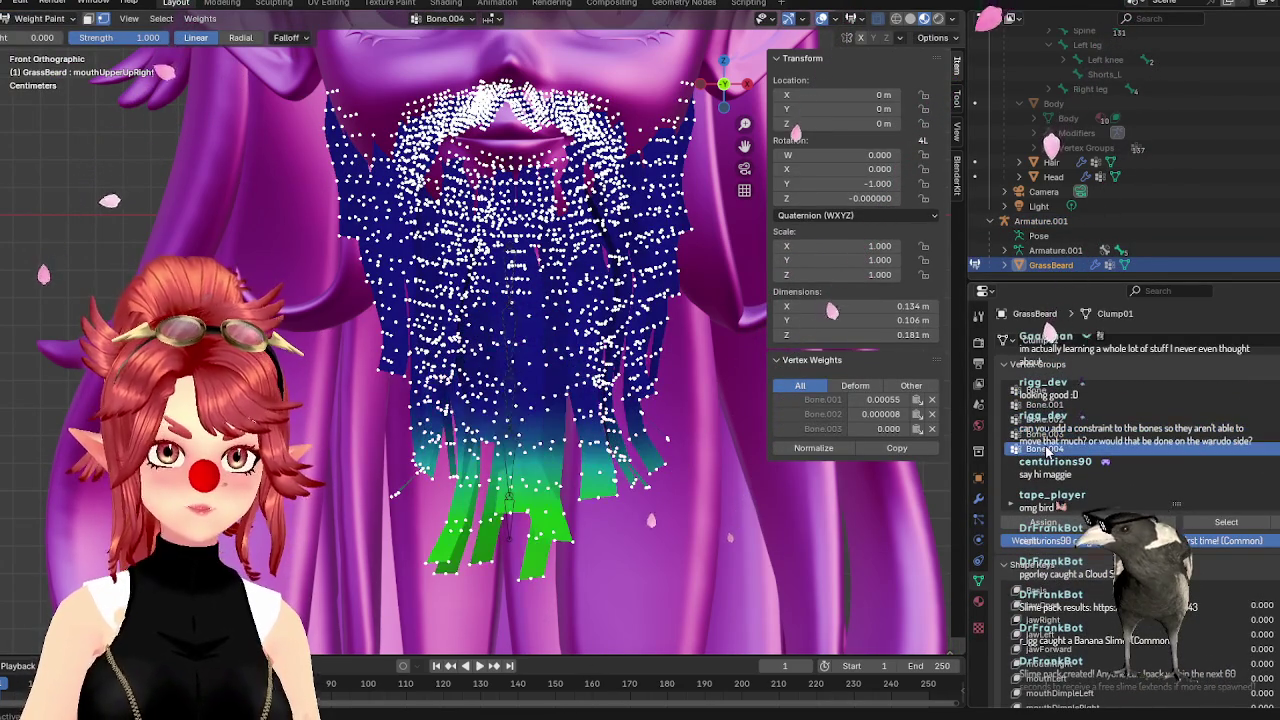
pyautogui.click(1045, 435)
pyautogui.click(1045, 420)
pyautogui.click(1045, 435)
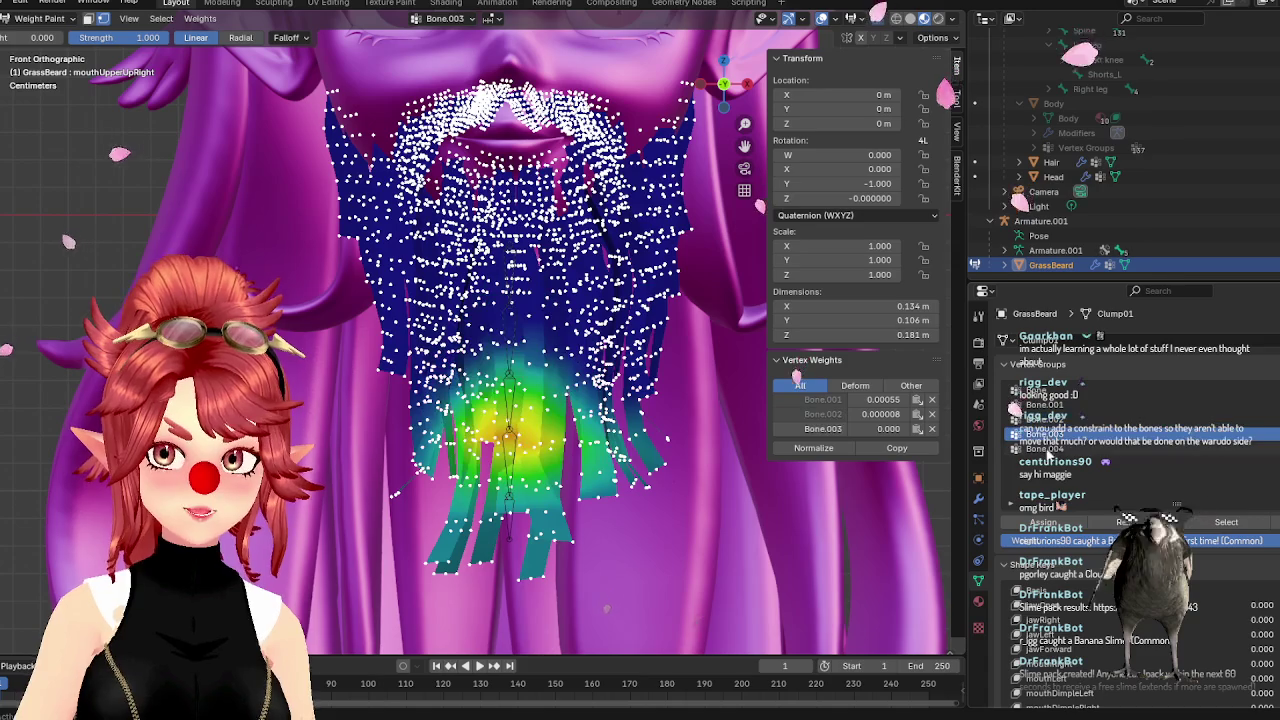
pyautogui.click(1045, 449)
pyautogui.click(1055, 435)
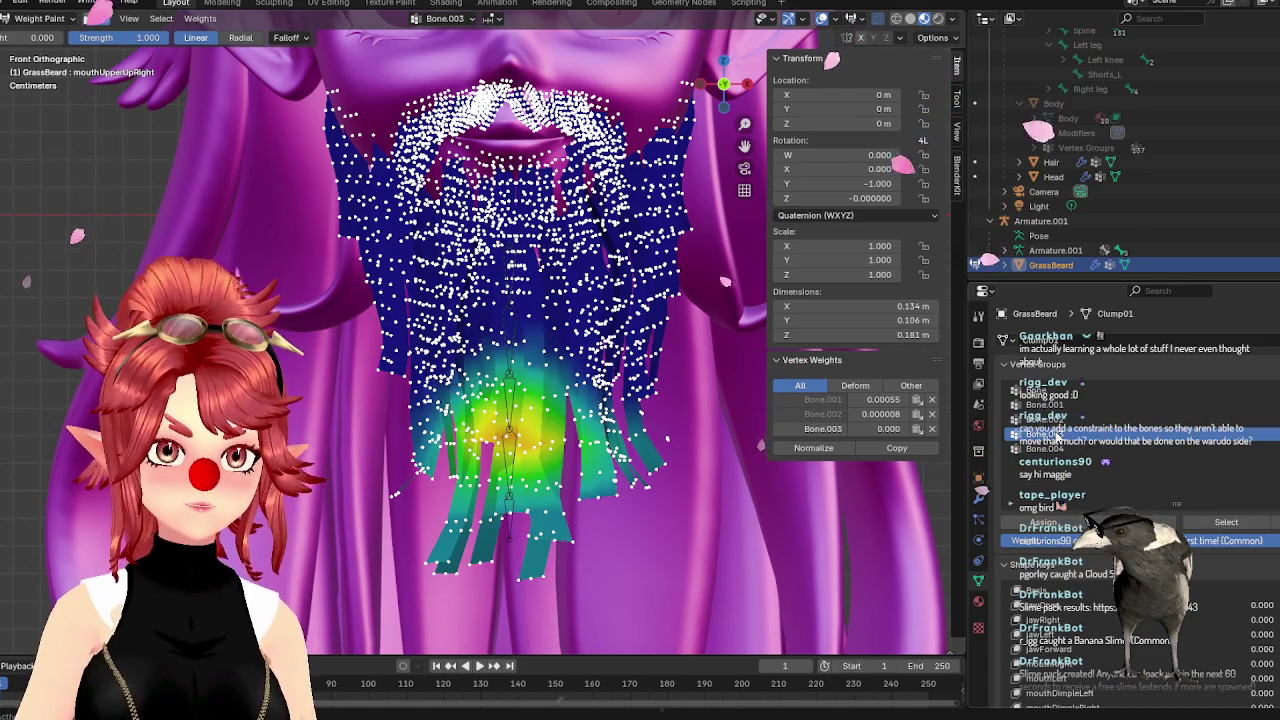
pyautogui.click(1058, 420)
pyautogui.click(1055, 405)
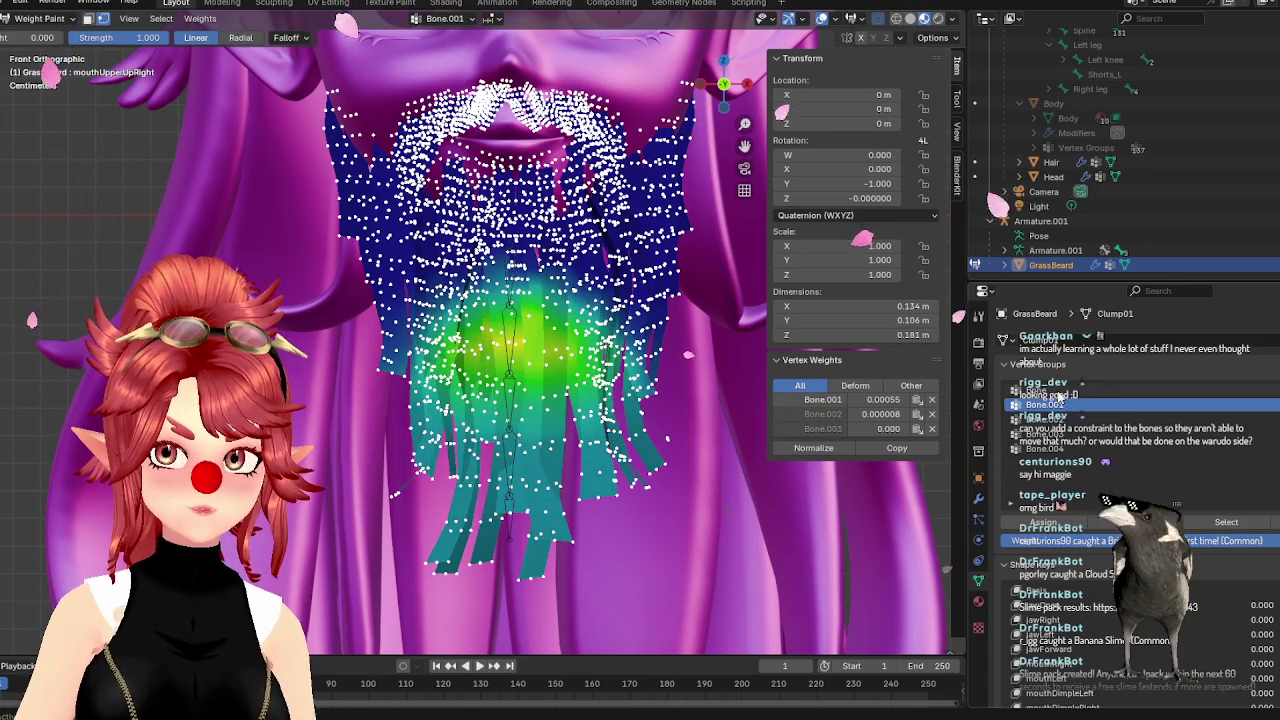
pyautogui.click(1058, 392)
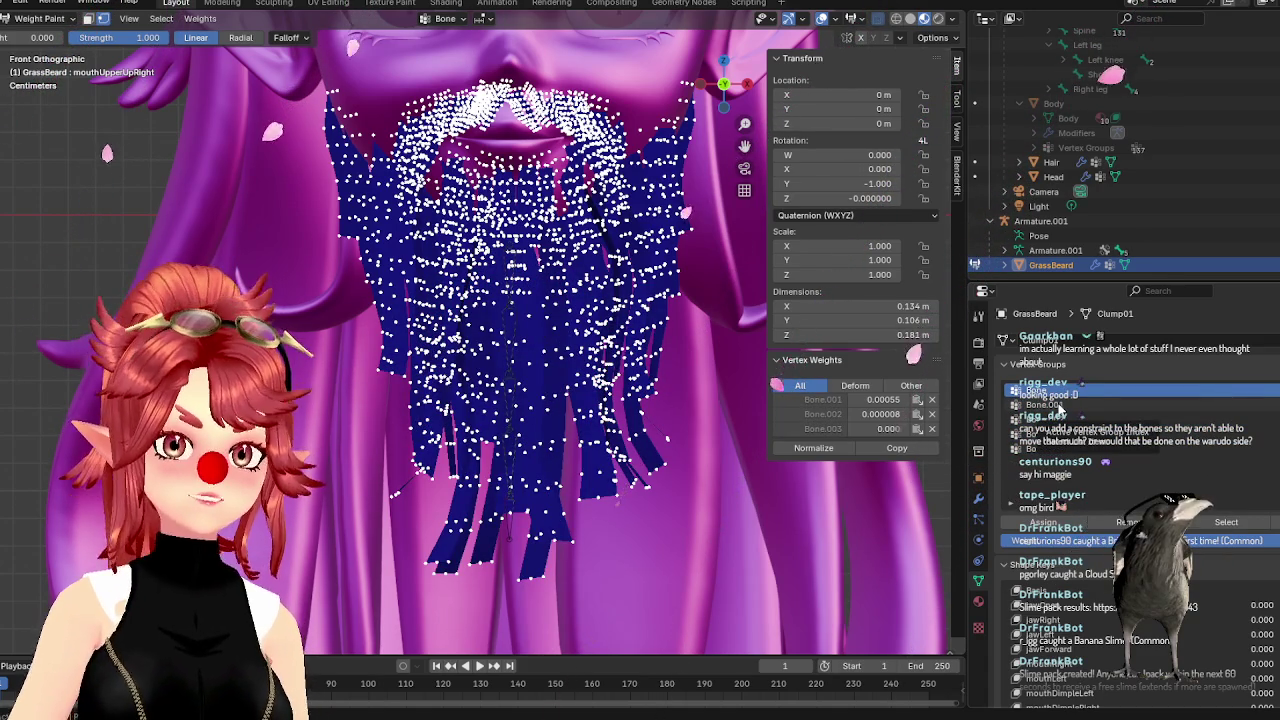
pyautogui.click(1050, 405)
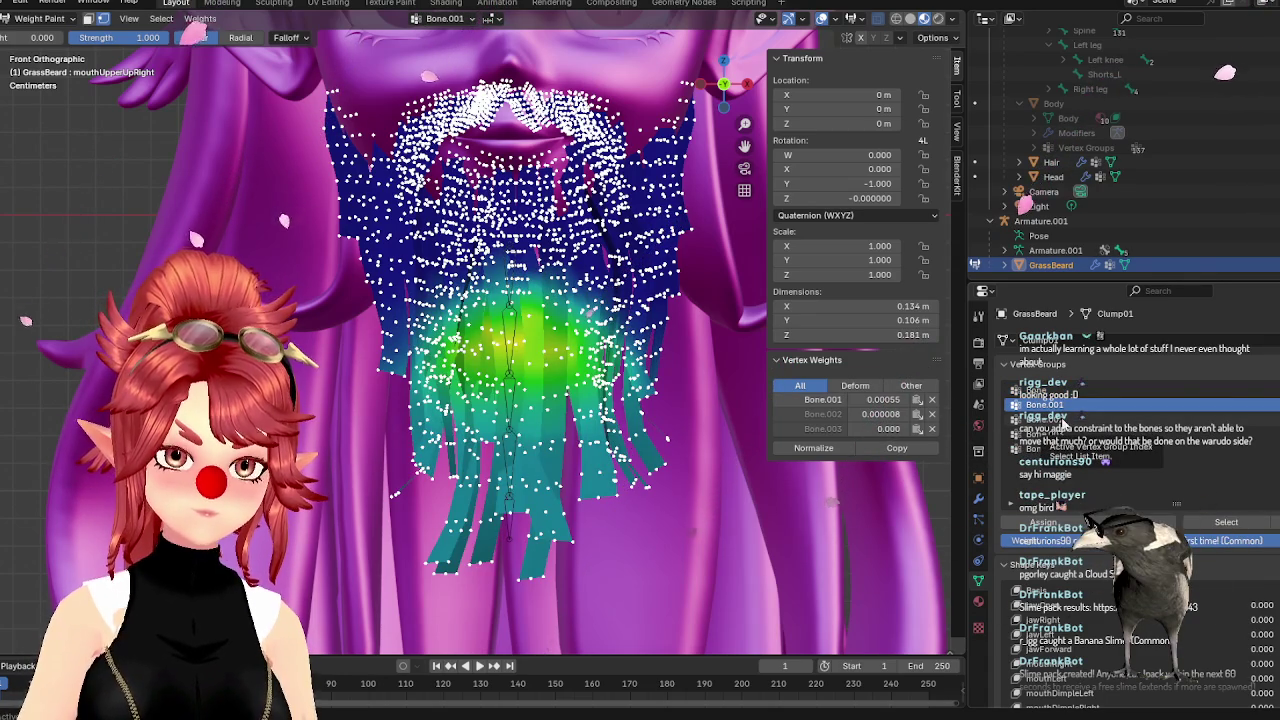
pyautogui.click(1066, 420)
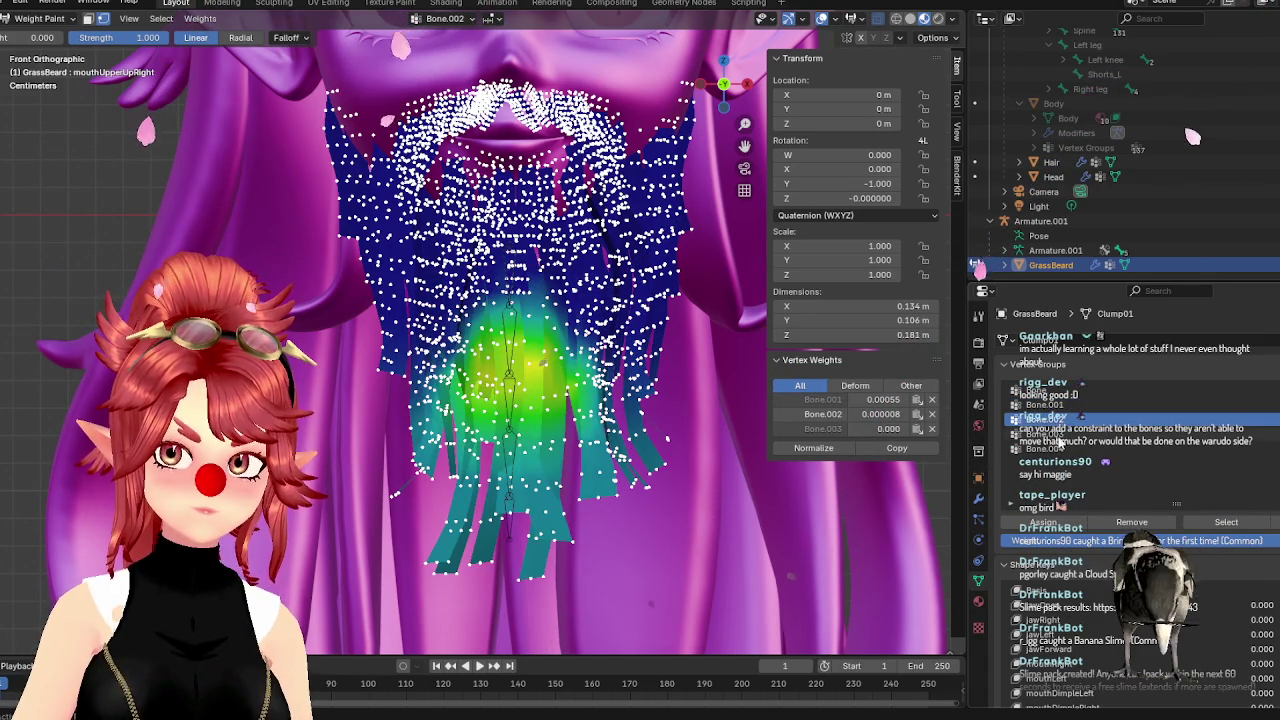
pyautogui.click(1058, 434)
pyautogui.click(1058, 448)
pyautogui.click(1058, 434)
pyautogui.click(1056, 419)
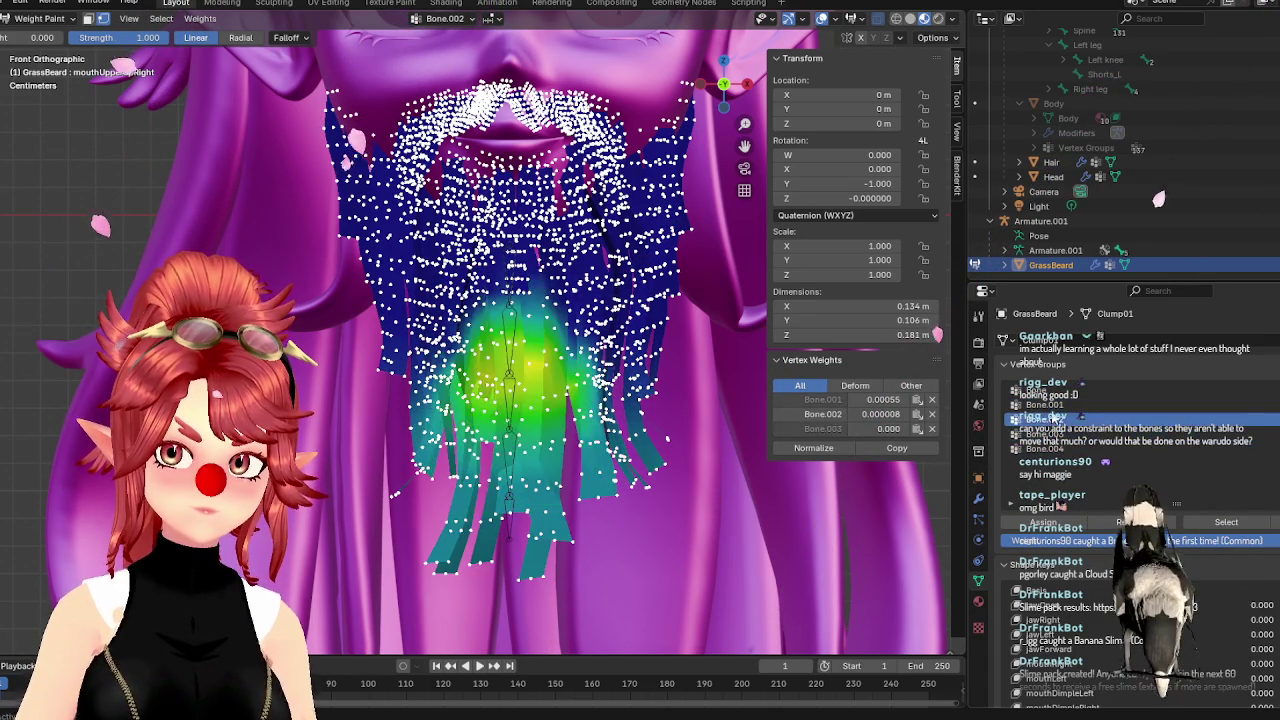
pyautogui.click(1052, 393)
pyautogui.click(1054, 419)
pyautogui.click(1054, 434)
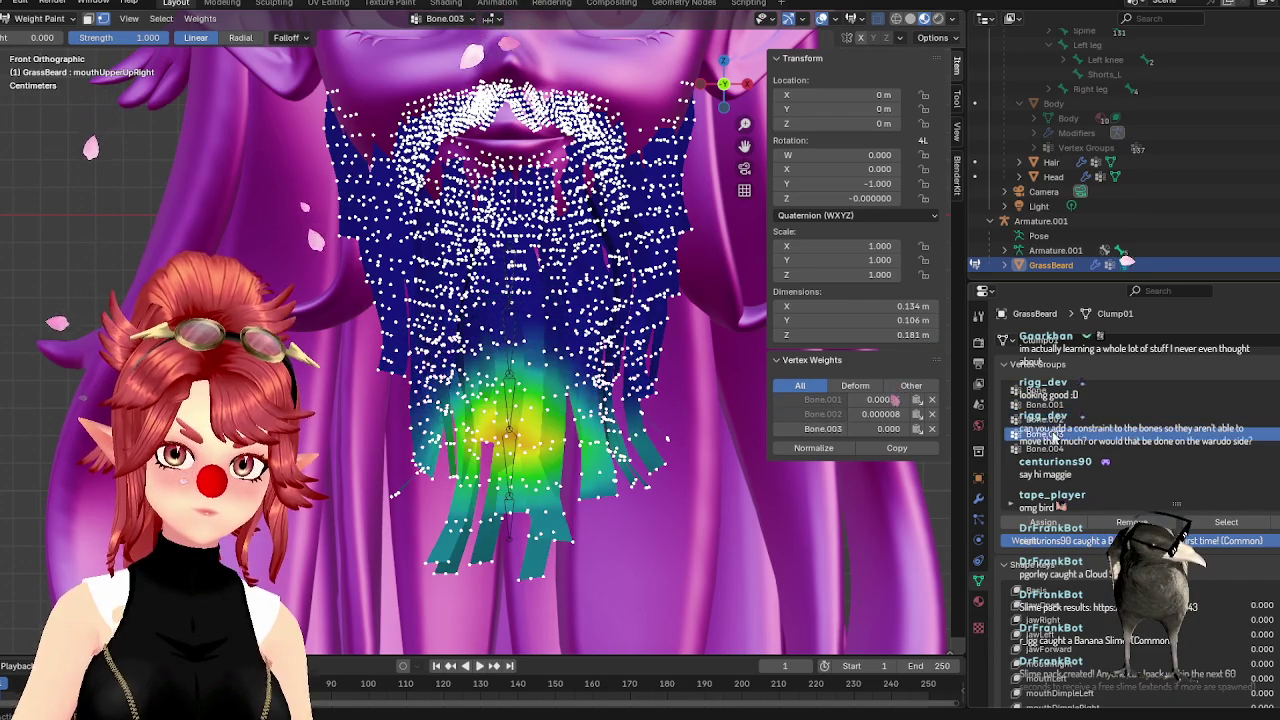
pyautogui.click(1052, 449)
pyautogui.click(1050, 434)
pyautogui.click(1049, 419)
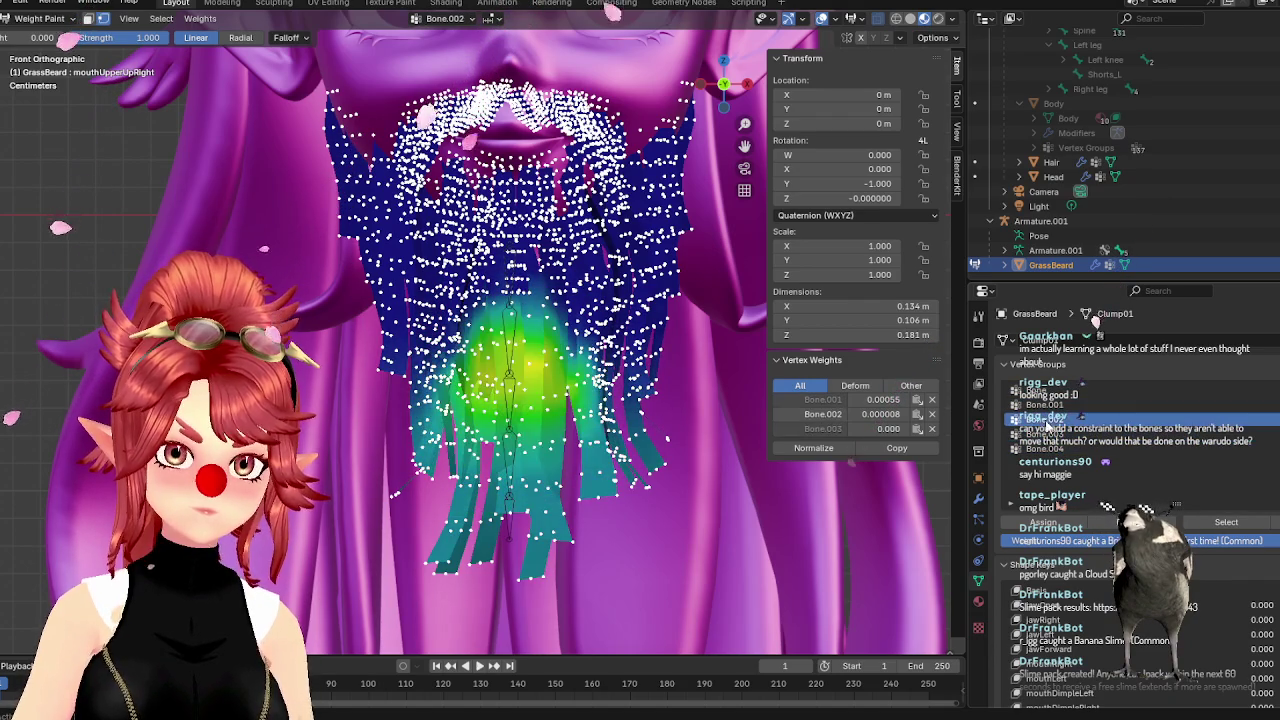
pyautogui.click(1047, 405)
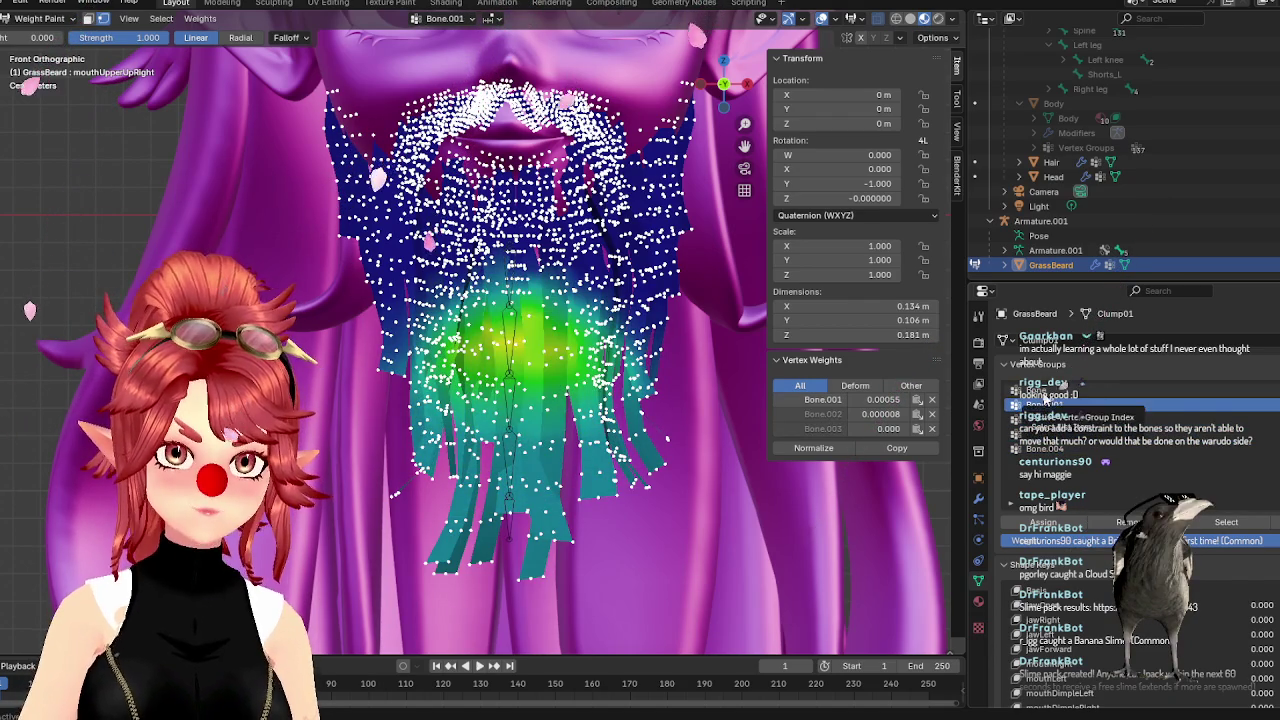
pyautogui.click(1048, 393)
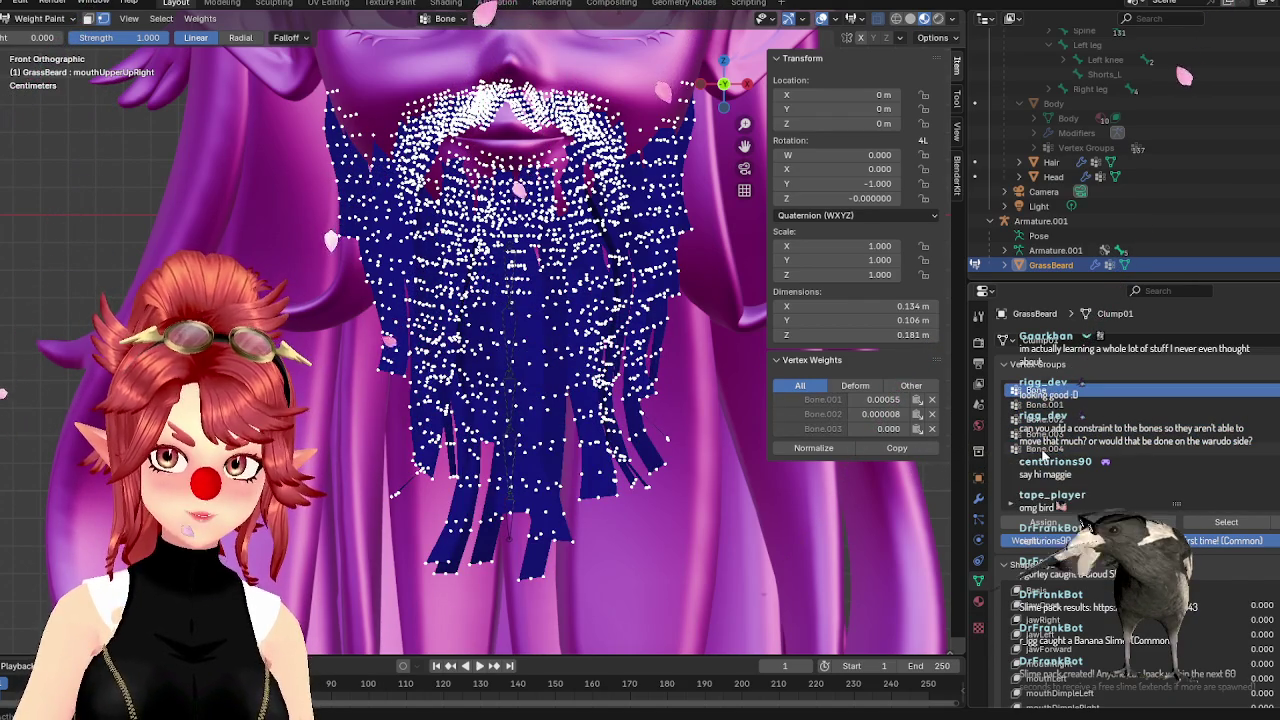
pyautogui.click(52, 20)
pyautogui.click(42, 35)
pyautogui.click(1040, 221)
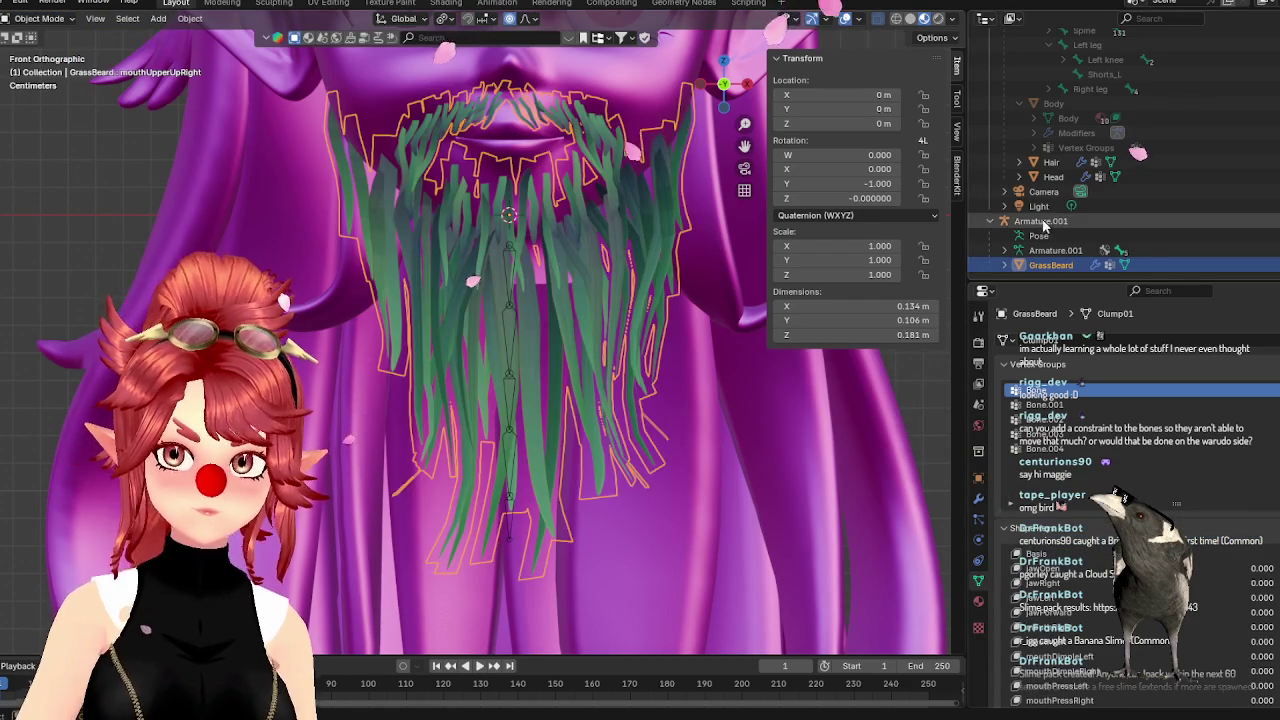
pyautogui.click(40, 18)
pyautogui.click(40, 67)
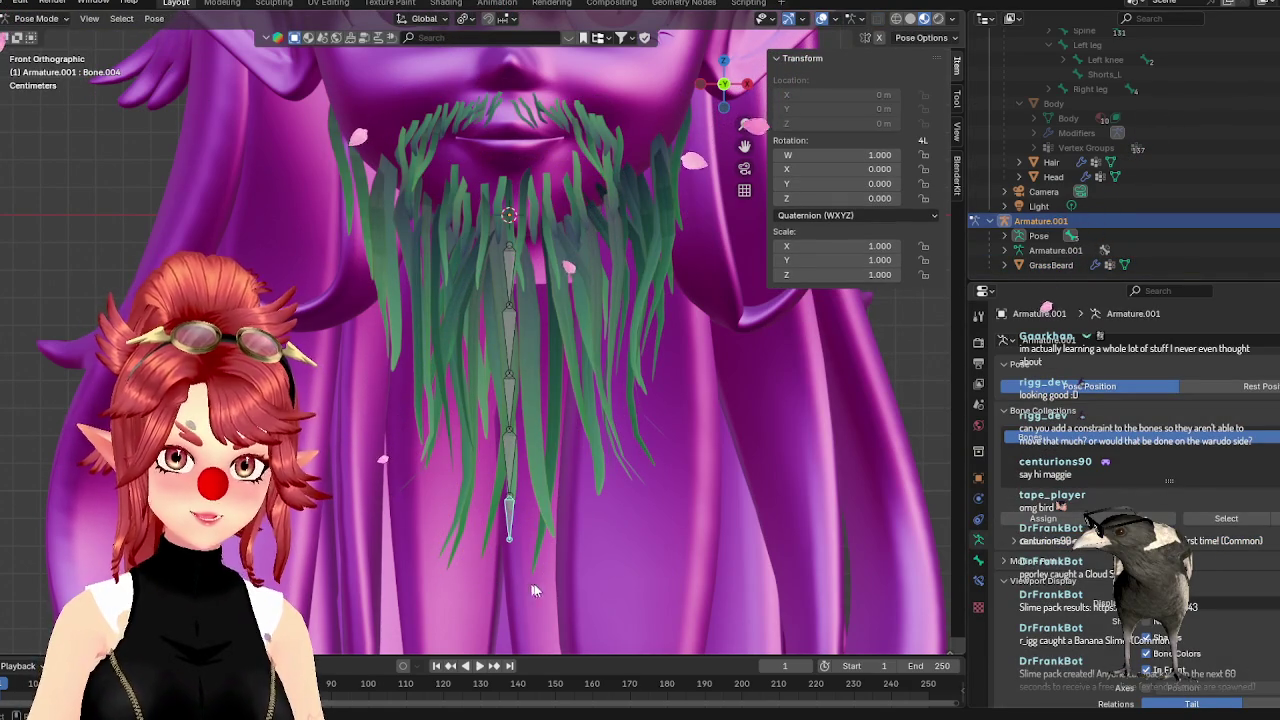
pyautogui.press('r')
pyautogui.press('Escape')
pyautogui.press('r')
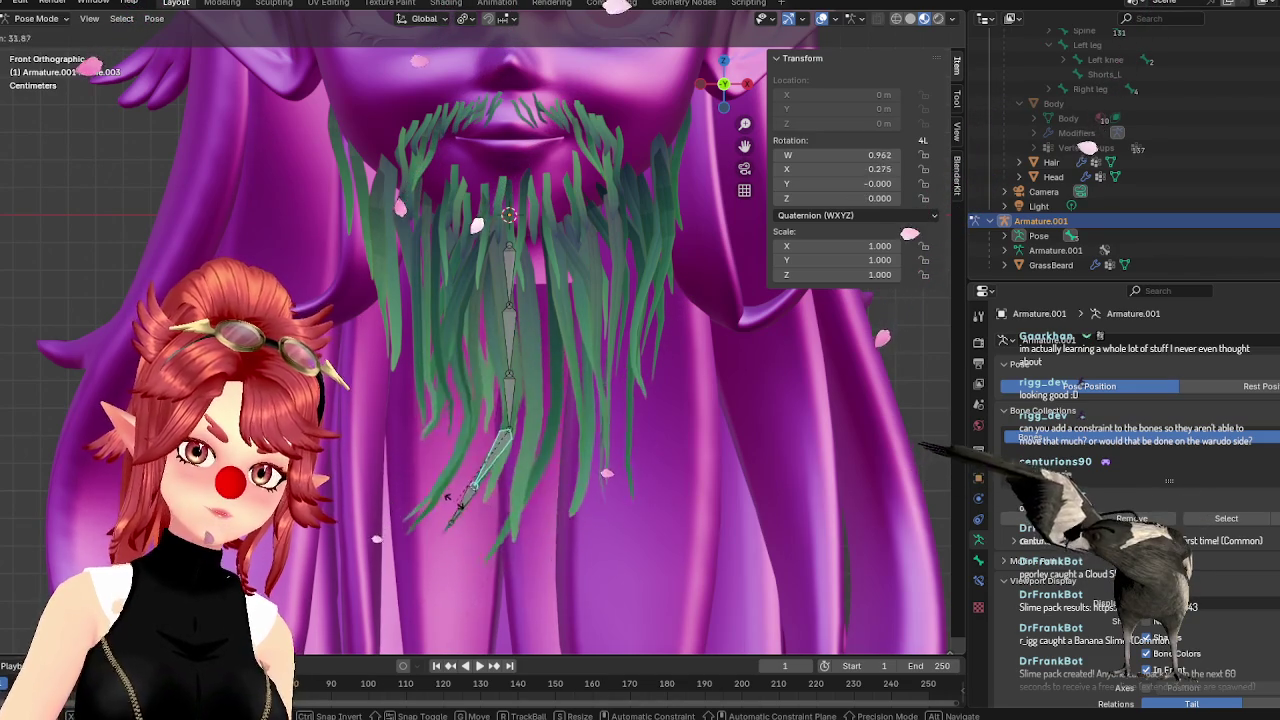
pyautogui.rightClick(452, 500)
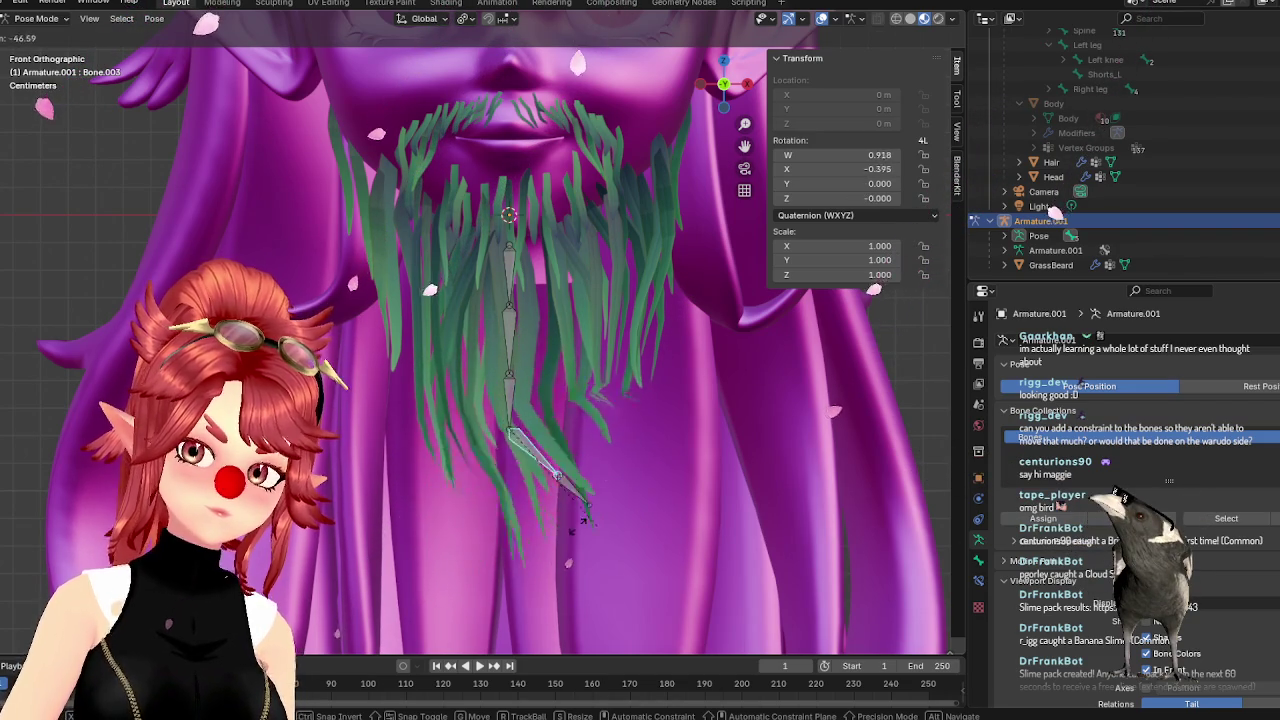
pyautogui.press('r')
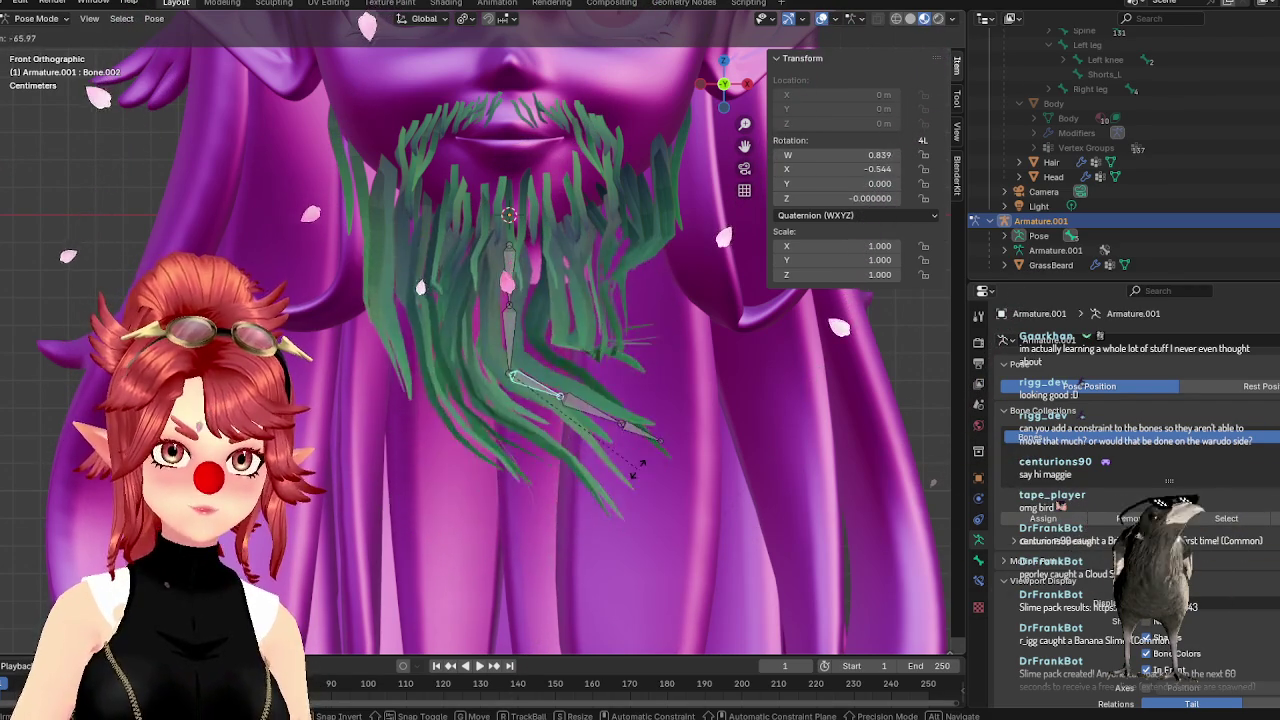
pyautogui.press('Escape')
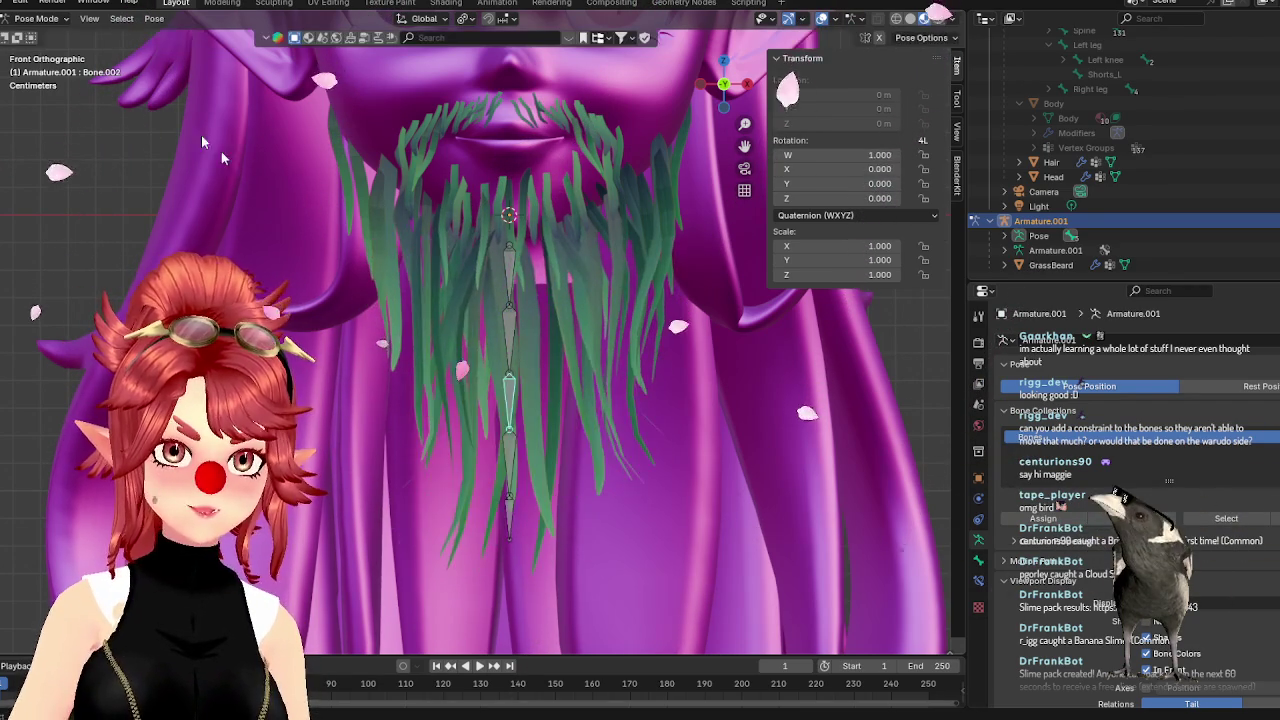
pyautogui.click(40, 18)
pyautogui.click(40, 32)
# Put GrassBeard into Weight Paint and inspect the Bone.002, Bone and Bone.001 weight maps
pyautogui.click(1051, 265)
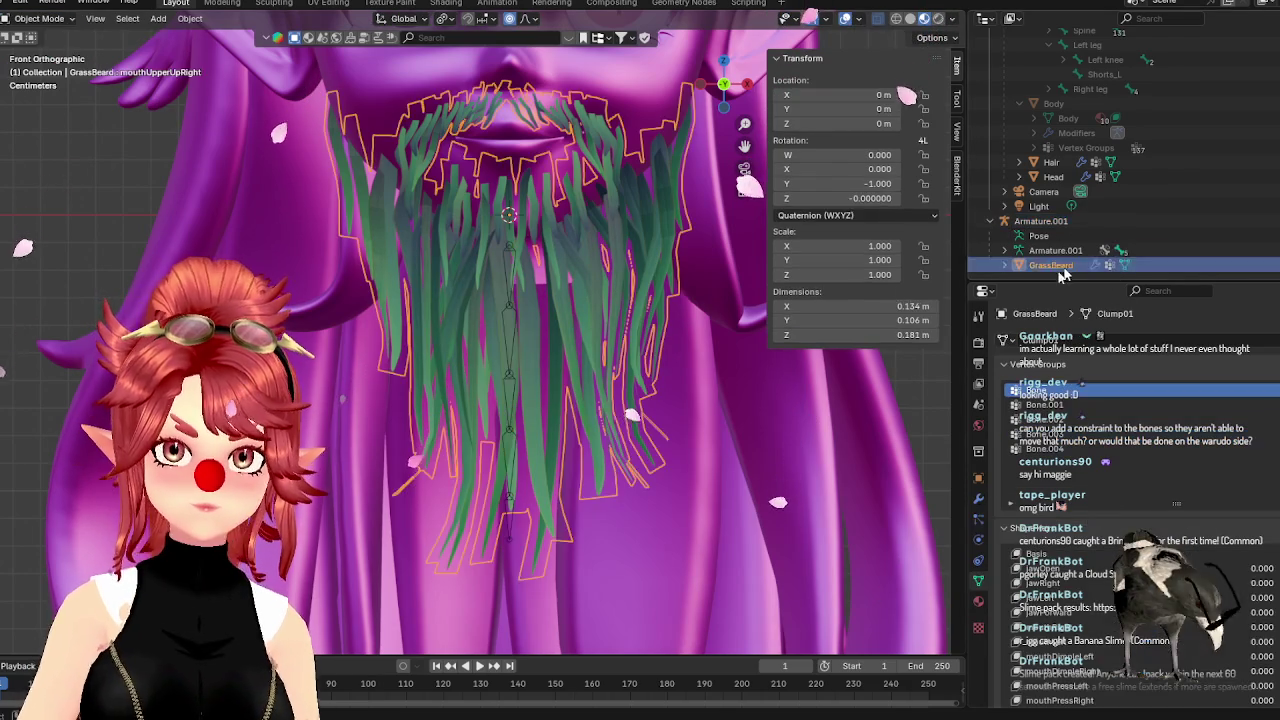
pyautogui.click(40, 18)
pyautogui.click(40, 101)
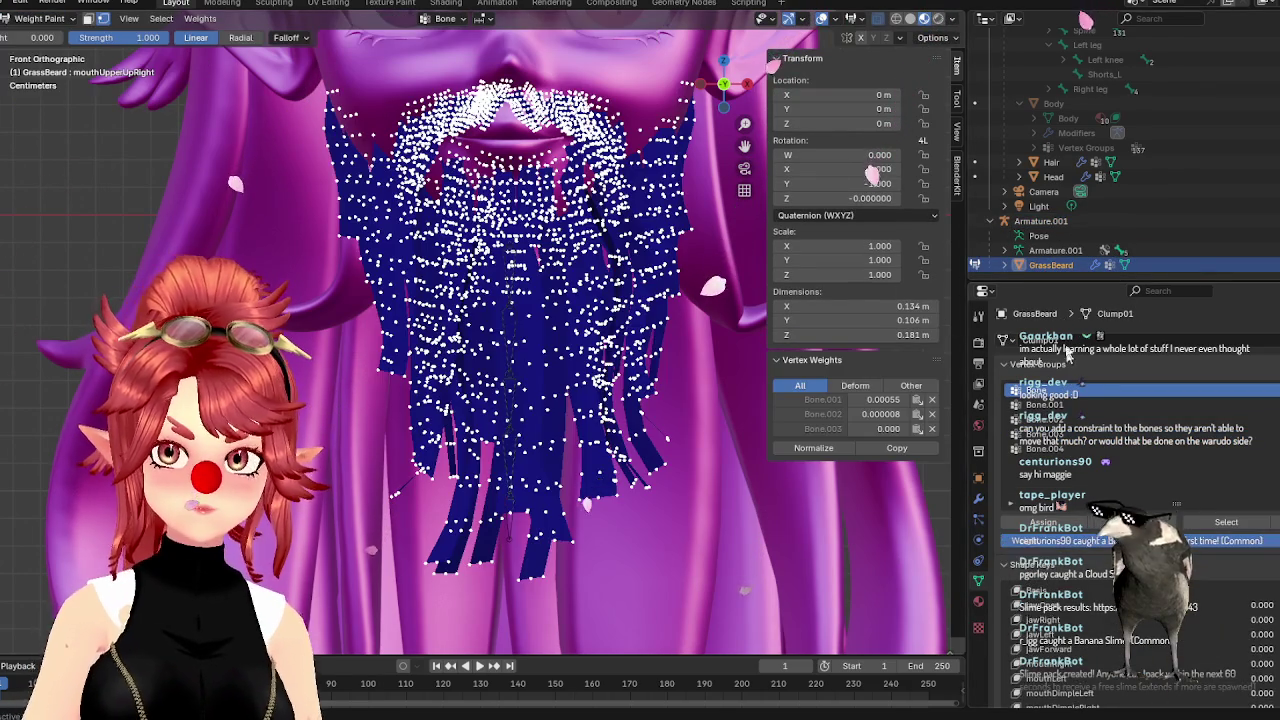
pyautogui.click(1050, 420)
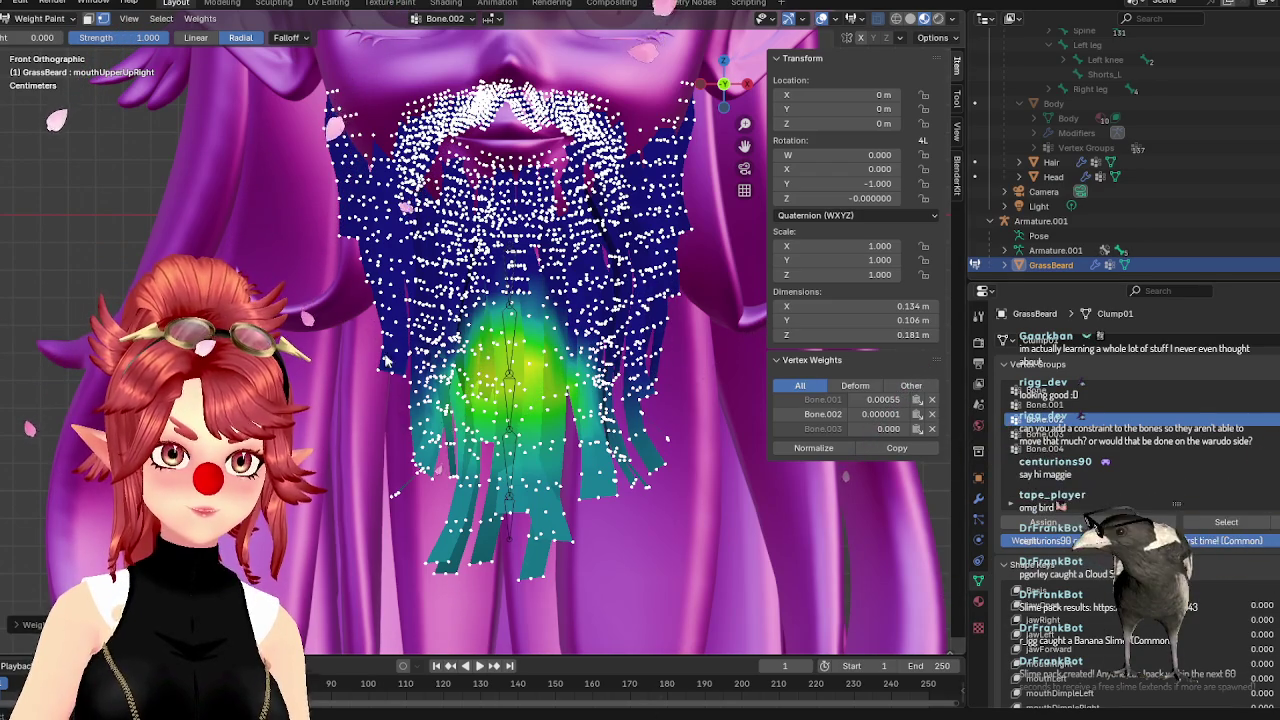
pyautogui.click(1060, 391)
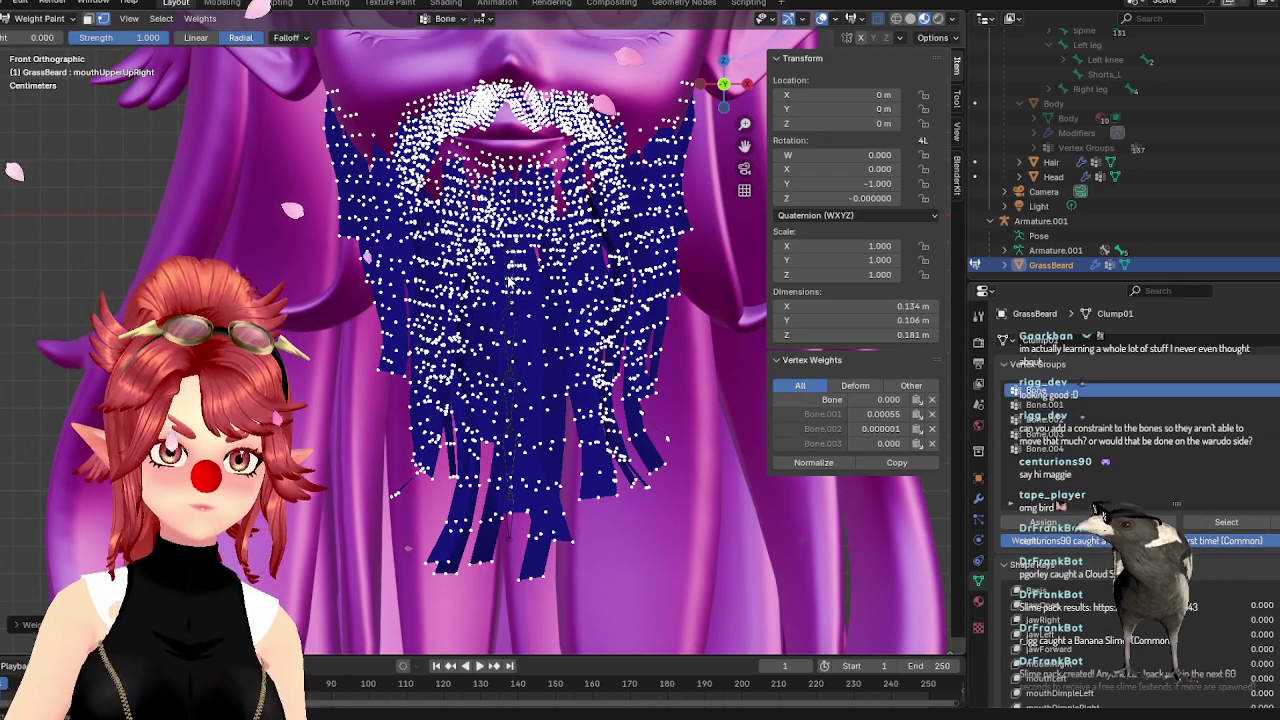
pyautogui.click(1042, 404)
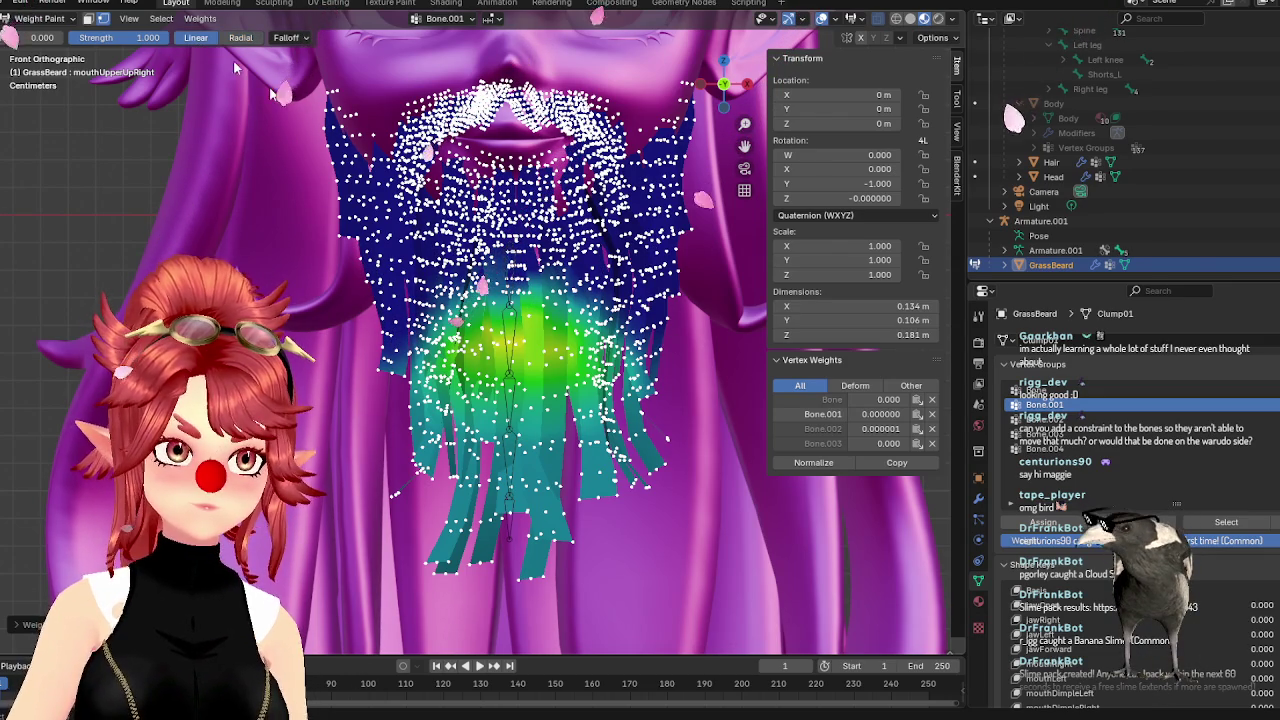
# Paint zero Bone.001 and Bone.002 weight on the beard, review Bone.003 and Bone.004, and exit to Object Mode
pyautogui.moveTo(510, 260); pyautogui.dragTo(515, 408)
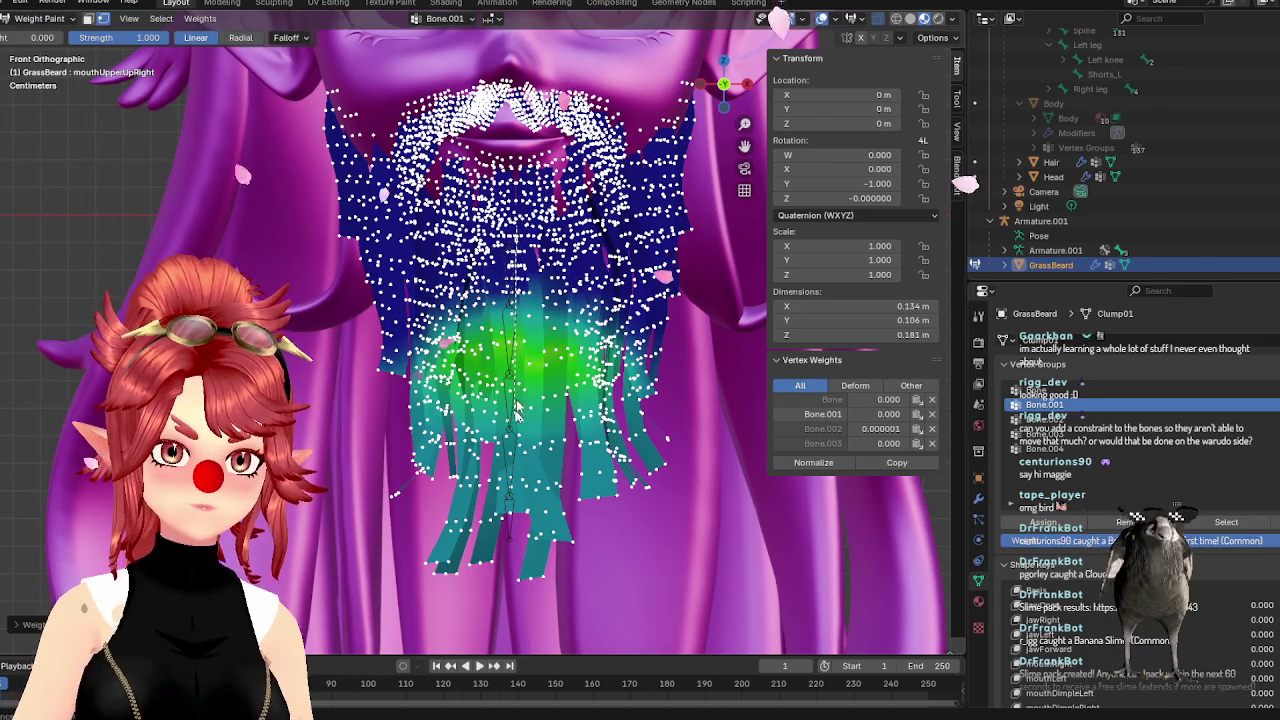
pyautogui.click(1098, 418)
pyautogui.moveTo(540, 381); pyautogui.dragTo(540, 424)
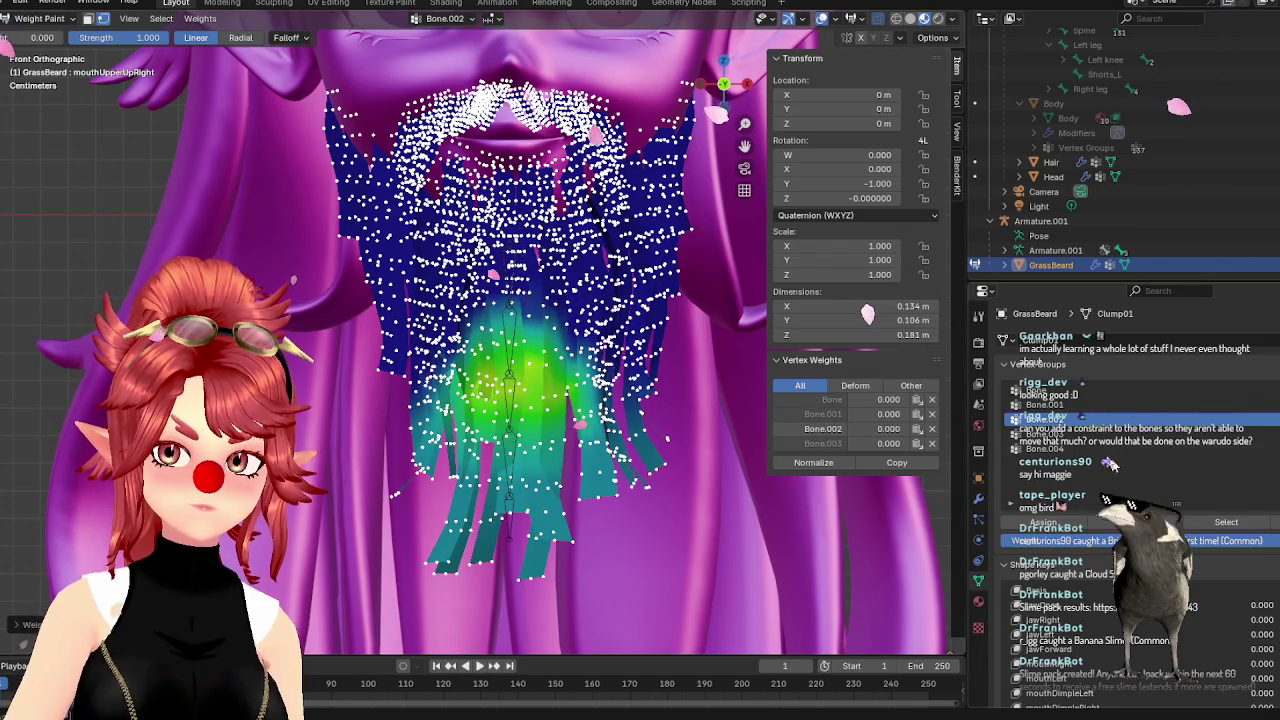
pyautogui.click(1100, 434)
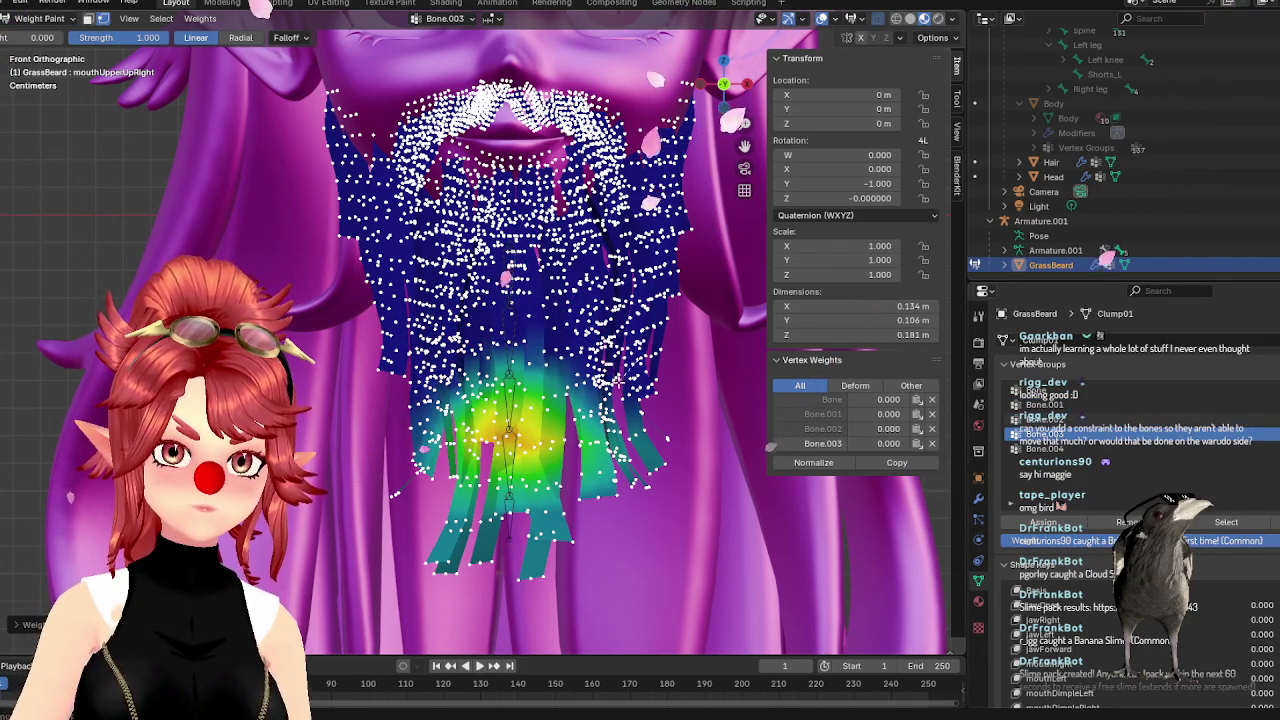
pyautogui.click(1045, 449)
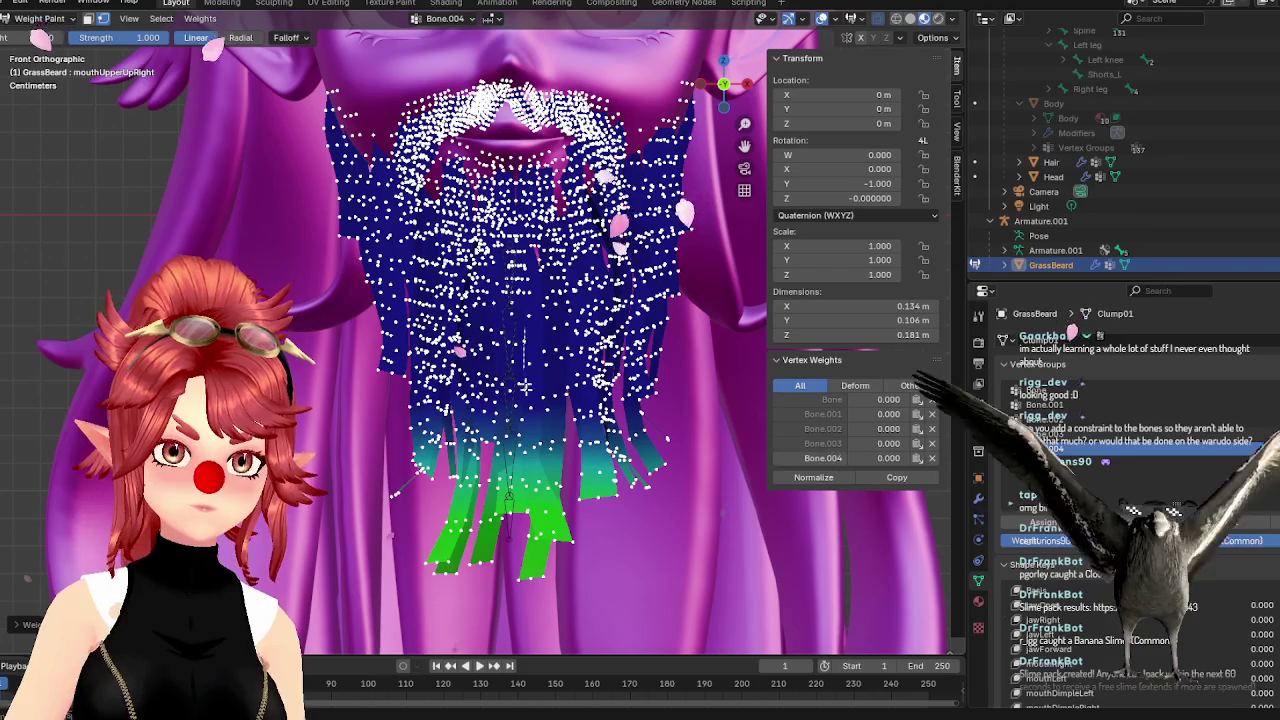
pyautogui.click(40, 18)
pyautogui.click(40, 36)
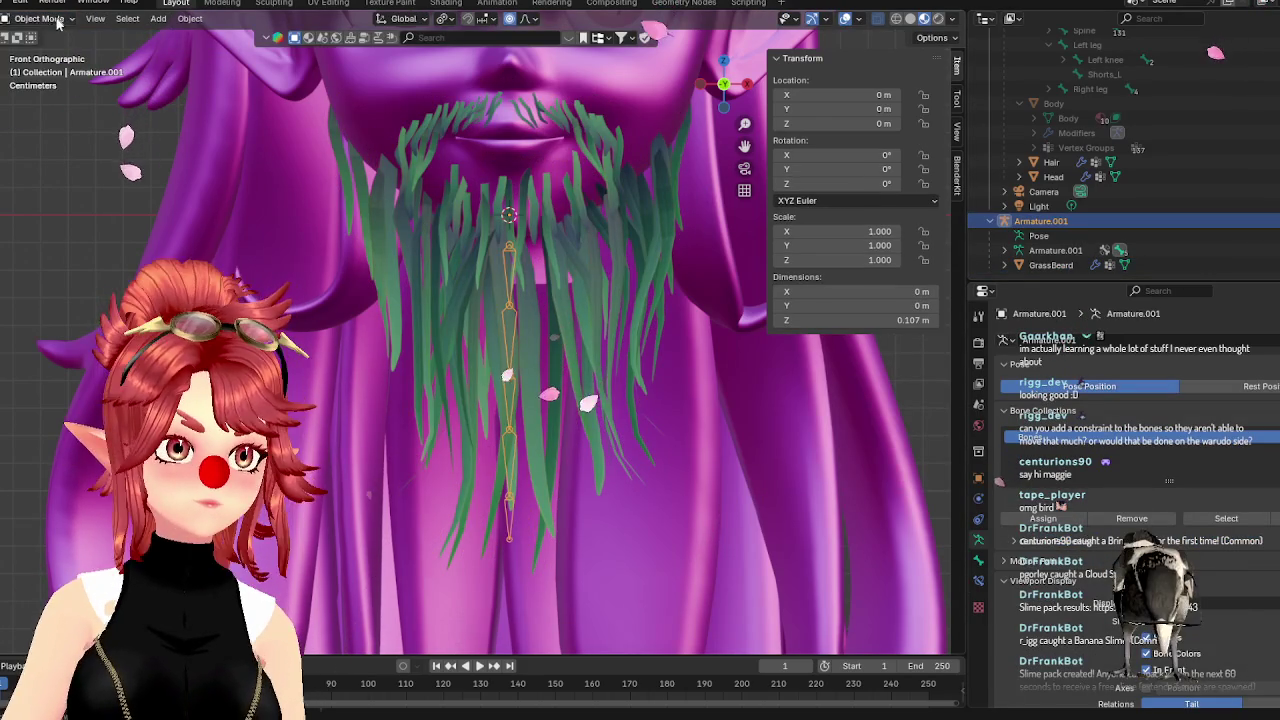
pyautogui.click(57, 19)
pyautogui.click(40, 72)
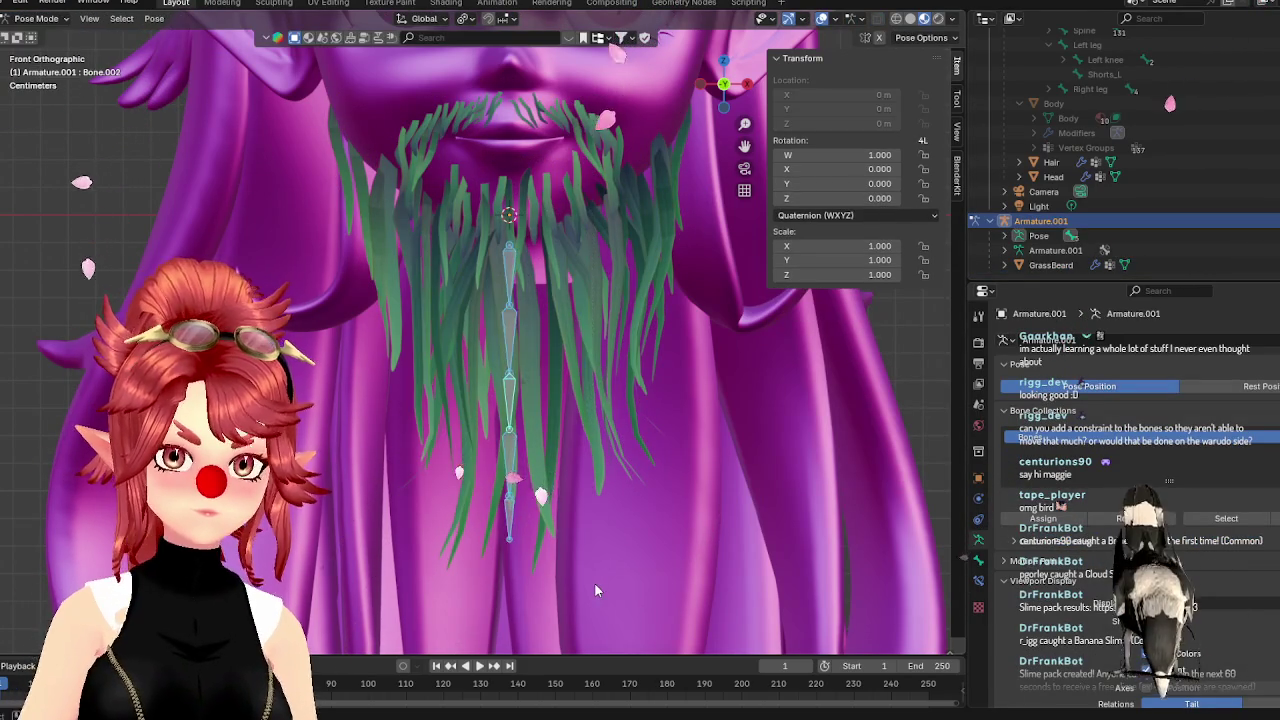
pyautogui.press('r')
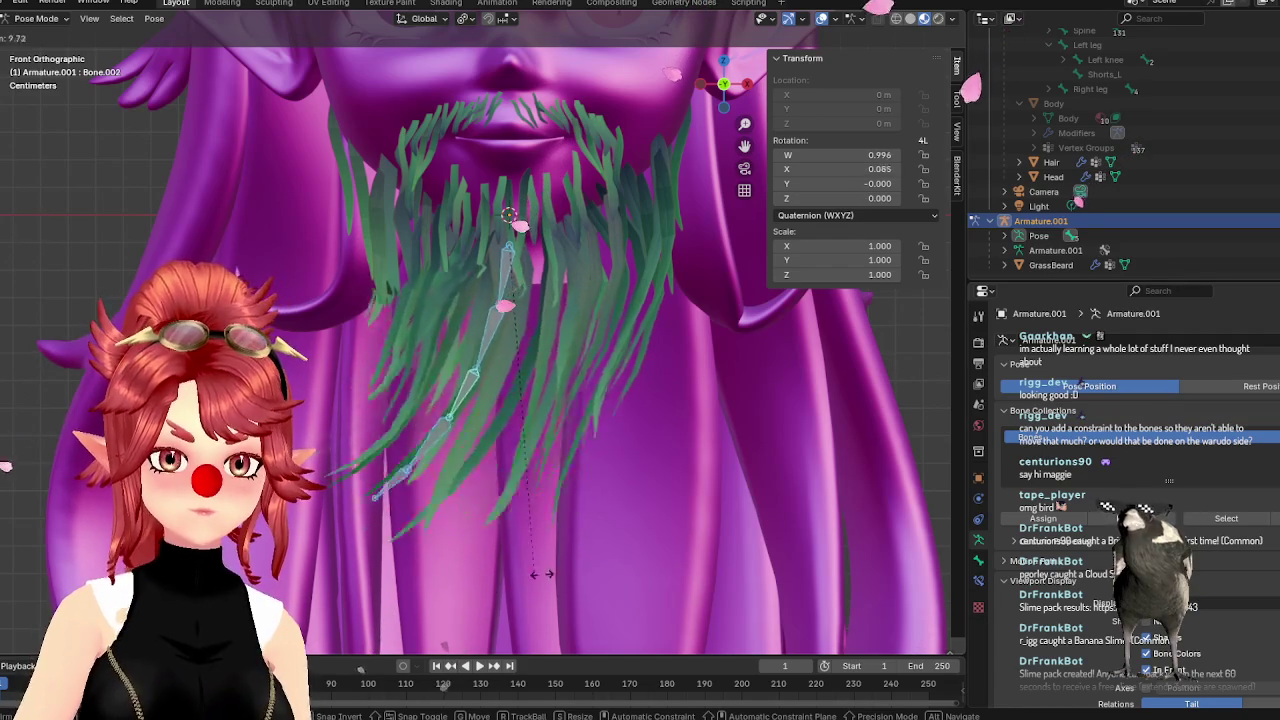
pyautogui.press('Escape')
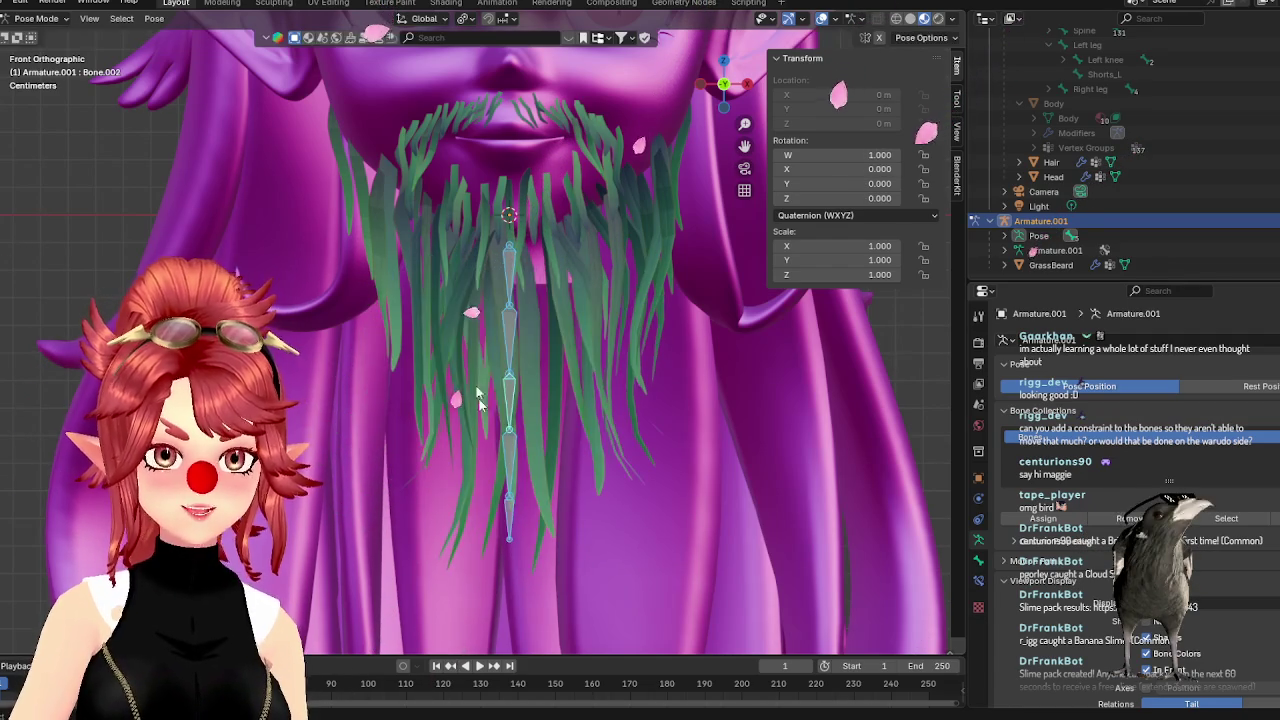
pyautogui.click(480, 342)
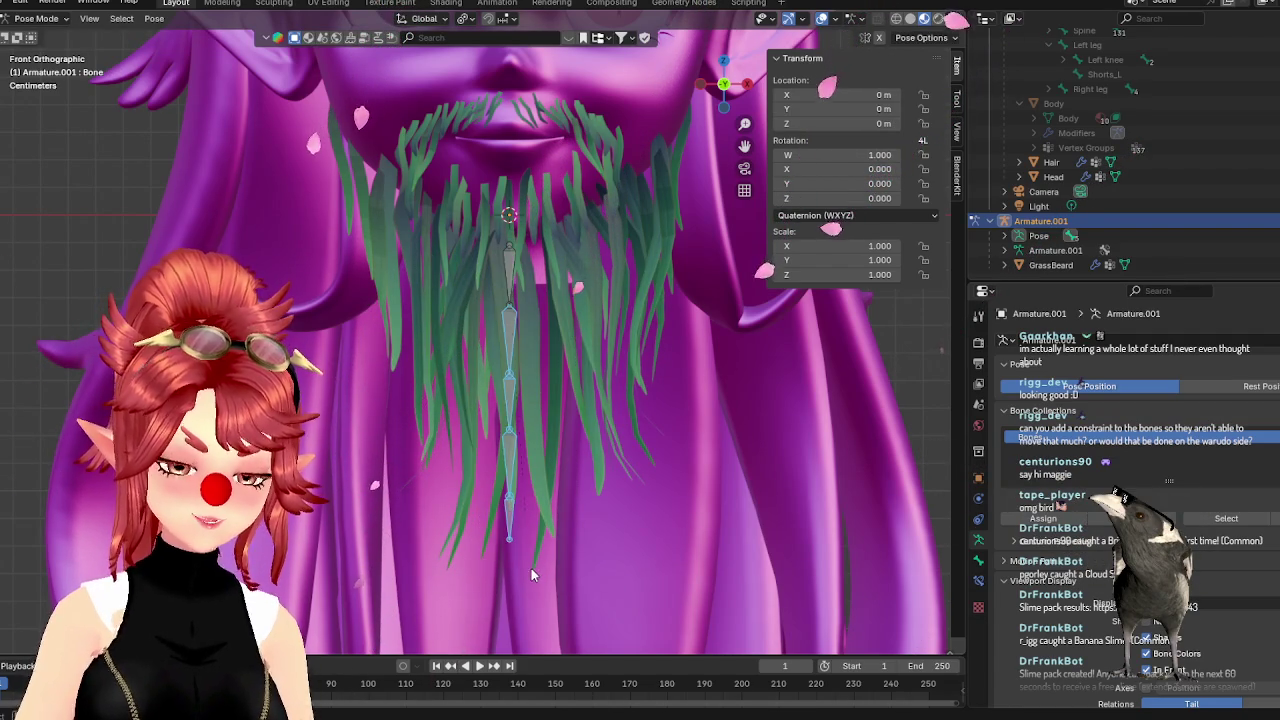
pyautogui.press('r')
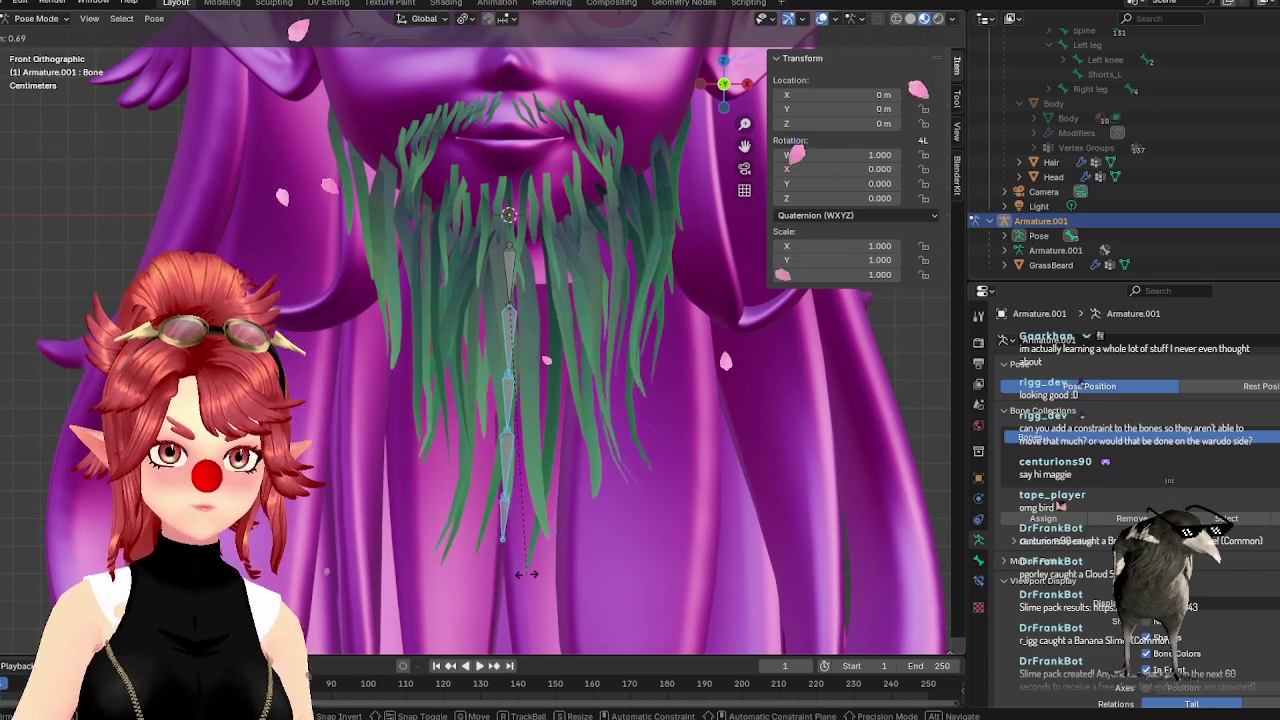
pyautogui.press('Escape')
pyautogui.click(508, 350)
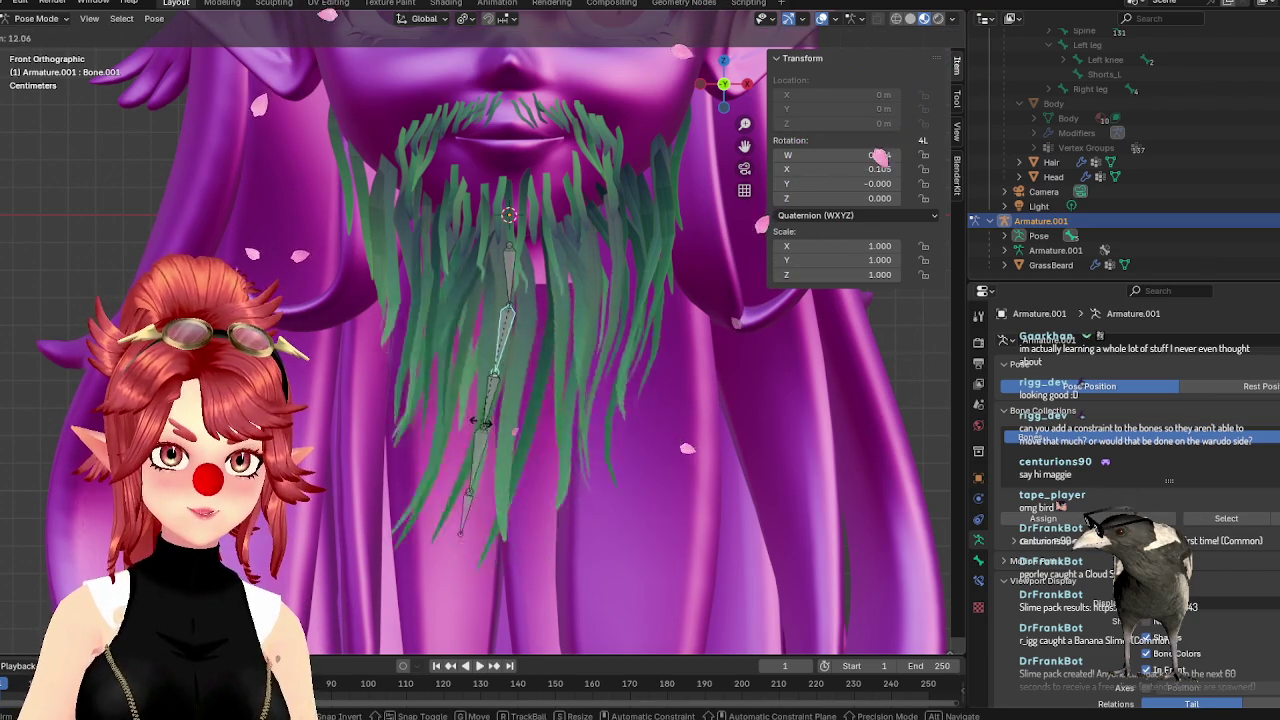
pyautogui.click(510, 408)
pyautogui.press('r')
pyautogui.press('Escape')
pyautogui.click(37, 18)
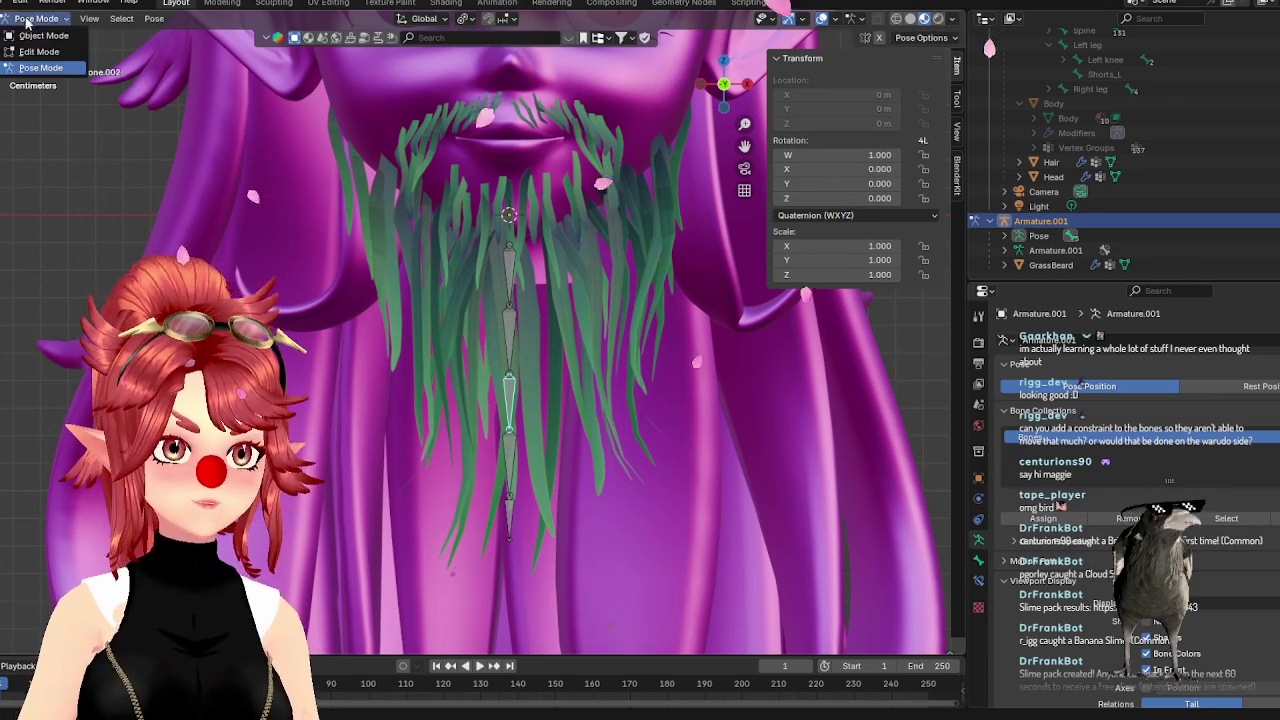
pyautogui.click(40, 30)
# Put GrassBeard into Weight Paint and look over the Bone.002, Bone.003 and Bone.001 weights
pyautogui.click(1051, 265)
pyautogui.click(37, 18)
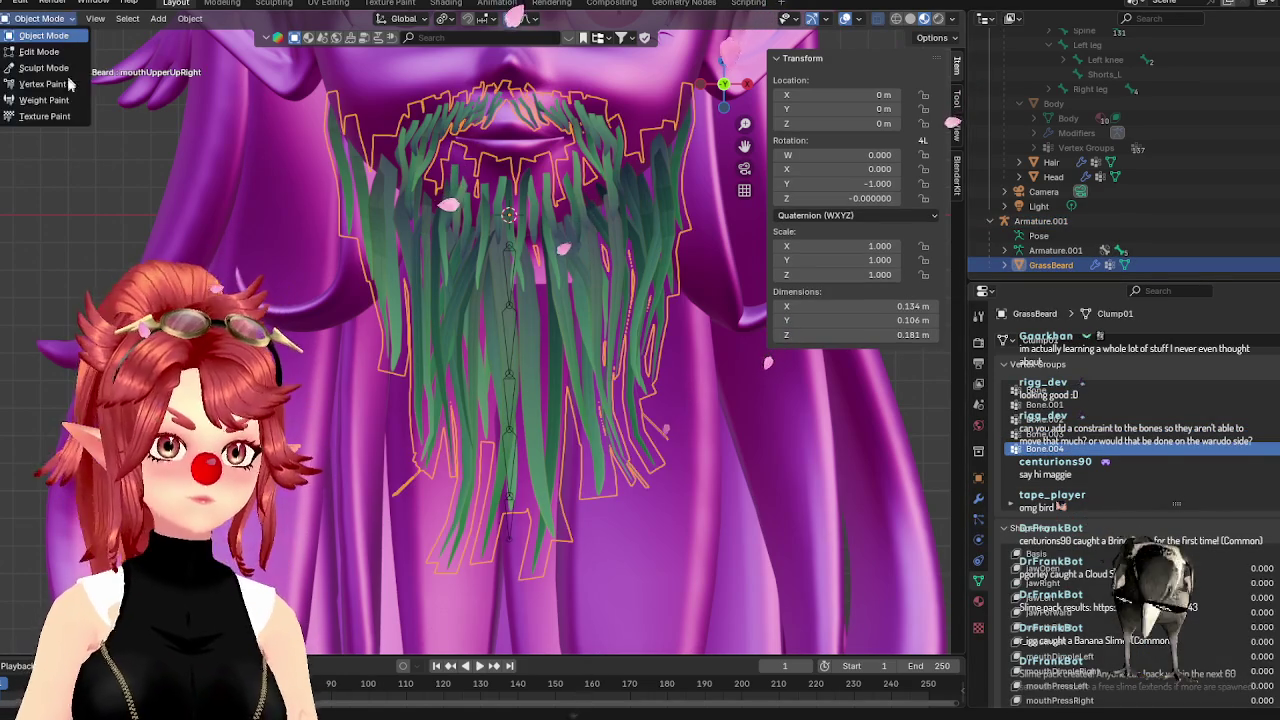
pyautogui.click(40, 97)
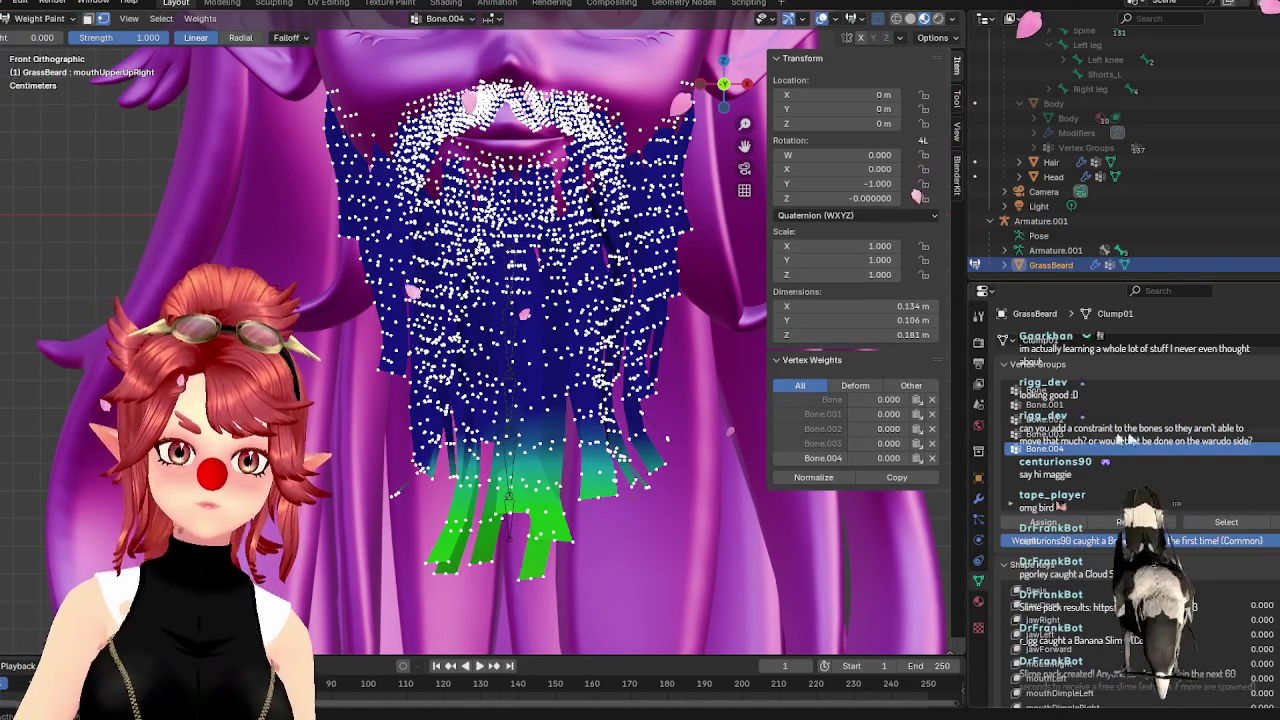
pyautogui.click(1045, 420)
pyautogui.click(1045, 435)
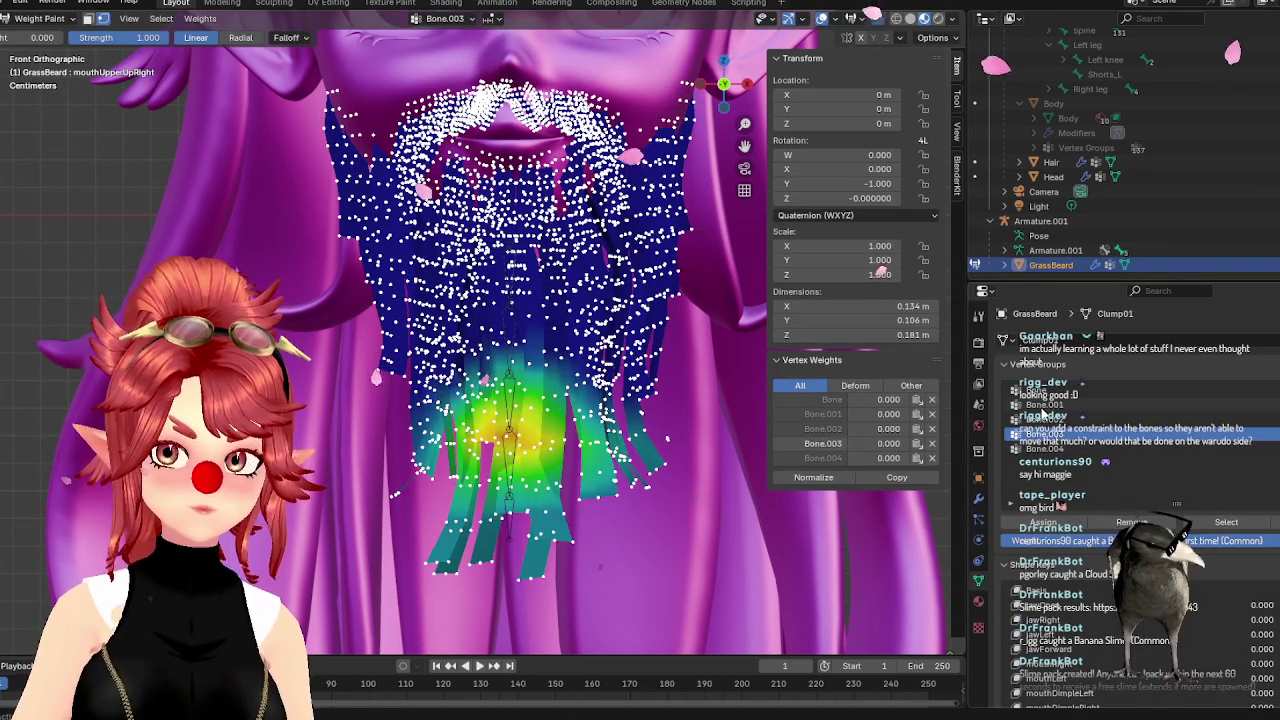
pyautogui.click(1044, 405)
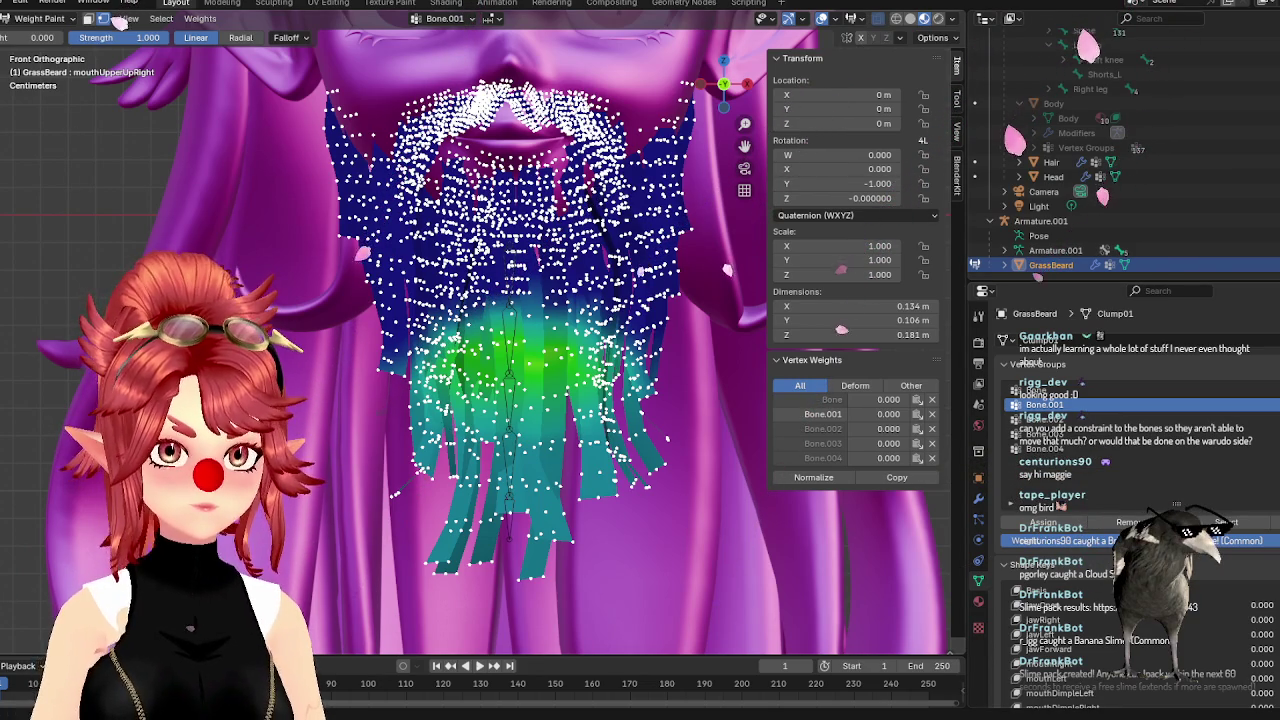
# Gradient-lower the Bone.001 and Bone.002 weights in the beard centre
pyautogui.moveTo(430, 340)
pyautogui.mouseDown()
pyautogui.moveTo(490, 322)
pyautogui.moveTo(470, 340)
pyautogui.moveTo(500, 436)
pyautogui.mouseUp()
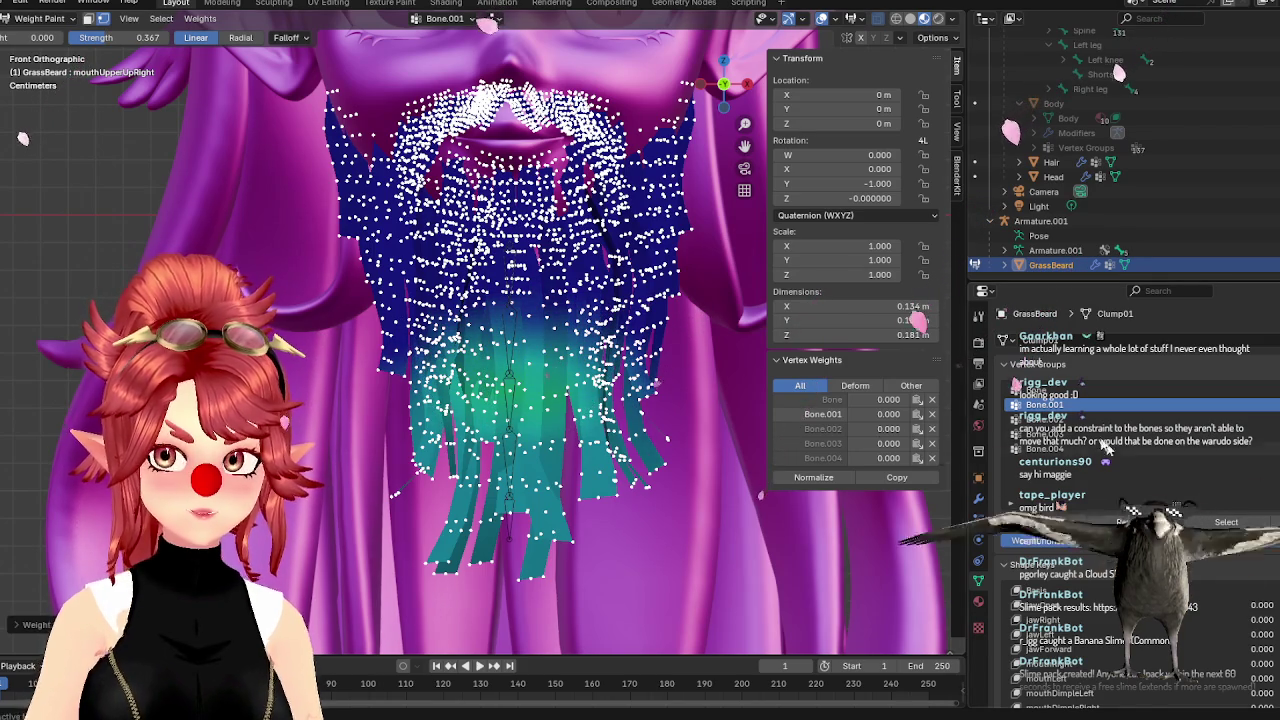
pyautogui.click(1044, 418)
pyautogui.moveTo(590, 360); pyautogui.dragTo(550, 420)
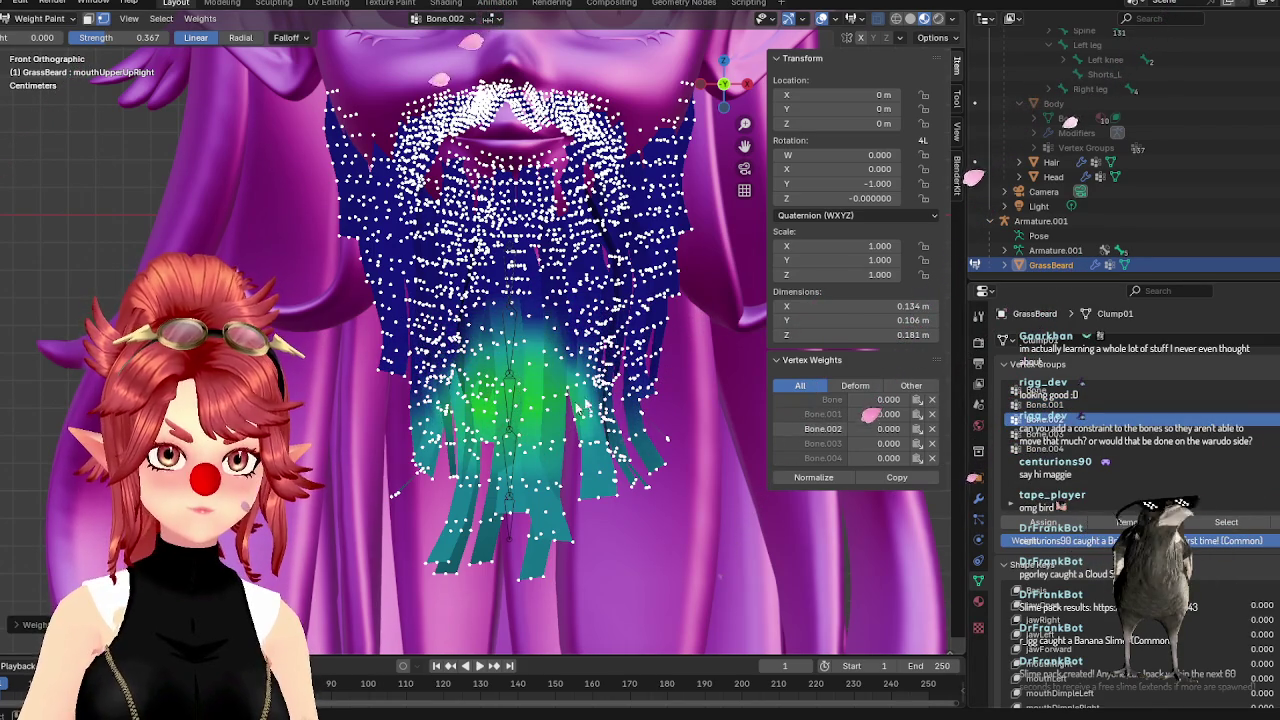
# Compare every bone's weight map, ending on Bone.003 with Radial gradient falloff
pyautogui.click(1044, 433)
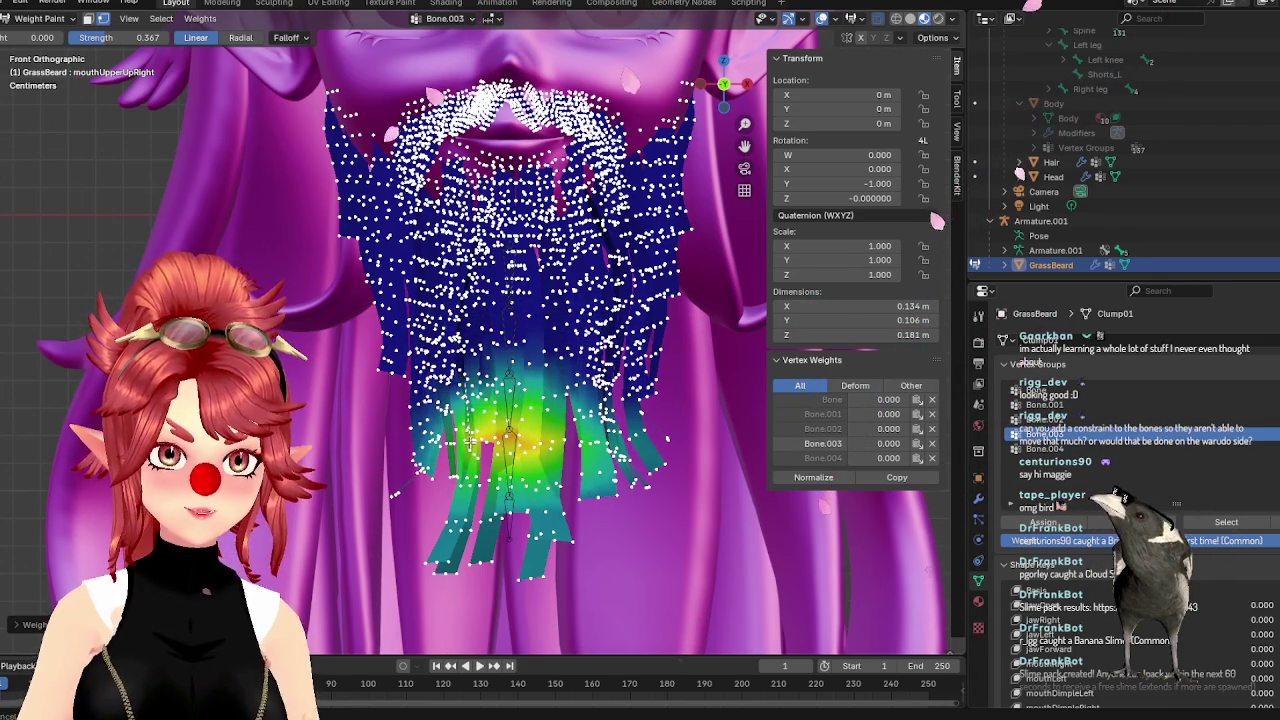
pyautogui.click(1092, 452)
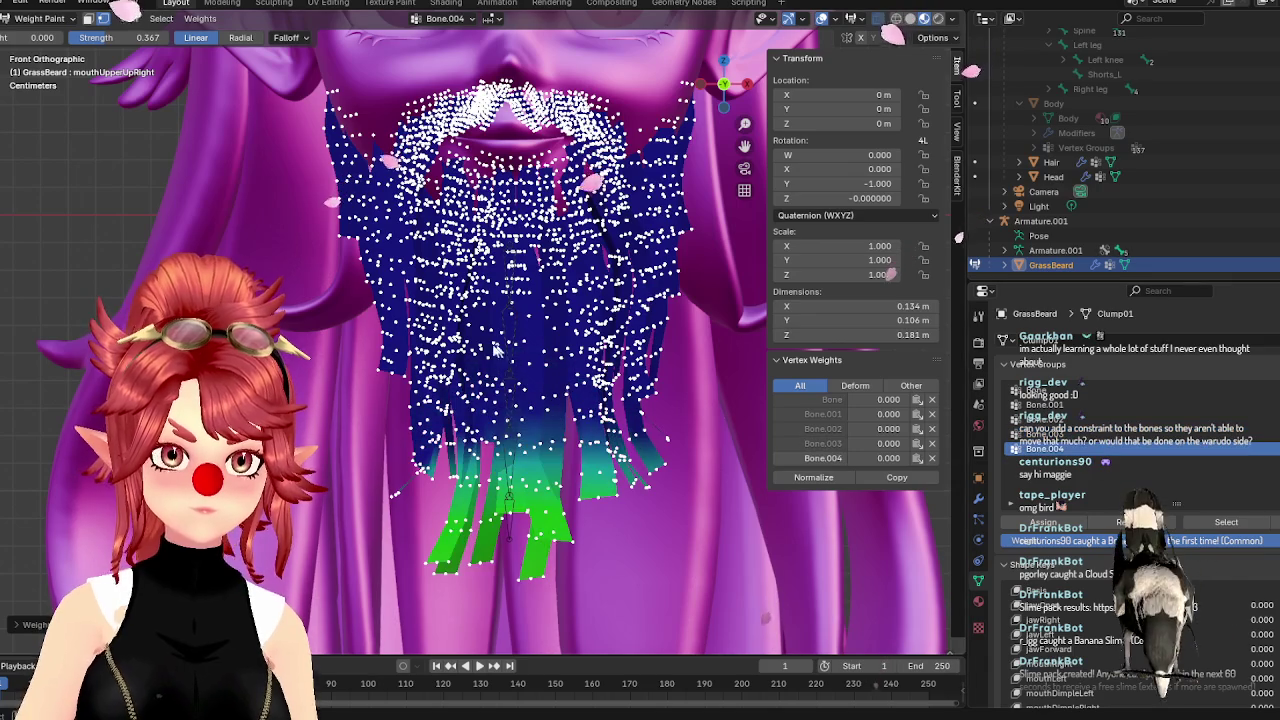
pyautogui.click(1073, 392)
pyautogui.click(1045, 404)
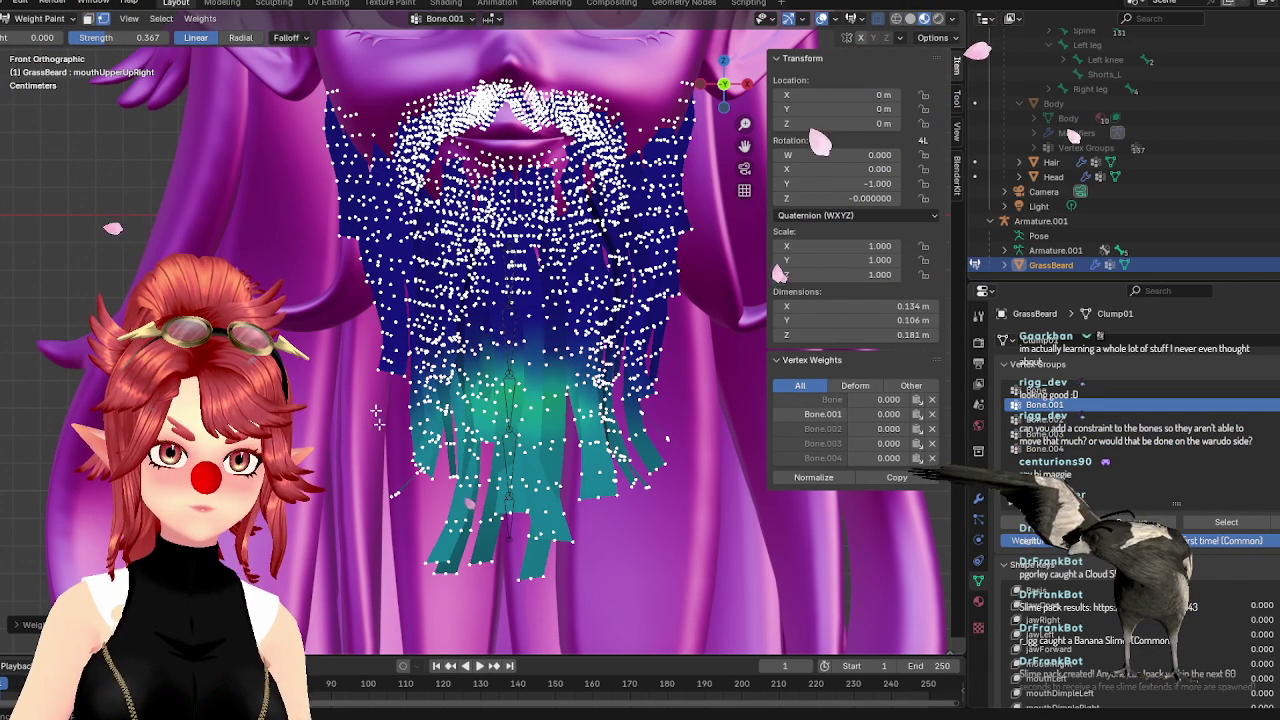
pyautogui.click(1060, 420)
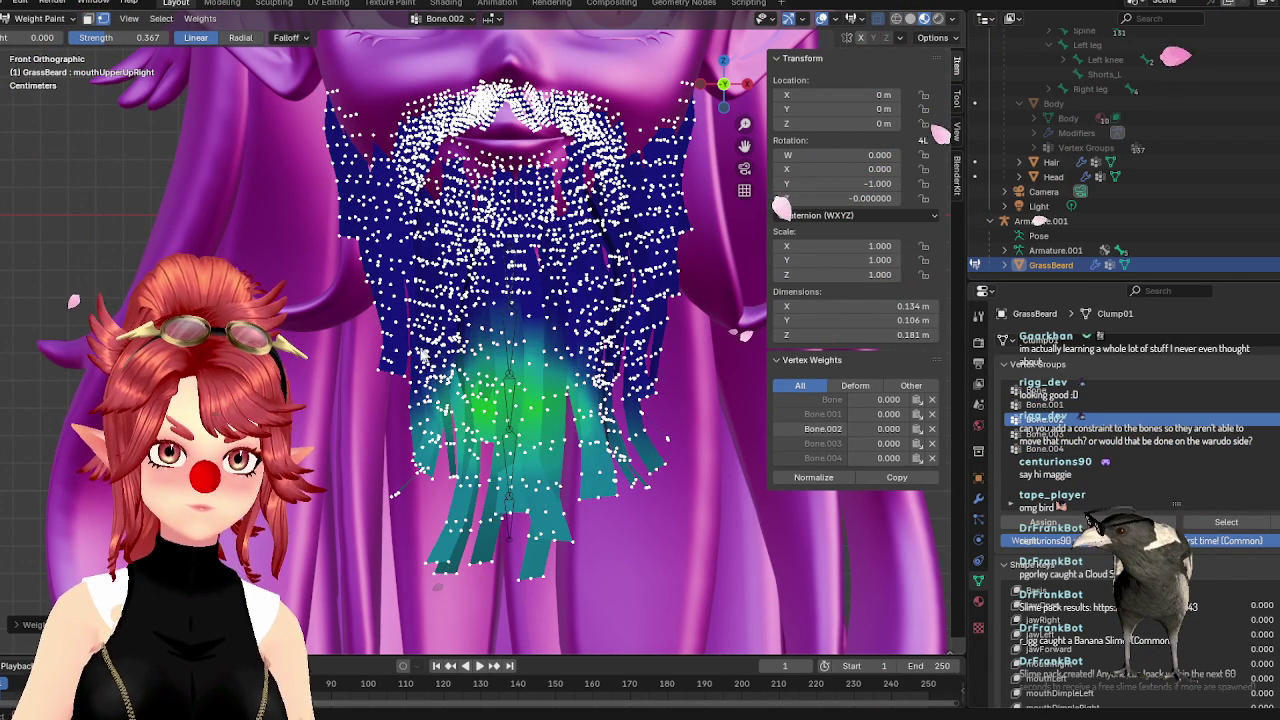
pyautogui.click(1050, 450)
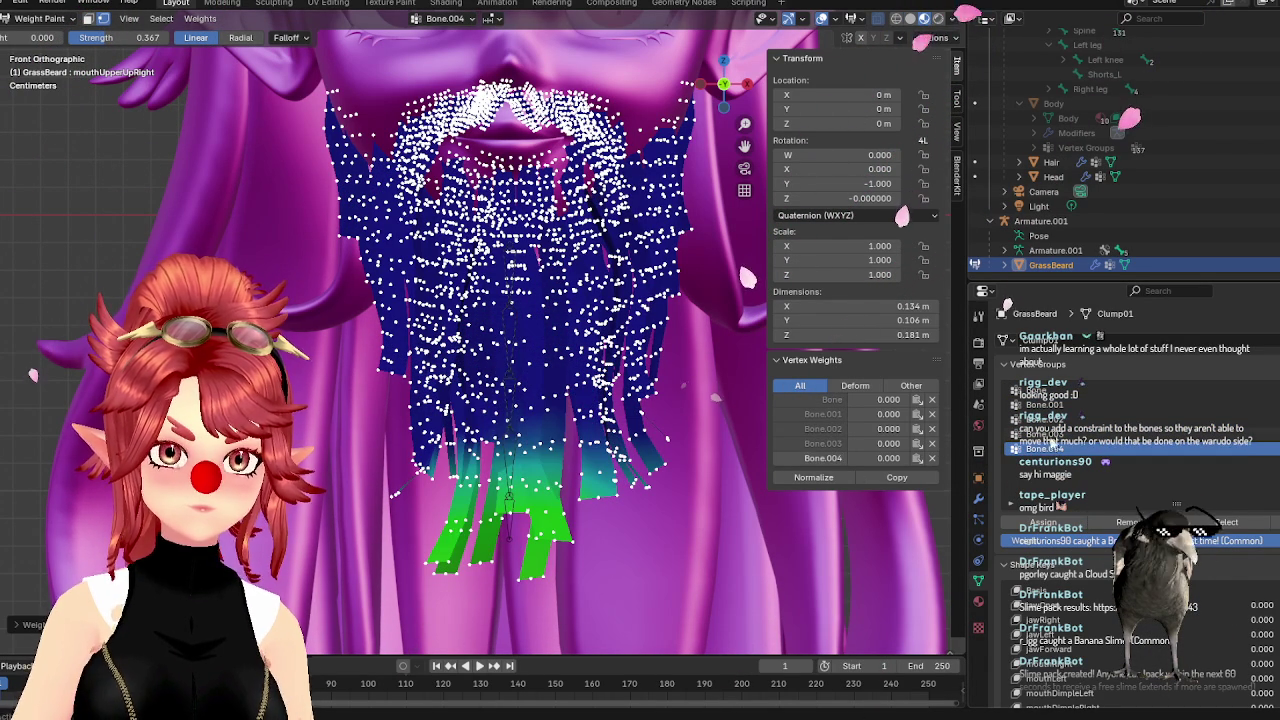
pyautogui.click(1052, 434)
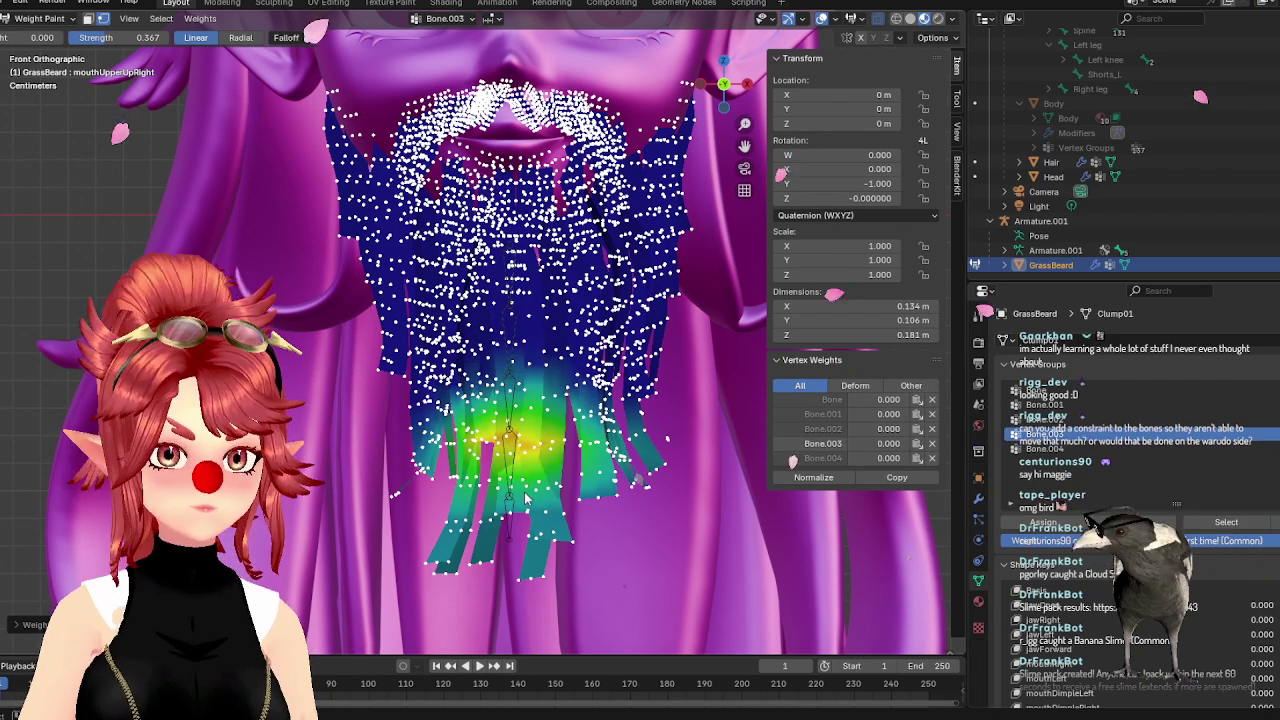
pyautogui.click(420, 590)
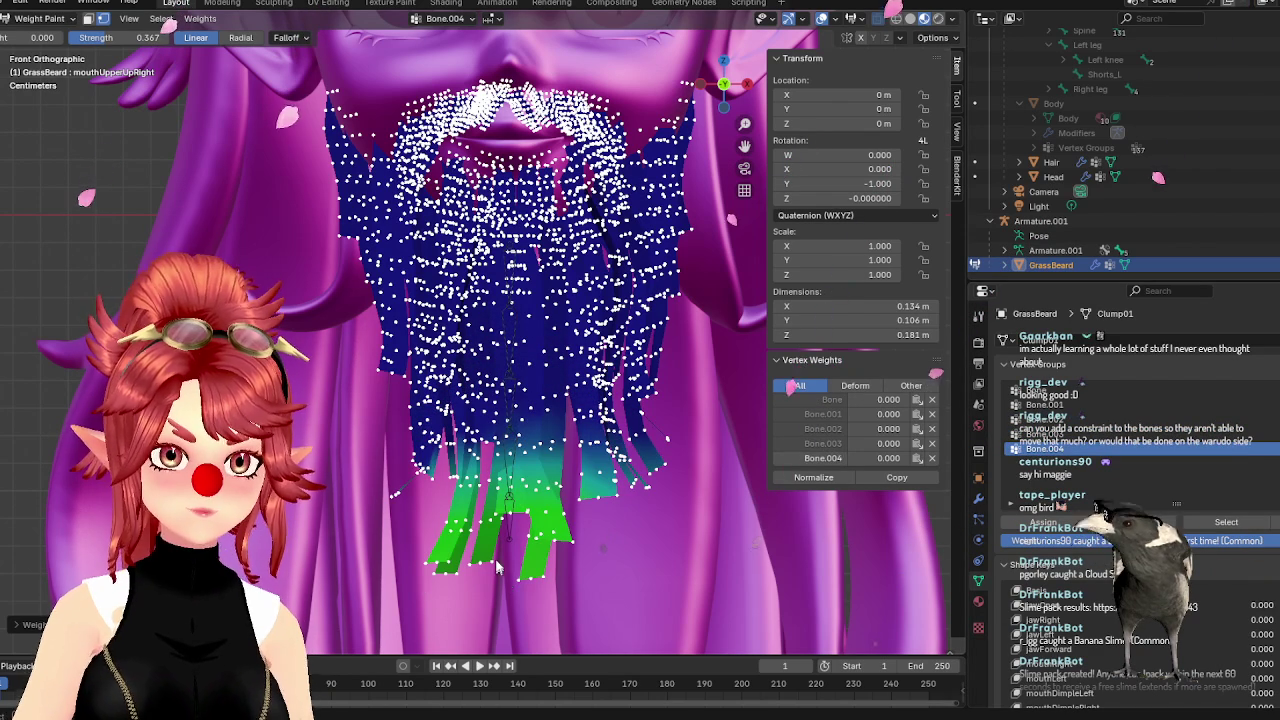
pyautogui.click(508, 450)
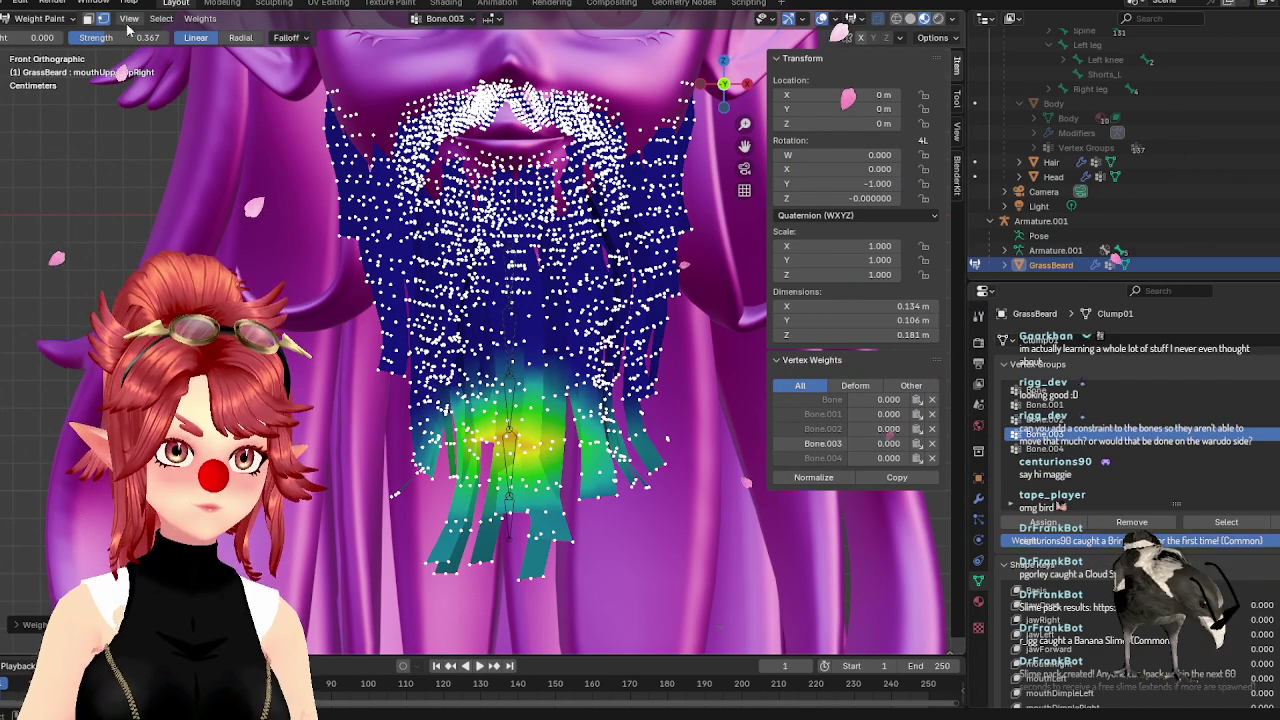
pyautogui.click(240, 37)
# Fade Bone.003 weight out of the upper beard with a zero-weight linear gradient
pyautogui.moveTo(42, 37); pyautogui.dragTo(60, 37)
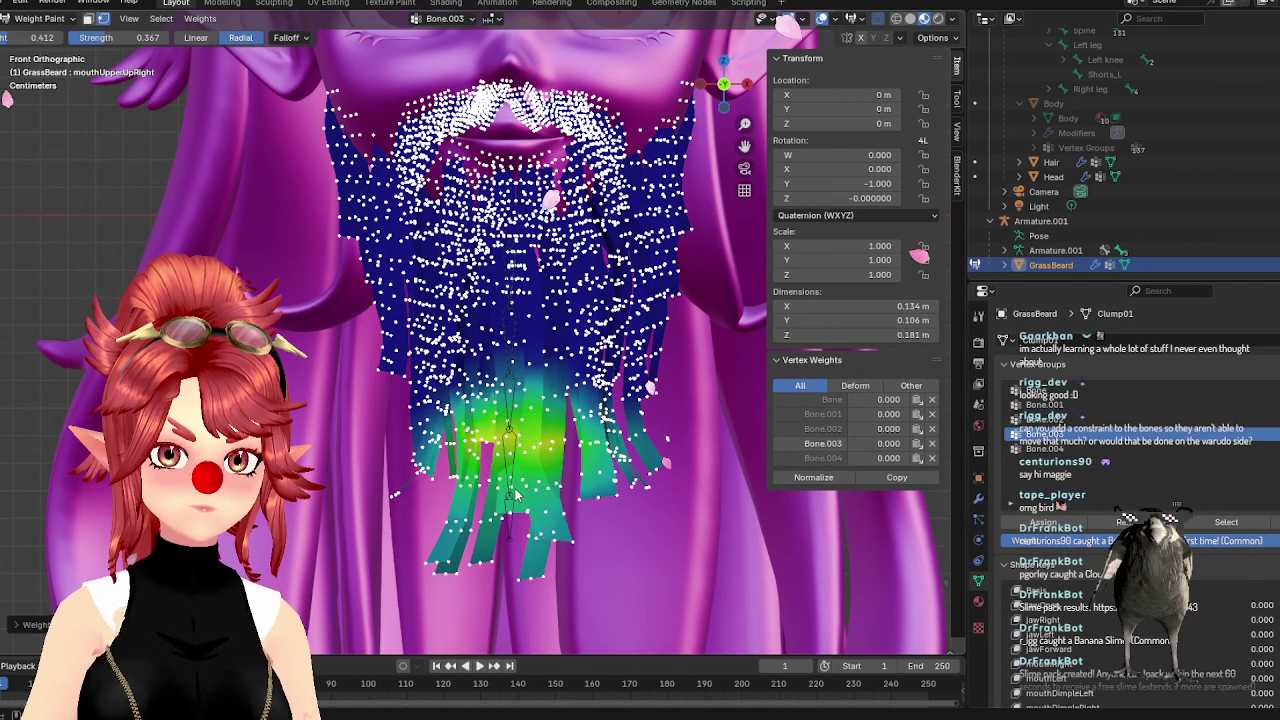
pyautogui.hotkey('shift', 'x')
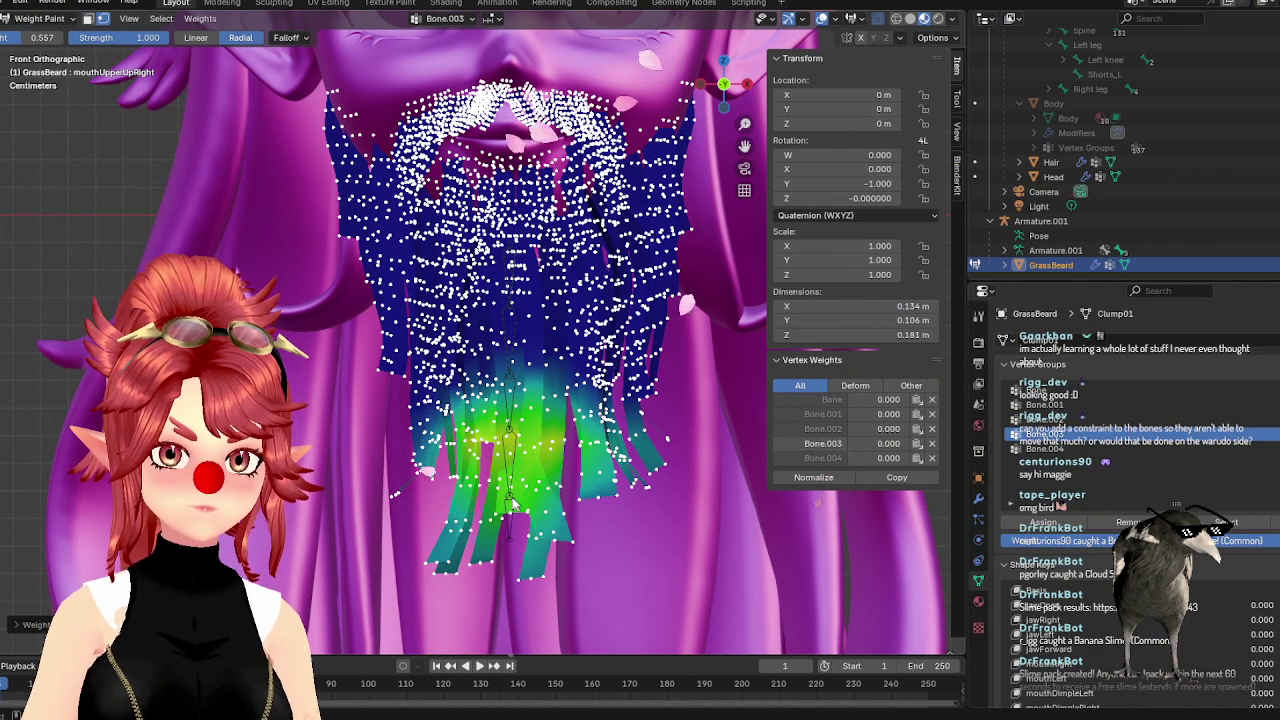
pyautogui.hotkey('shift', 'x')
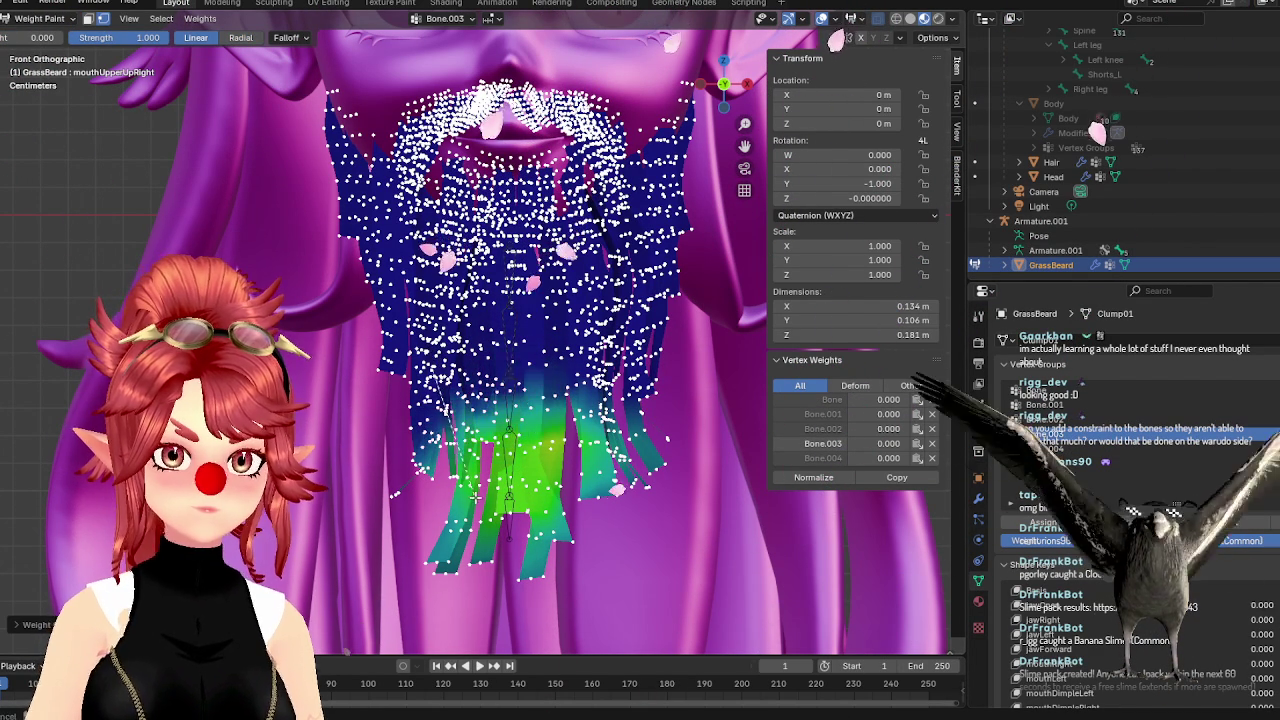
pyautogui.moveTo(473, 497); pyautogui.dragTo(620, 437)
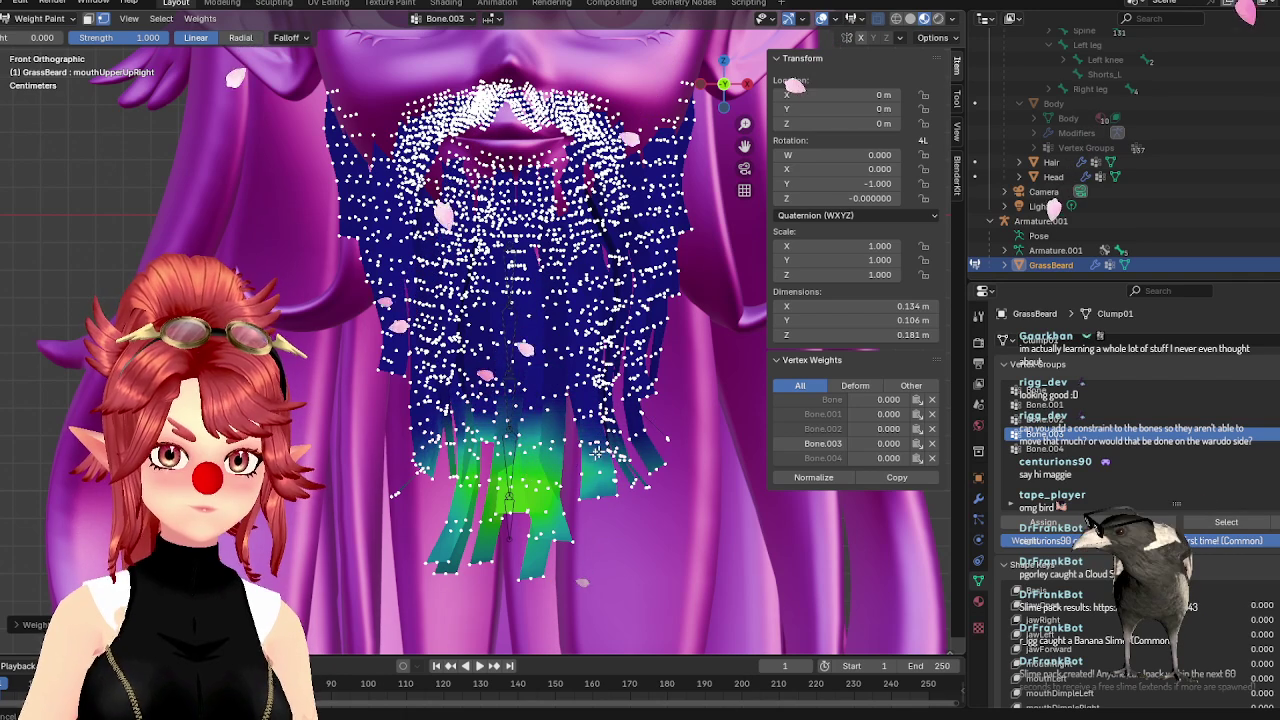
# Fade Bone.002 weights across the lower beard, then select Bone.001 with brush weight 0.565
pyautogui.keyDown('ctrl'); pyautogui.click(535, 430); pyautogui.keyUp('ctrl')
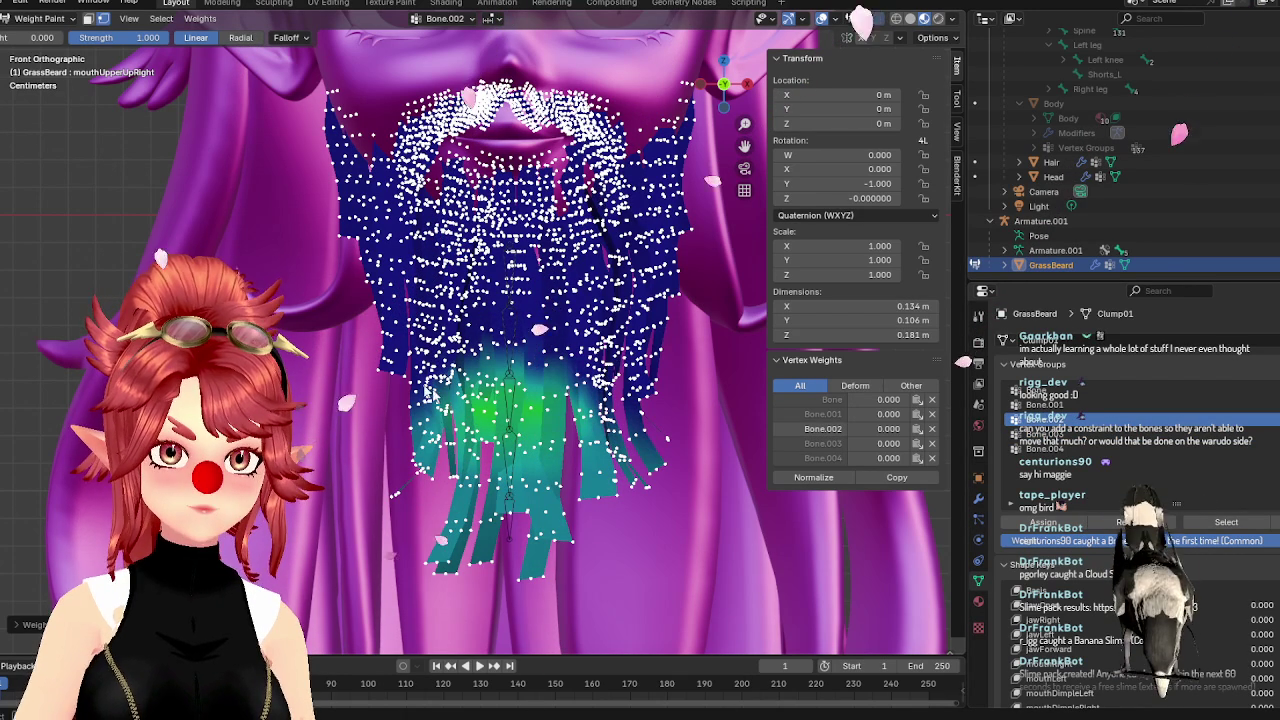
pyautogui.moveTo(453, 604); pyautogui.dragTo(524, 531)
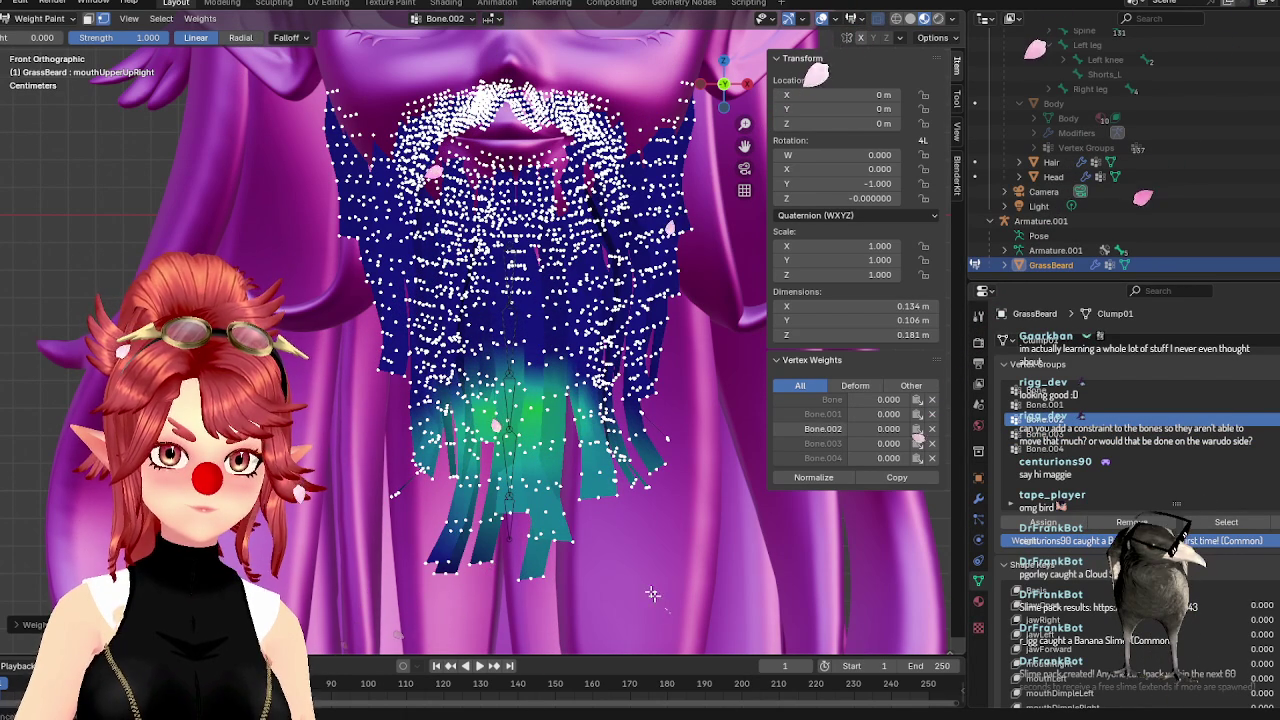
pyautogui.click(1082, 405)
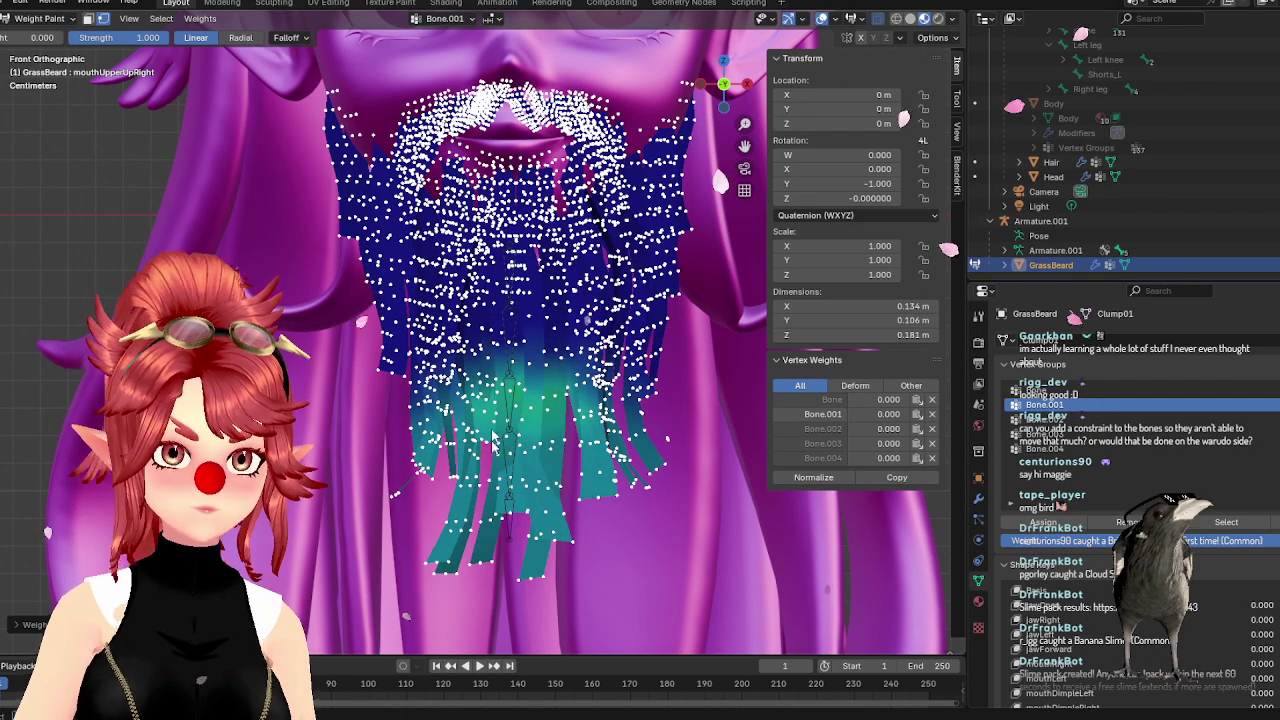
pyautogui.hotkey('shift', 'x')
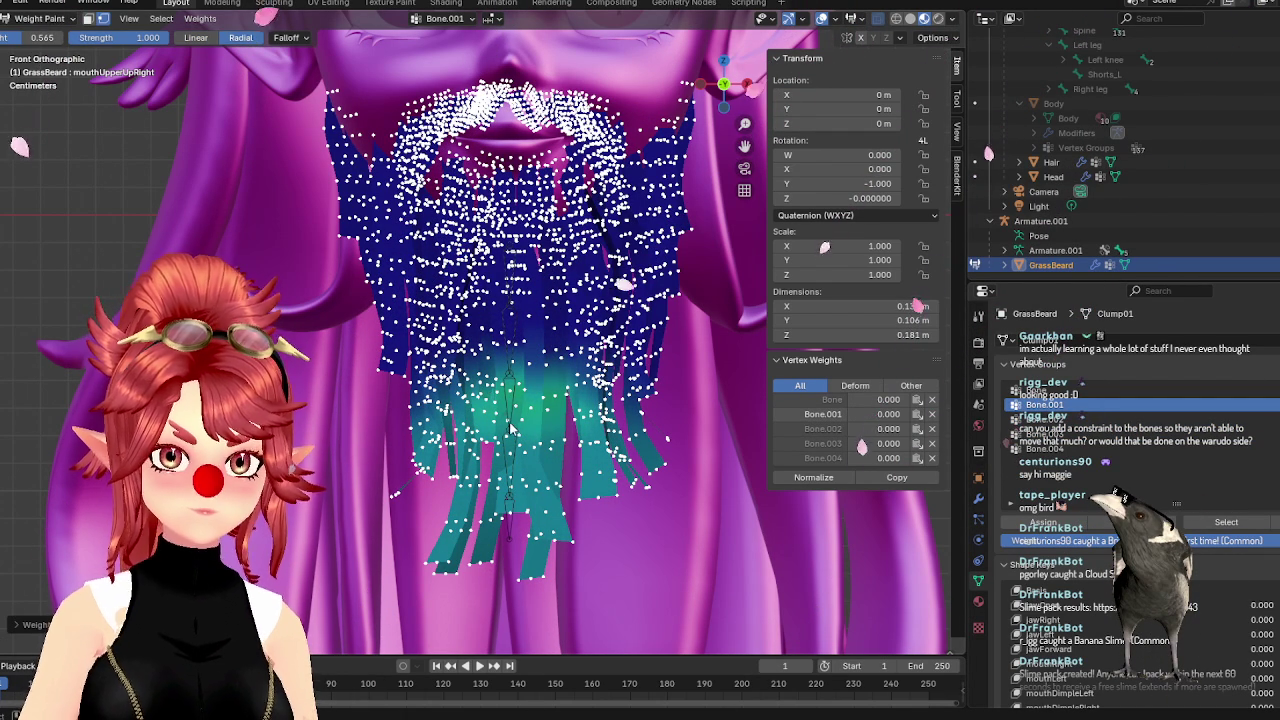
# Test-rotate Bone.001 in Pose Mode, cancel the bend, and return the armature to Object Mode
pyautogui.hotkey('ctrl', 'Tab')
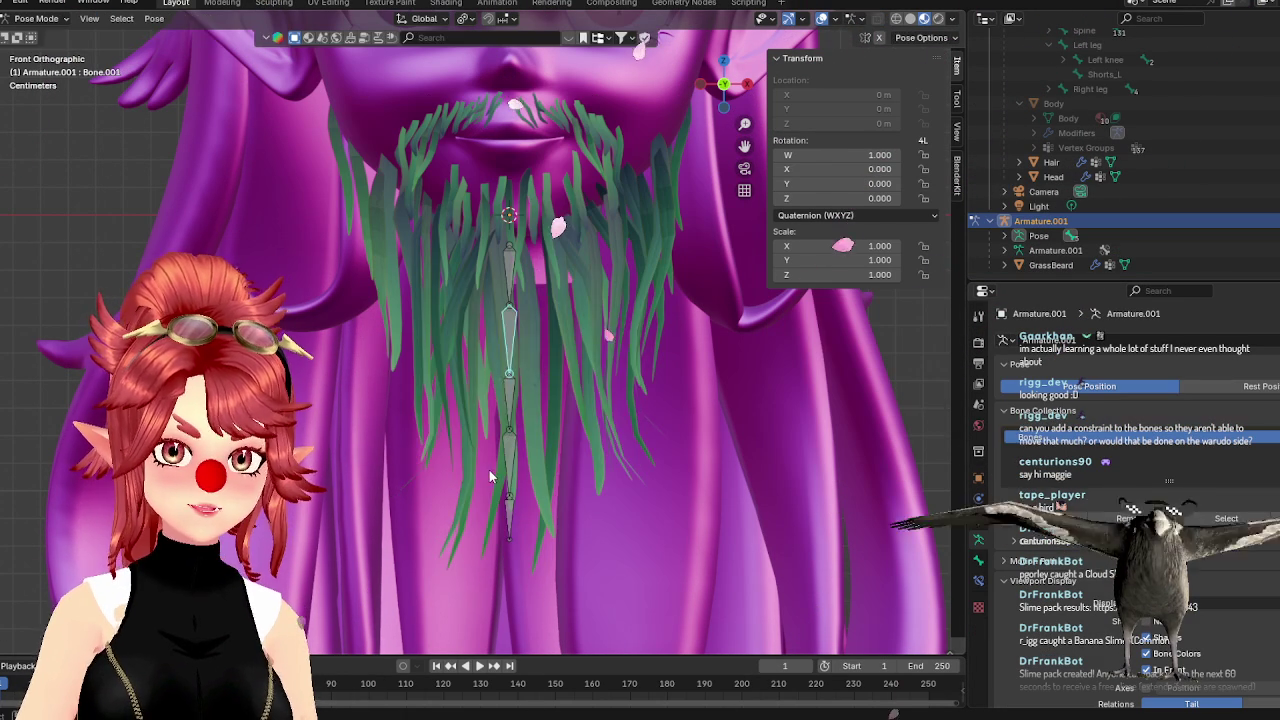
pyautogui.press('r')
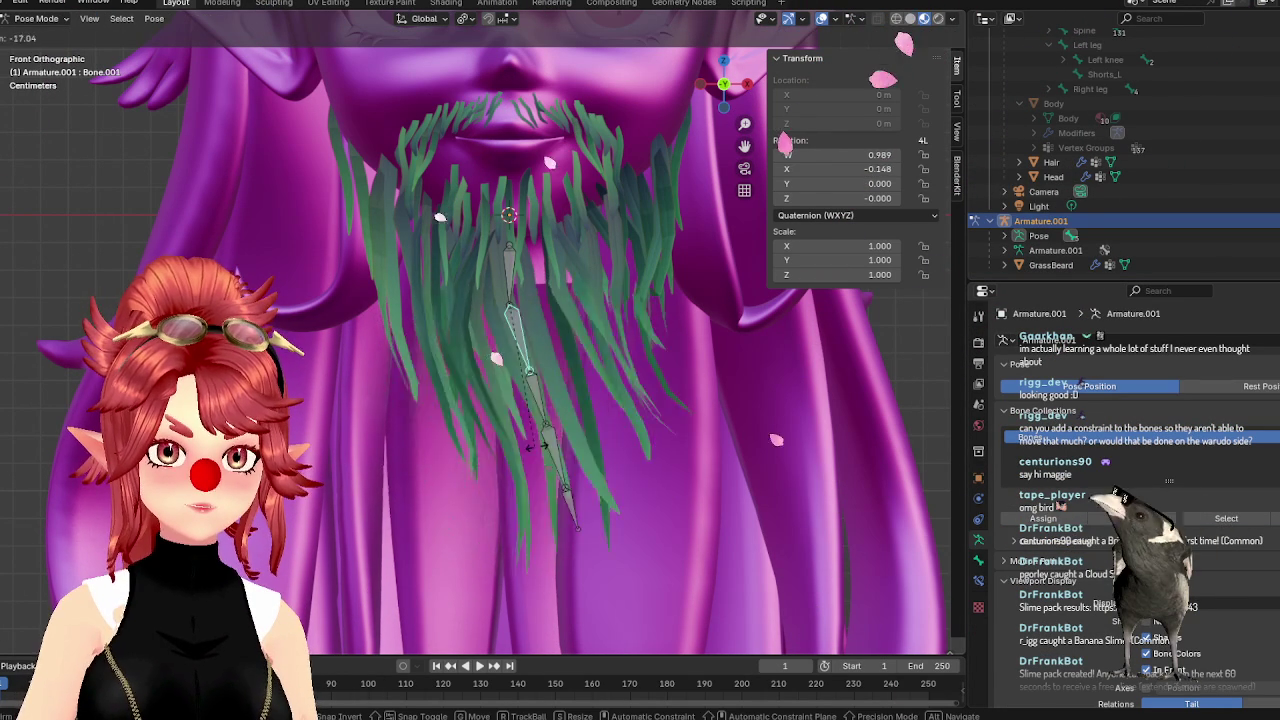
pyautogui.press('Escape')
pyautogui.click(35, 18)
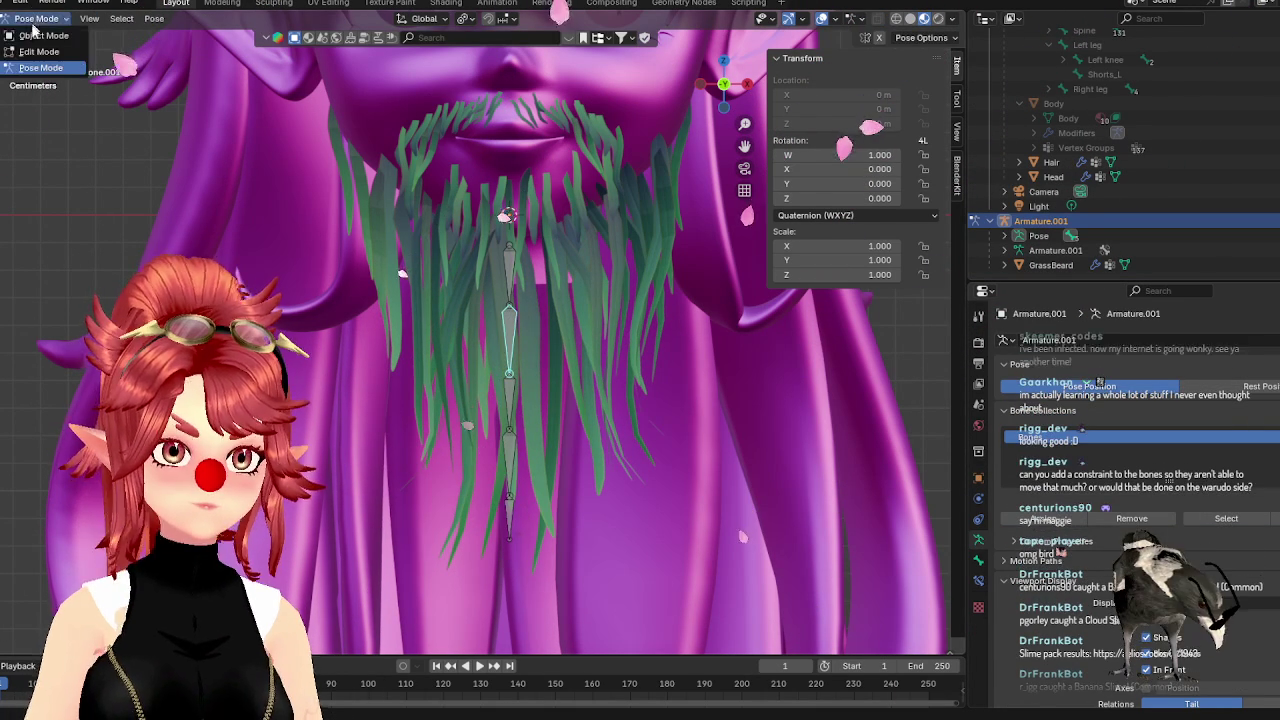
pyautogui.click(42, 34)
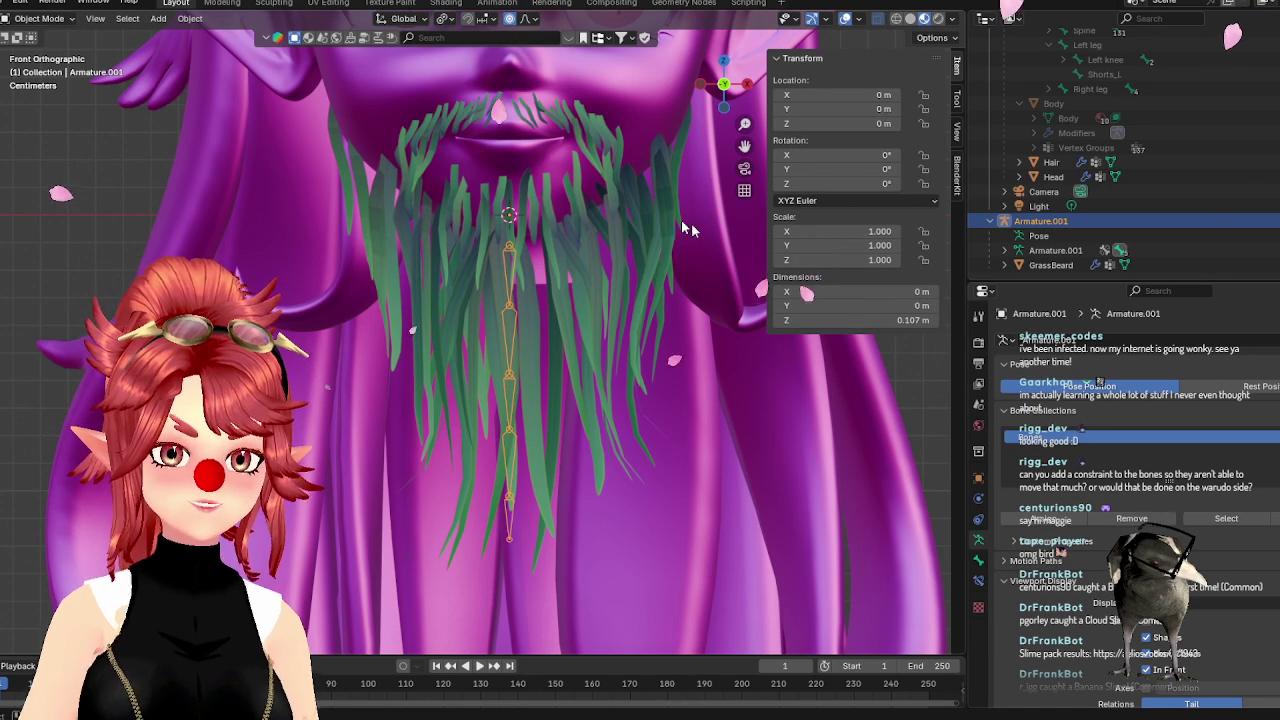
# Put GrassBeard into Weight Paint mode and inspect the Bone and Bone.002 vertex group weights
pyautogui.click(1050, 265)
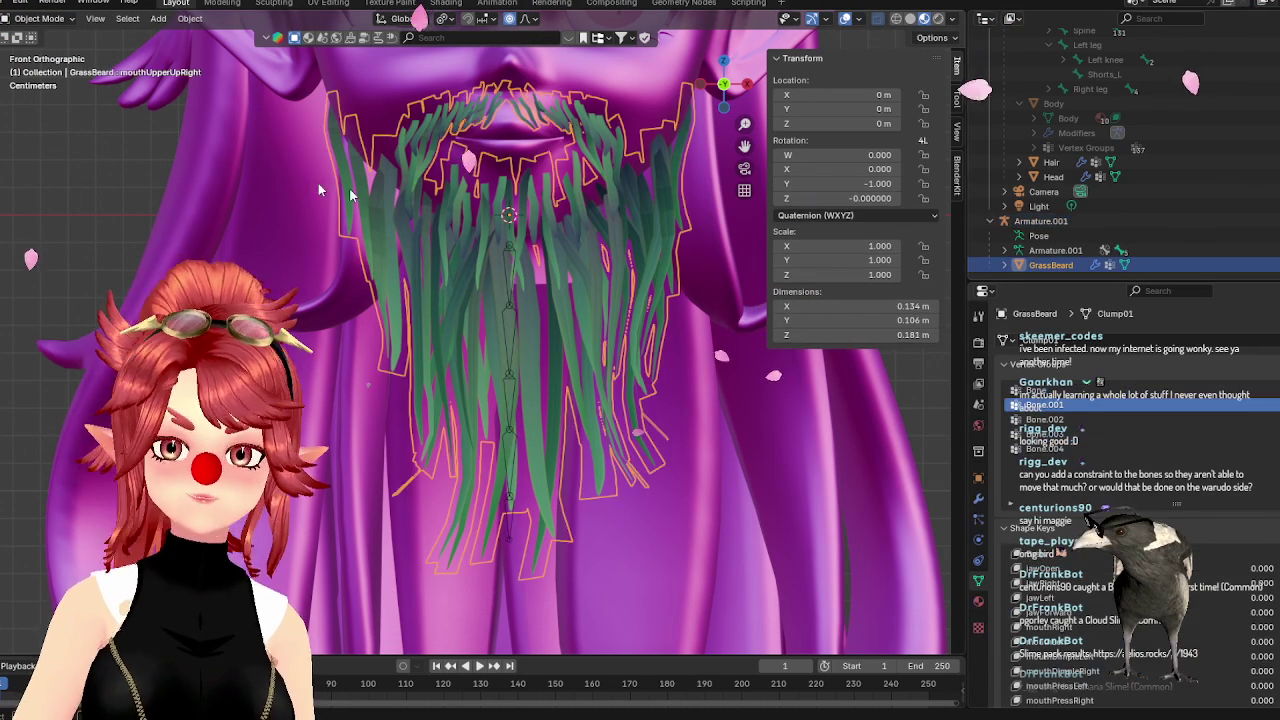
pyautogui.click(38, 18)
pyautogui.click(44, 101)
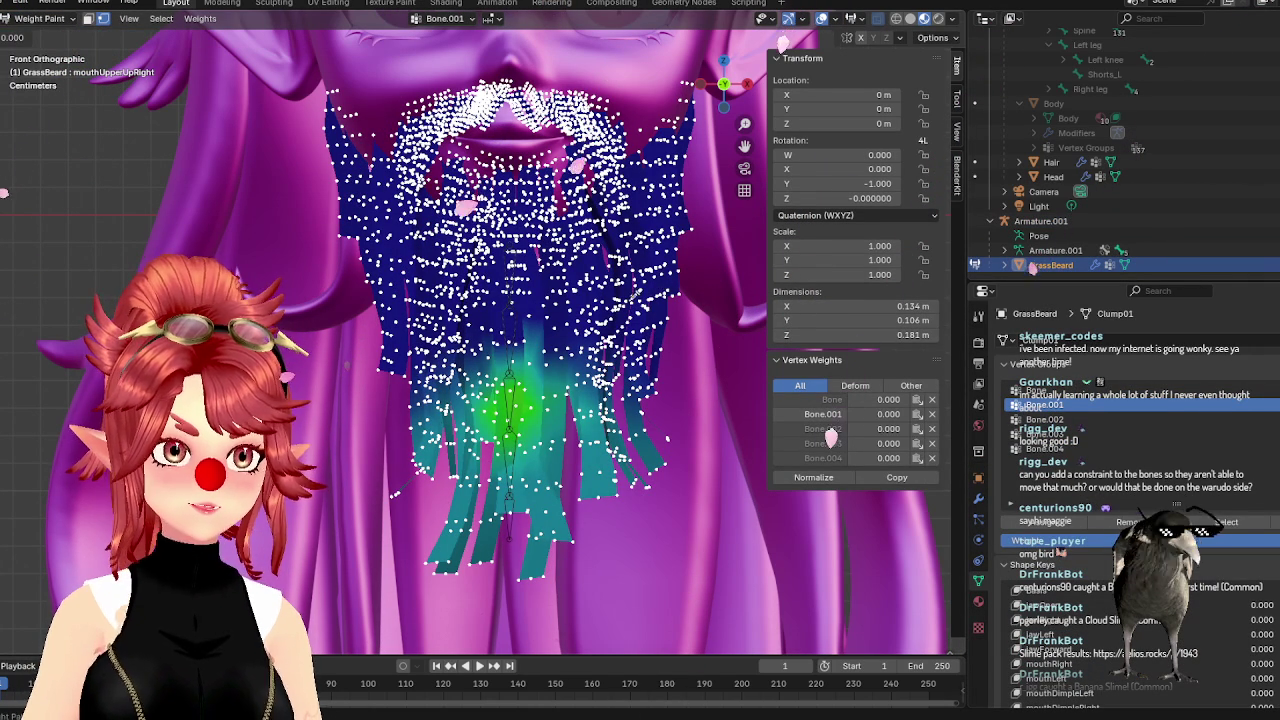
pyautogui.click(1040, 391)
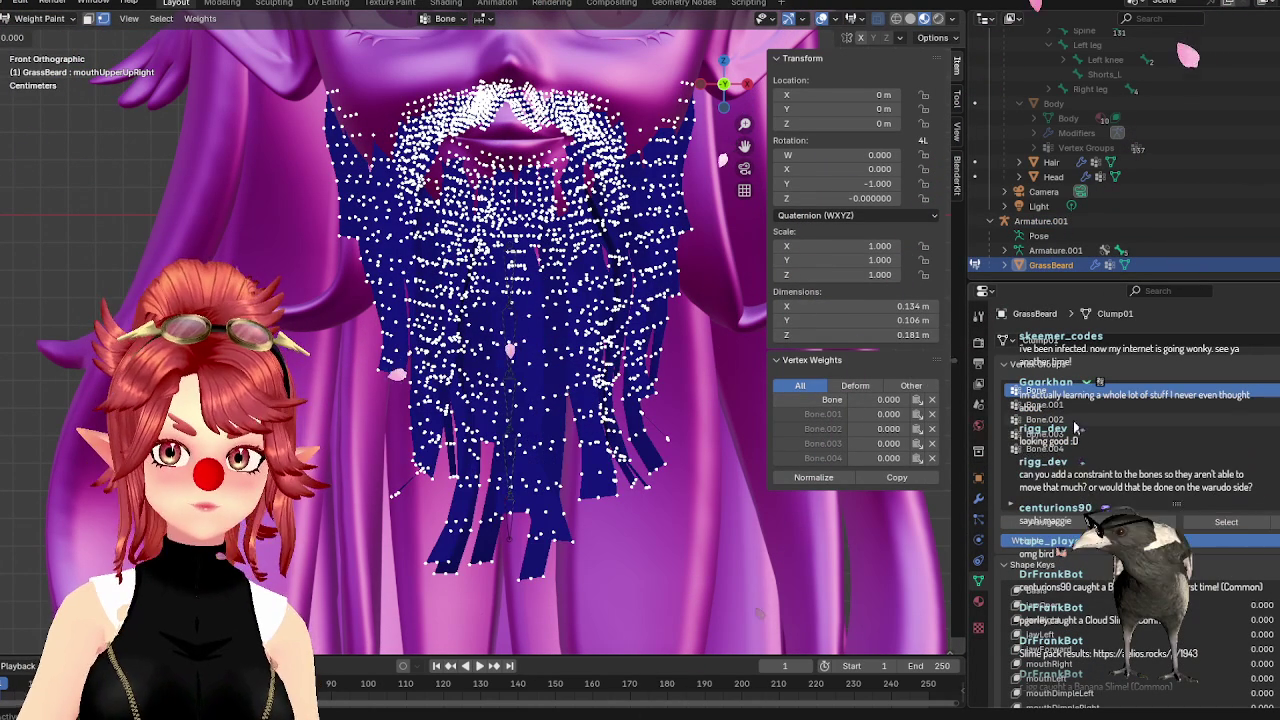
pyautogui.click(1040, 419)
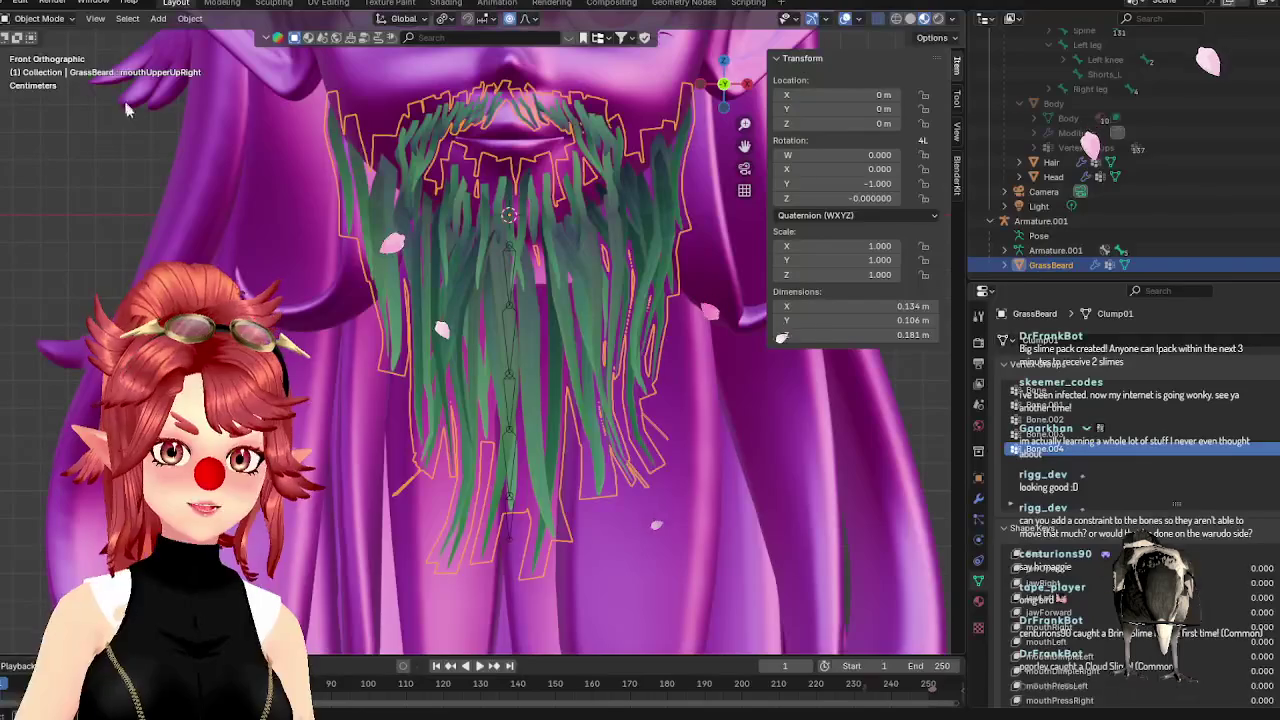
# Save the Blender file as grassbeard.blend
pyautogui.click(50, 19)
pyautogui.click(55, 35)
pyautogui.click(8, 3)
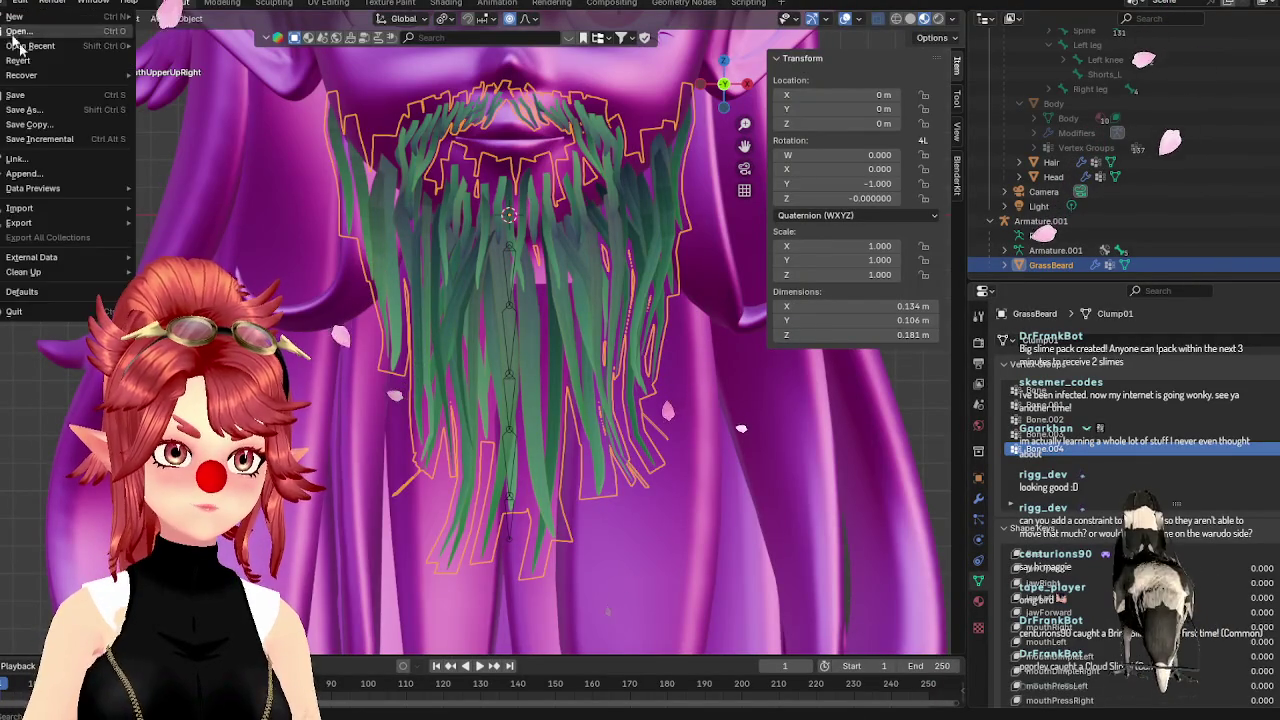
pyautogui.hotkey('ctrl', 's')
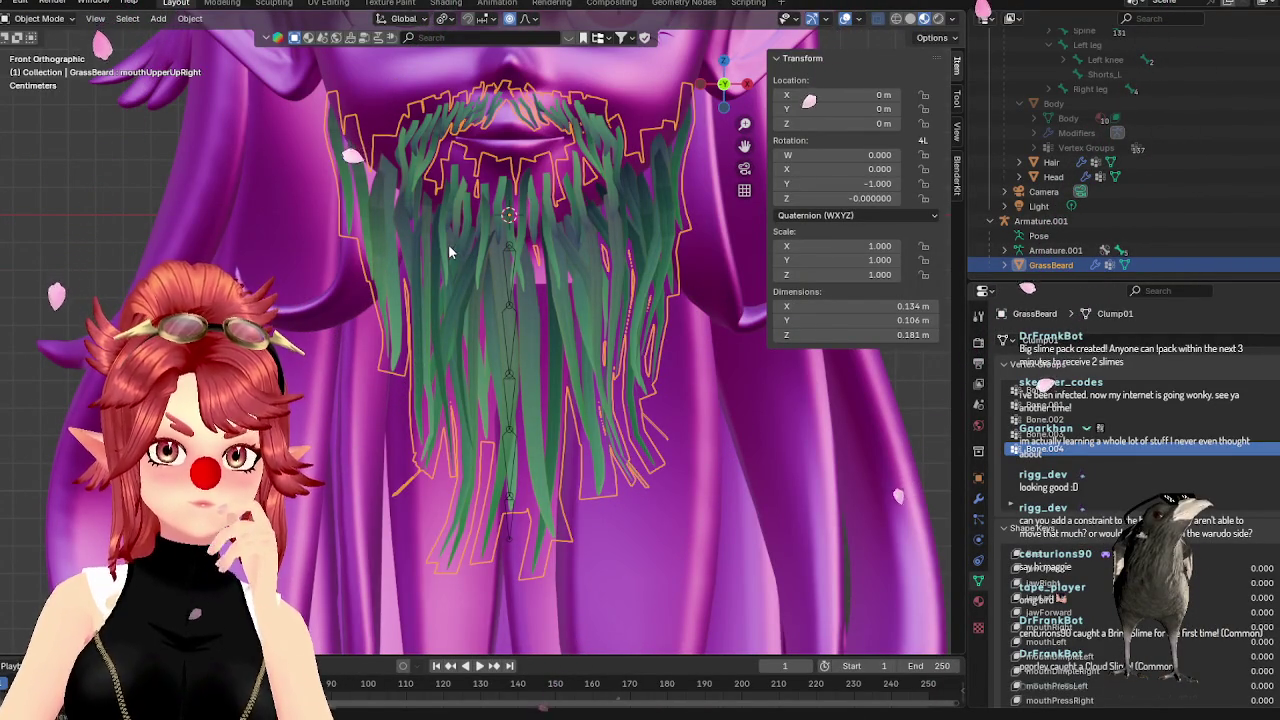
pyautogui.scroll(-2, 447, 252)
pyautogui.scroll(1, 581, 380)
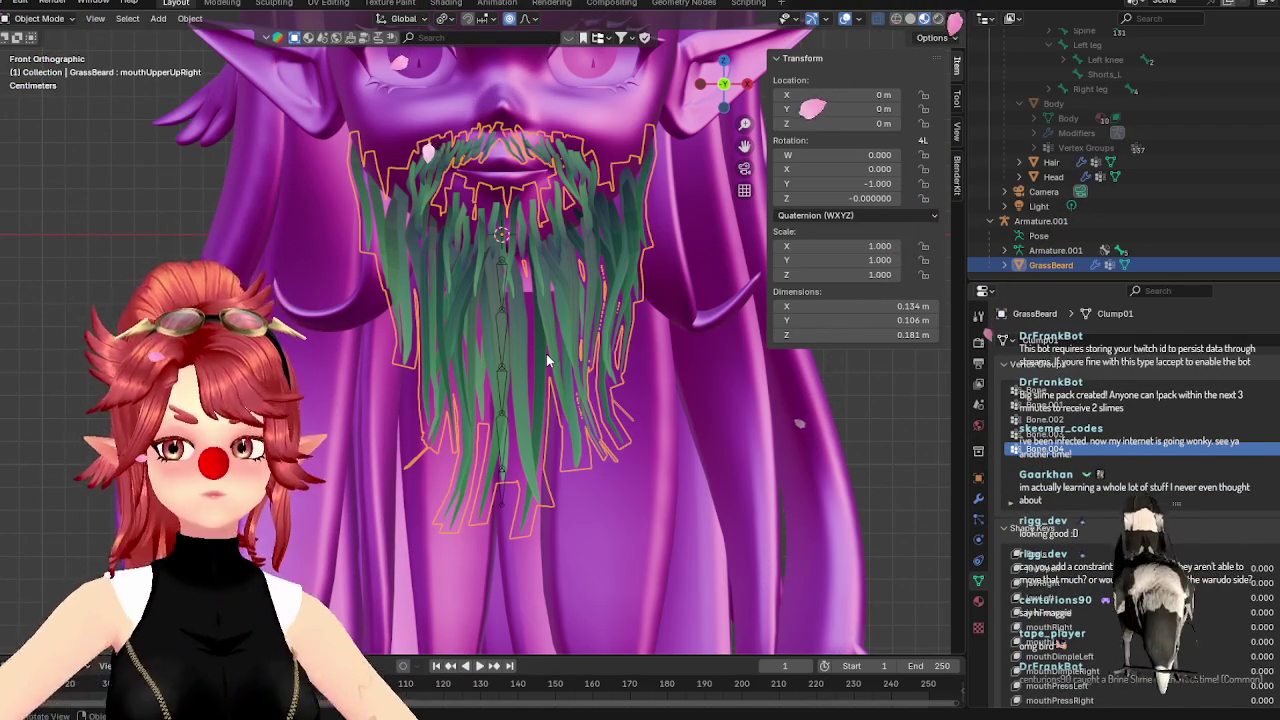
# Select GrassBeard, resave, export it as grassbeard.glb with glTF 2.0, then search for Unity Hub
pyautogui.click(1042, 221)
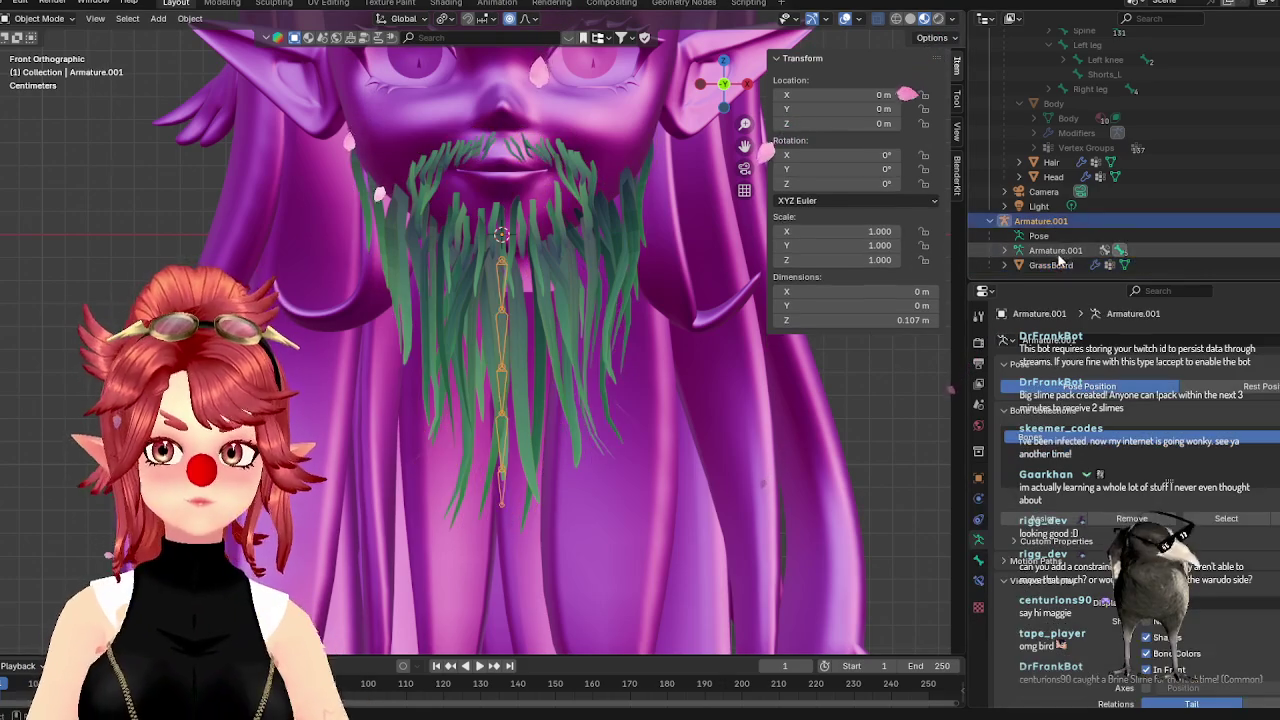
pyautogui.click(1050, 265)
pyautogui.click(20, 3)
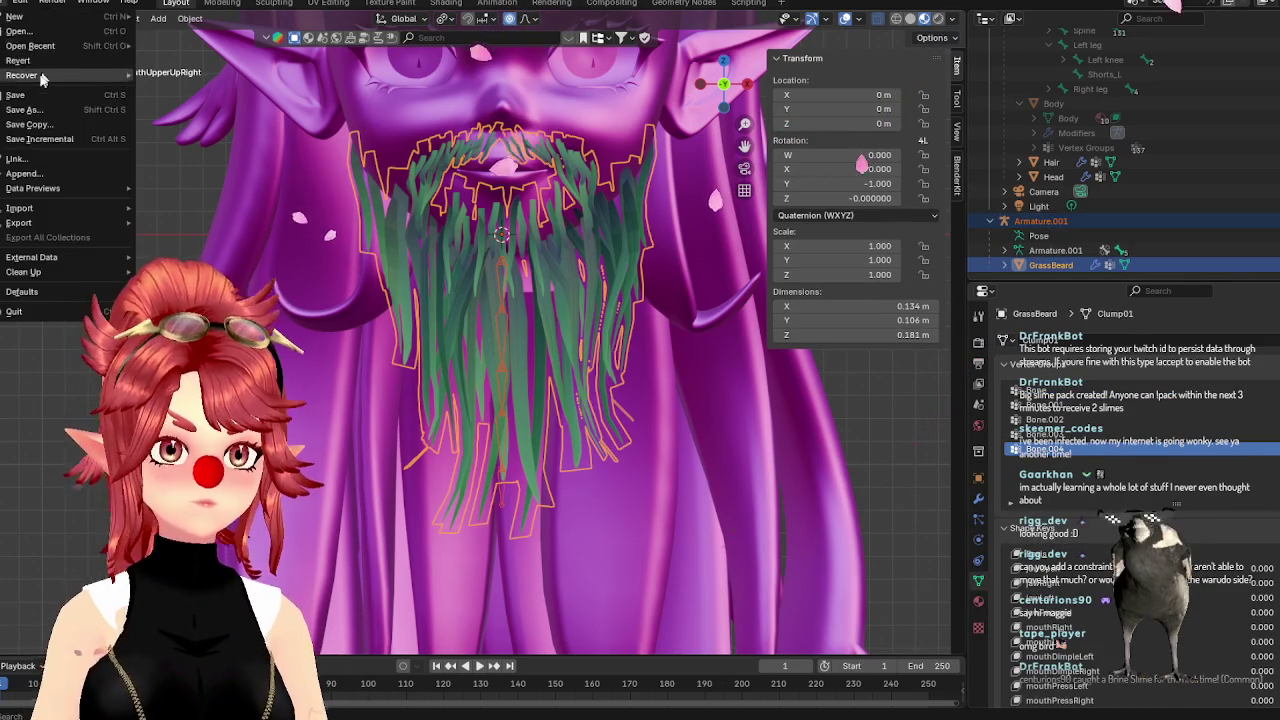
pyautogui.click(15, 95)
pyautogui.click(20, 3)
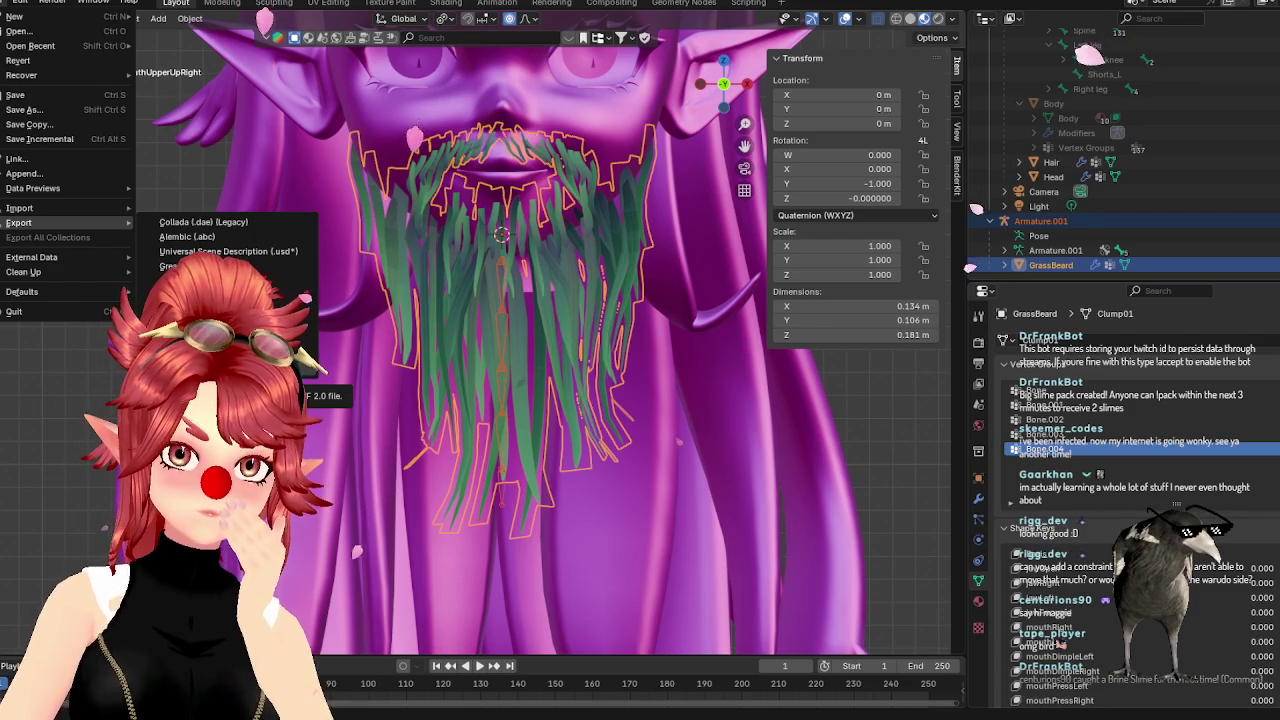
pyautogui.click(210, 356)
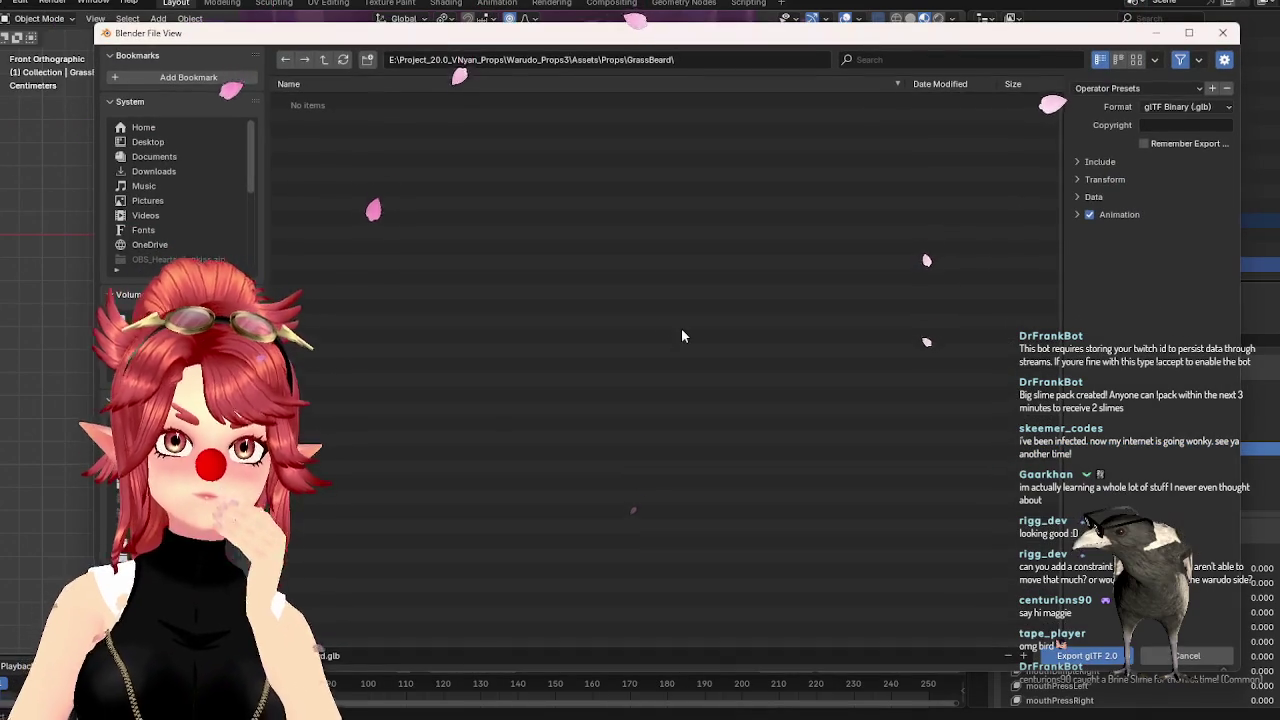
pyautogui.click(1082, 658)
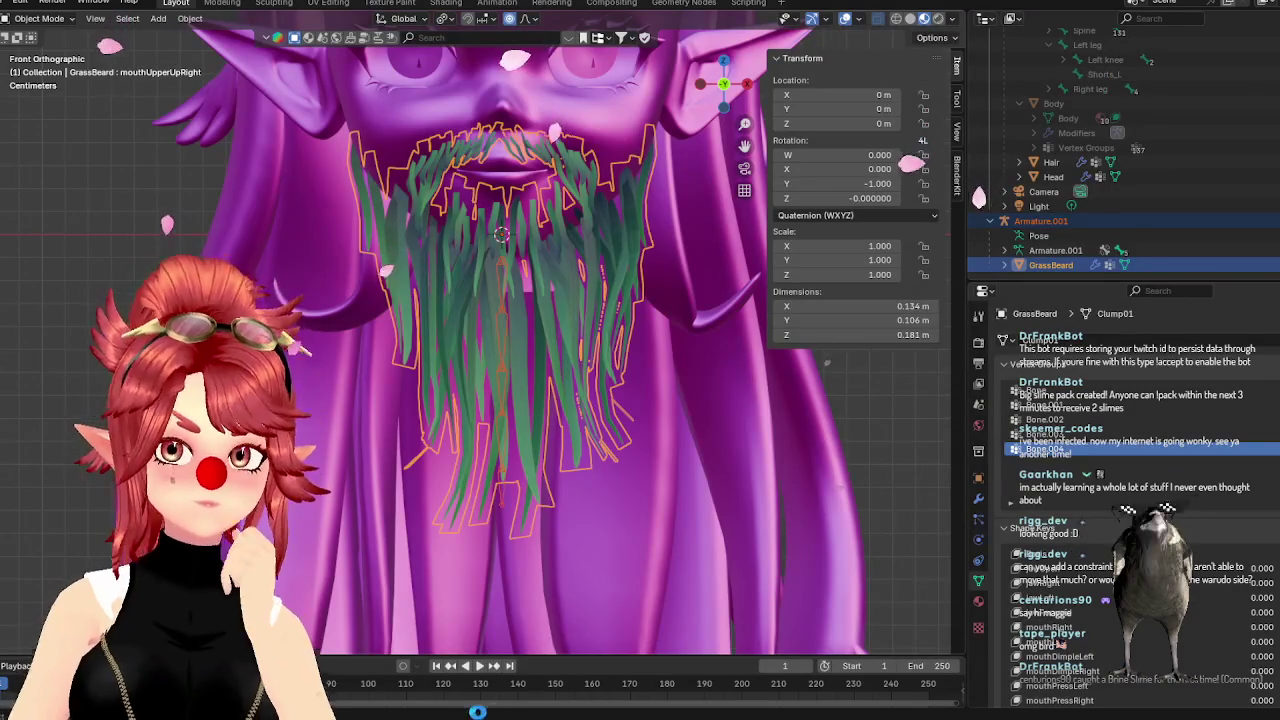
pyautogui.press('super')
pyautogui.write('unity Hub')
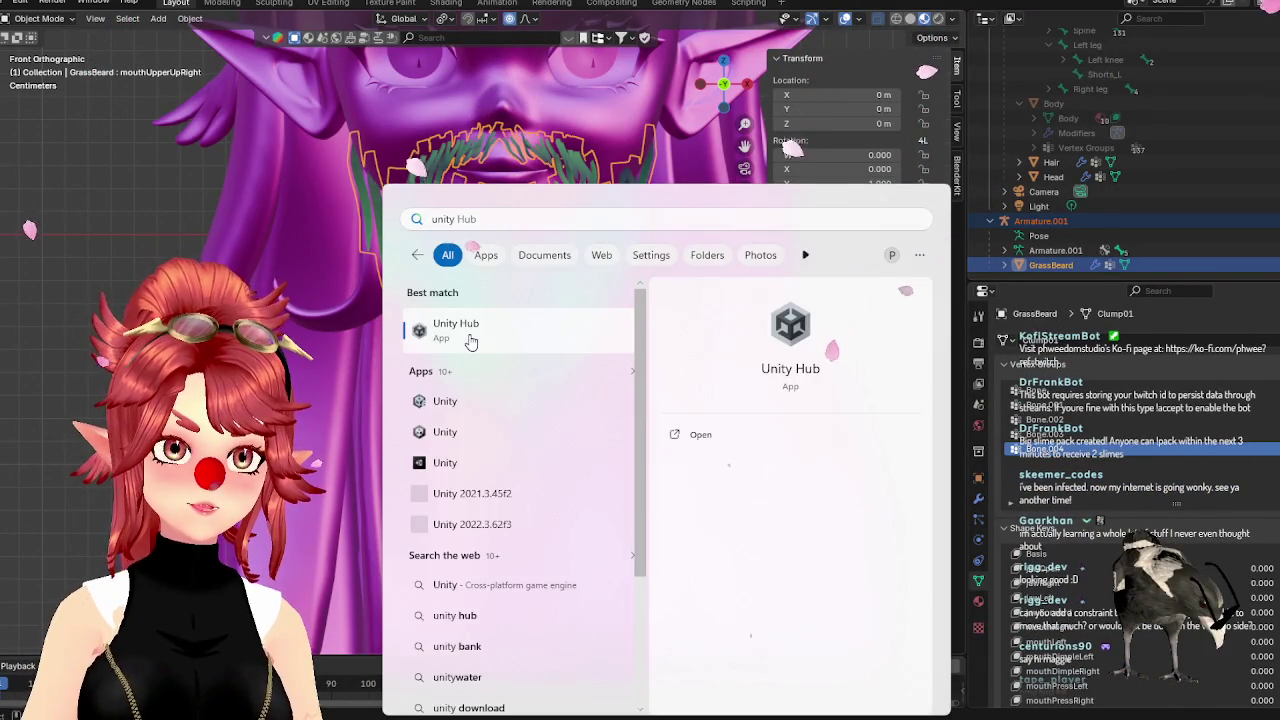
# Launch Unity Hub to load the Warudo_Props3 project, then reopen Blender's export menu
pyautogui.click(470, 334)
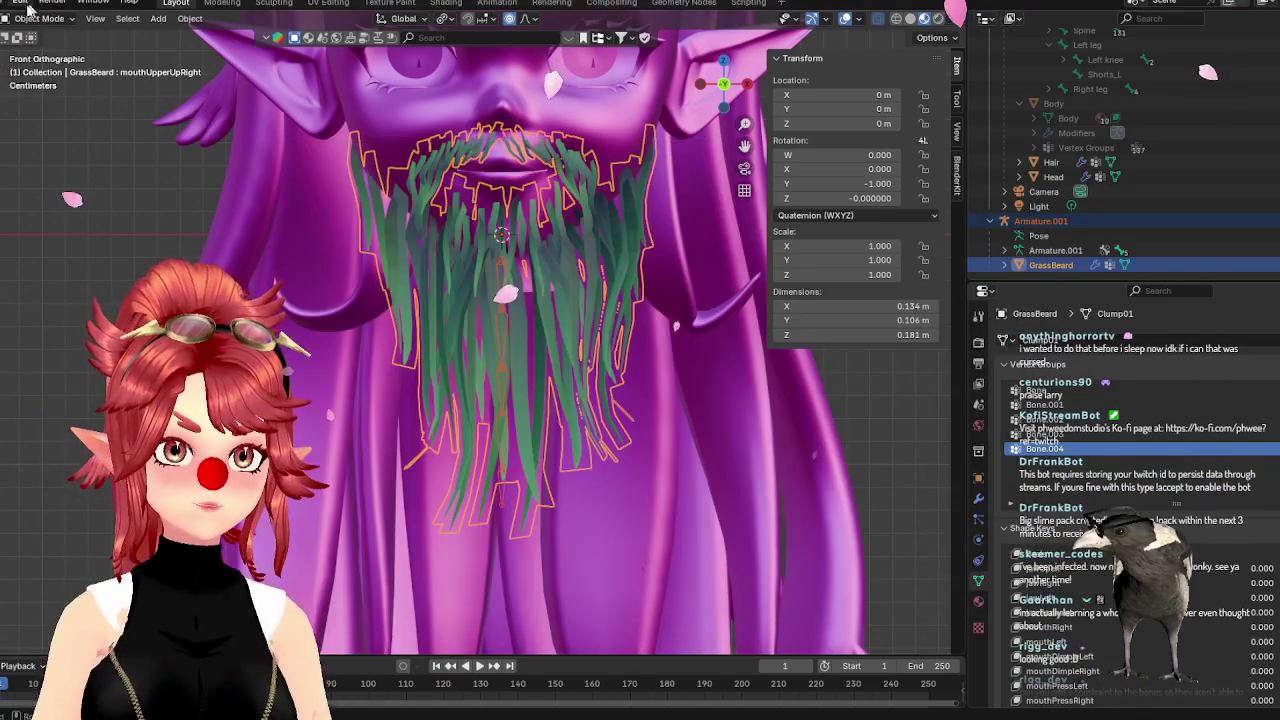
pyautogui.click(26, 5)
pyautogui.moveTo(20, 222)
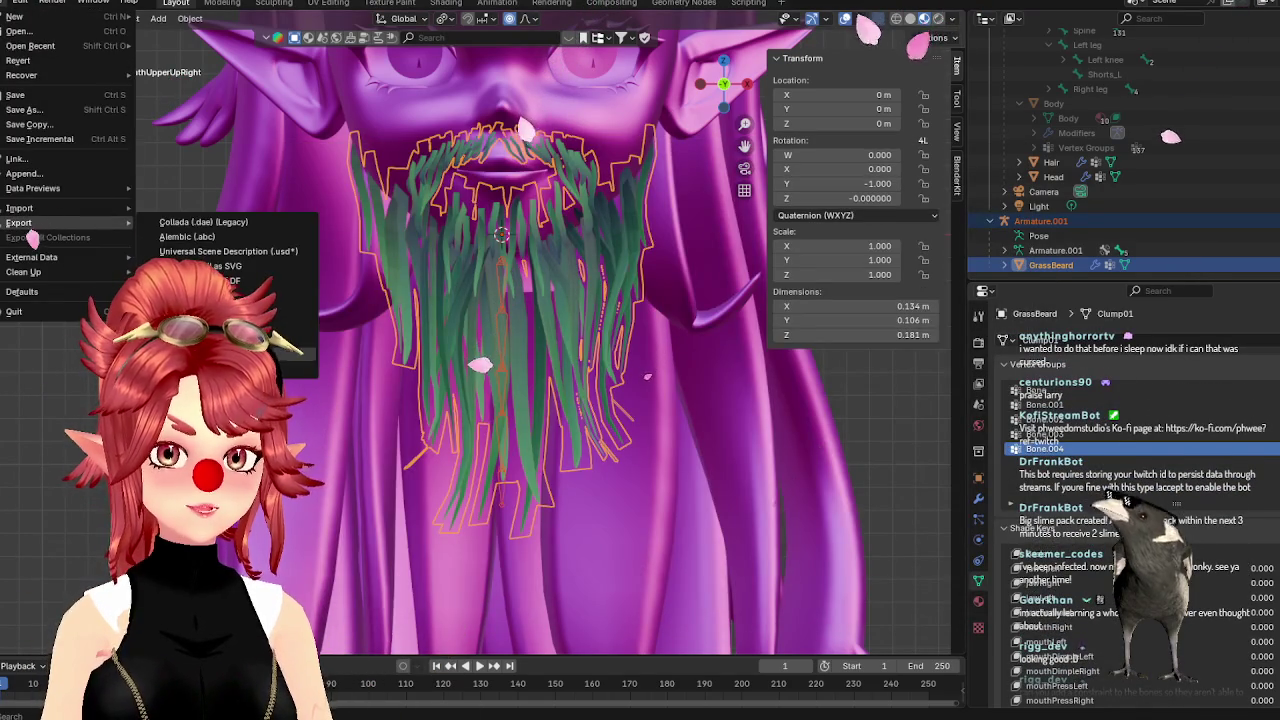
# Re-export grassbeard.glb with only selected objects included, then switch to Discord
pyautogui.click(220, 324)
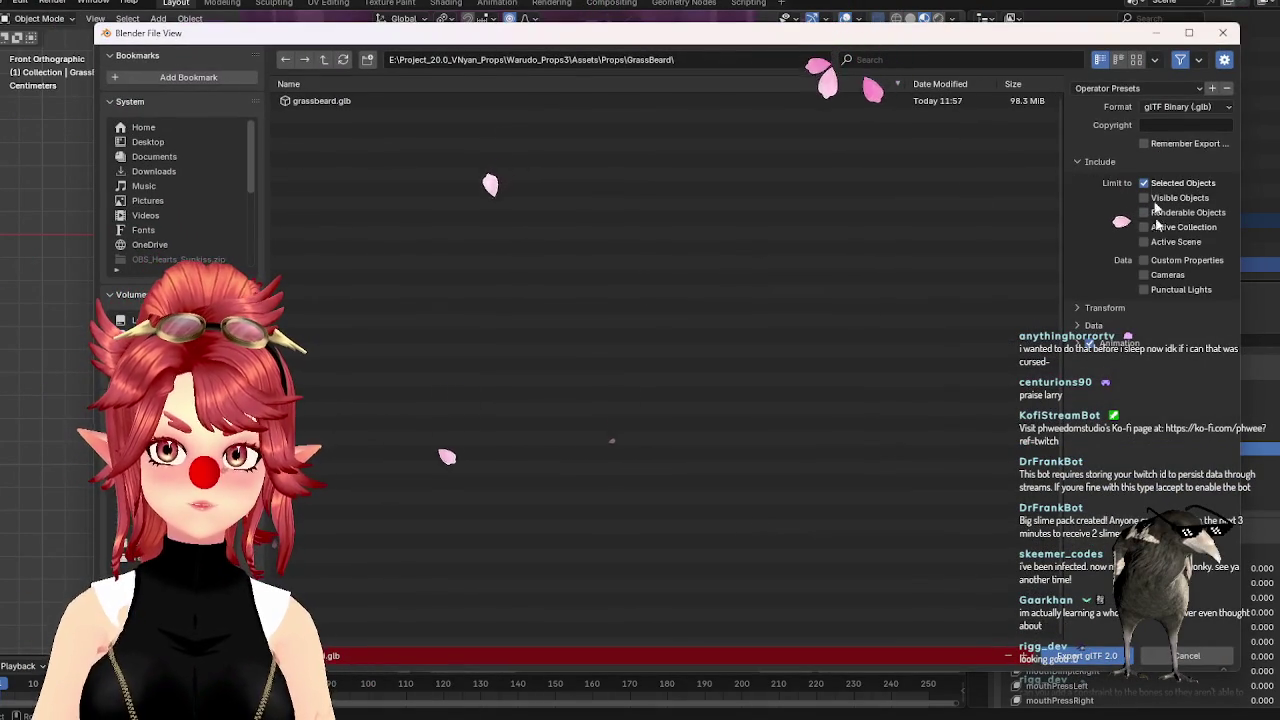
pyautogui.click(1090, 655)
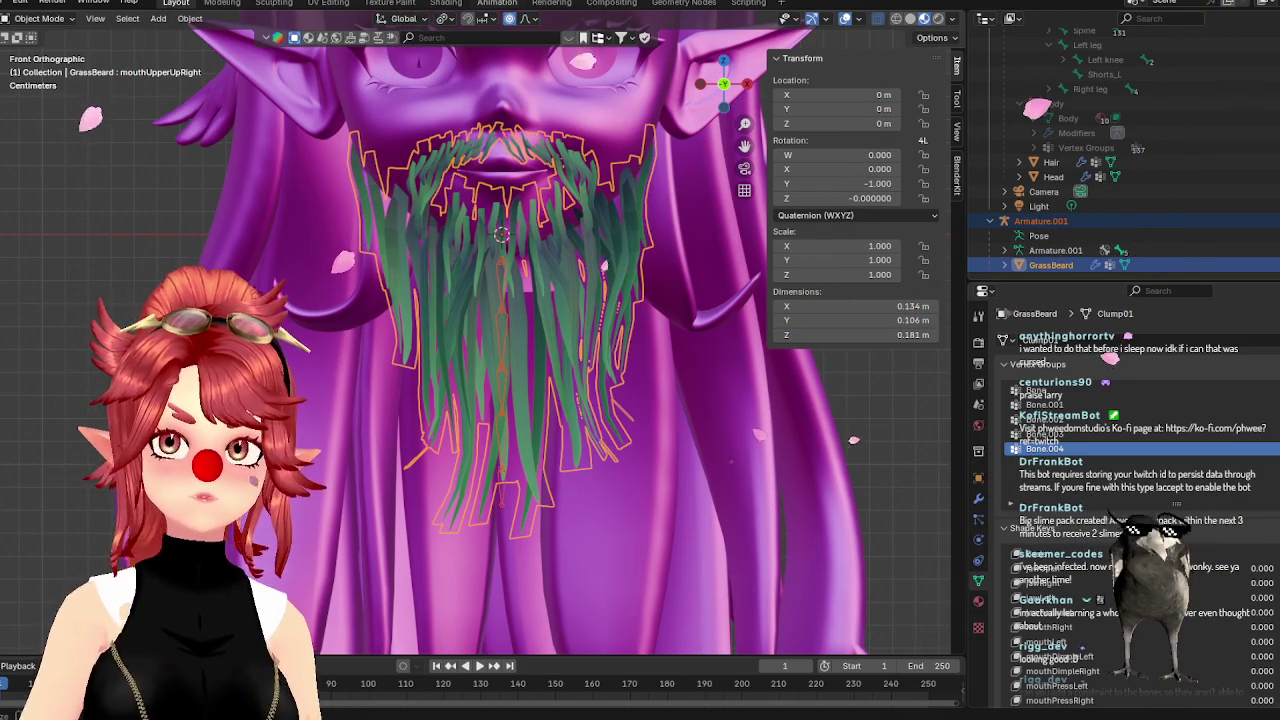
pyautogui.hotkey('alt', 'Tab')
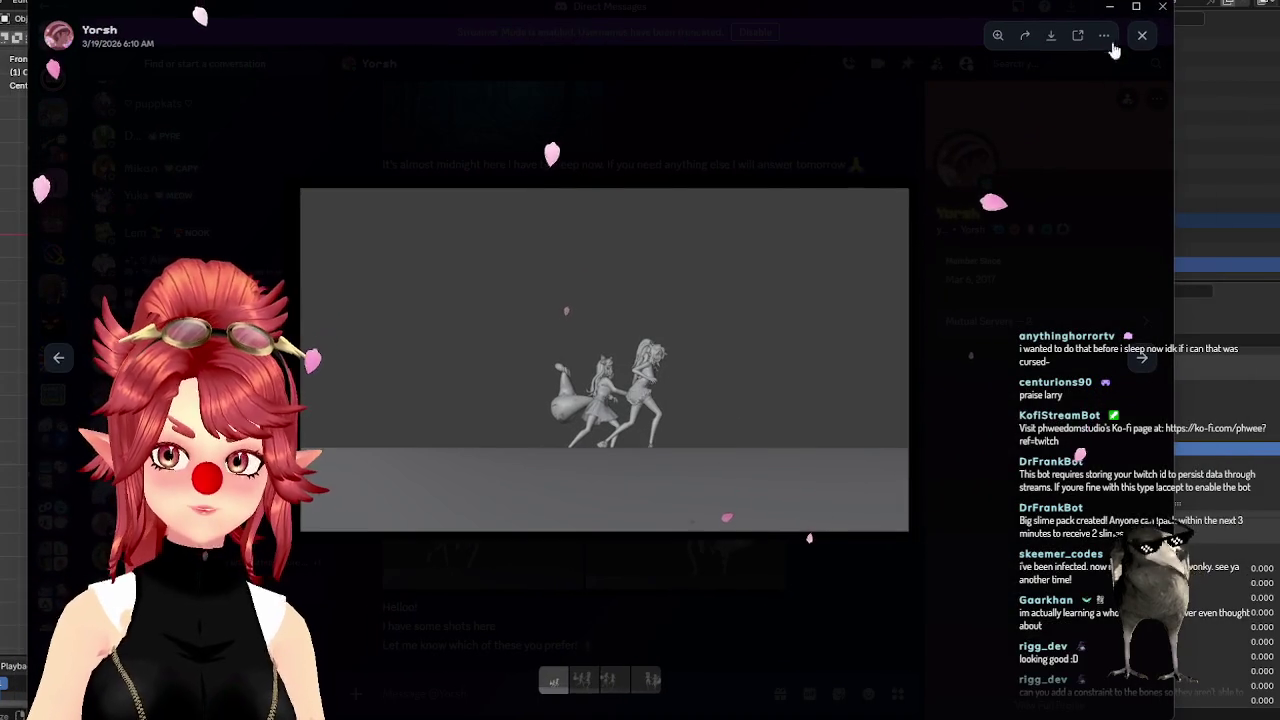
# Maximize Discord and step through the four shared renders, ending on the front view
pyautogui.click(1135, 8)
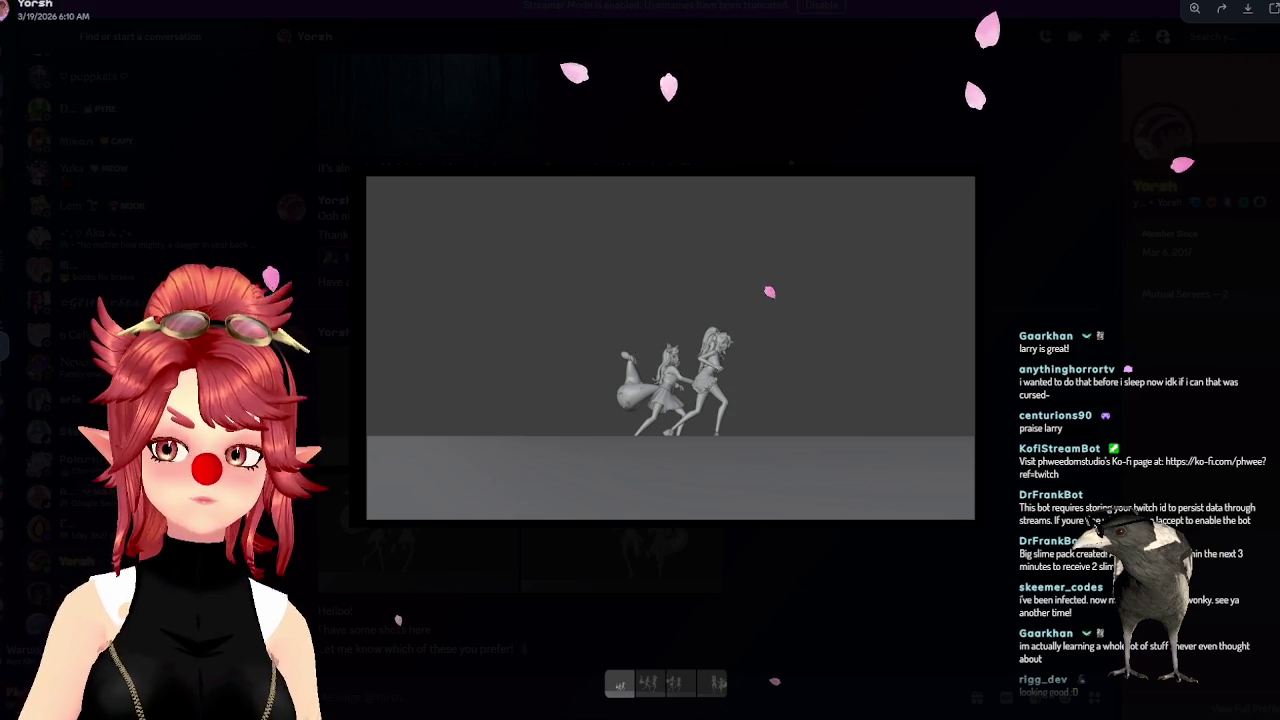
pyautogui.press('Right')
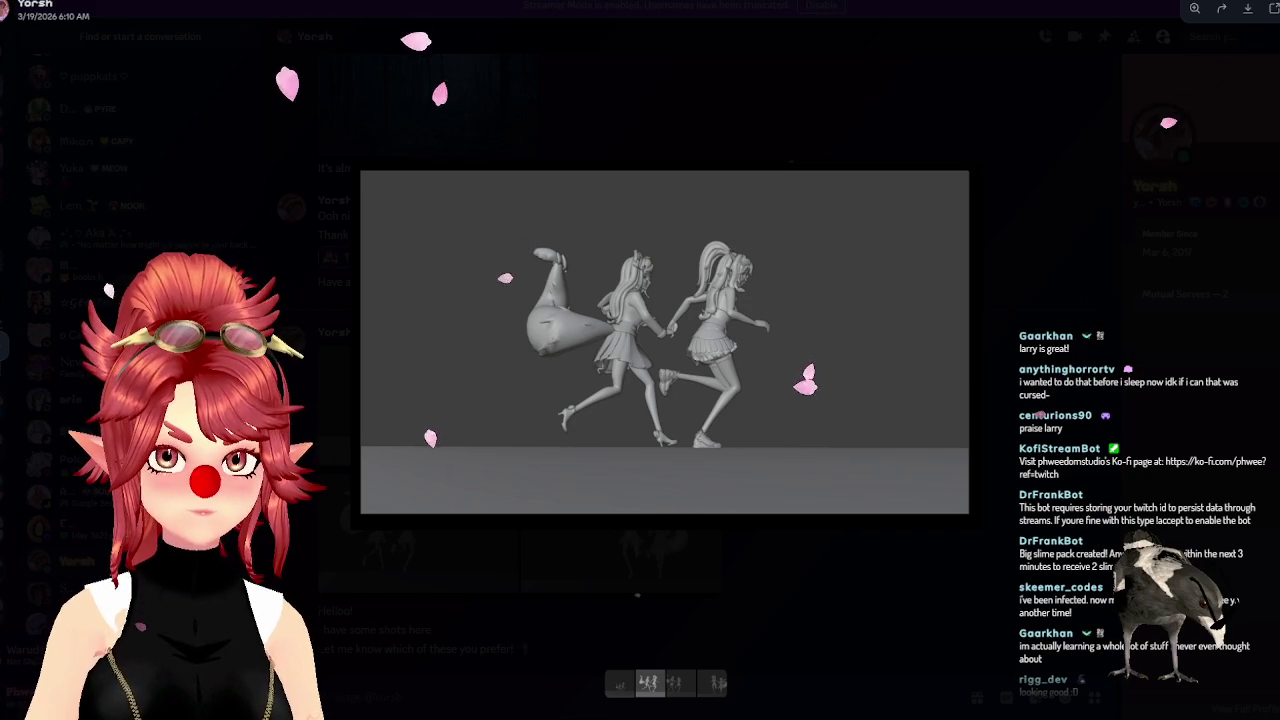
pyautogui.press('Left')
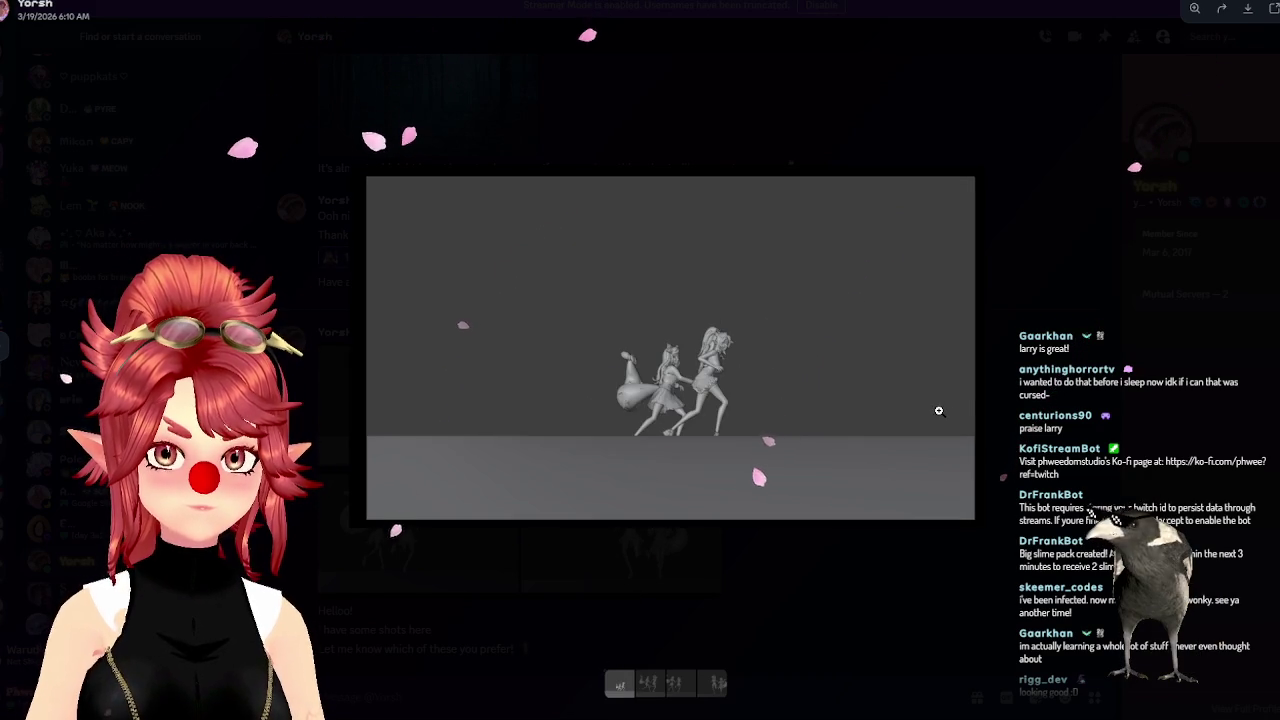
pyautogui.press('Right')
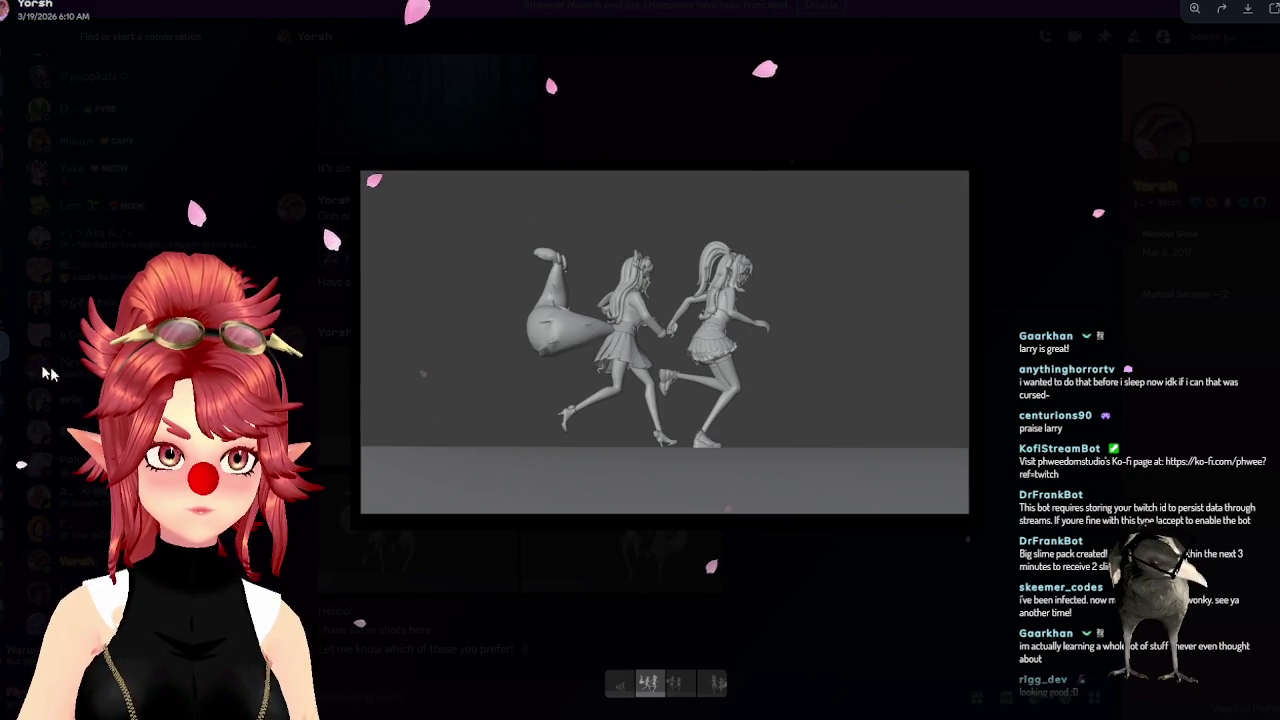
pyautogui.press('Left')
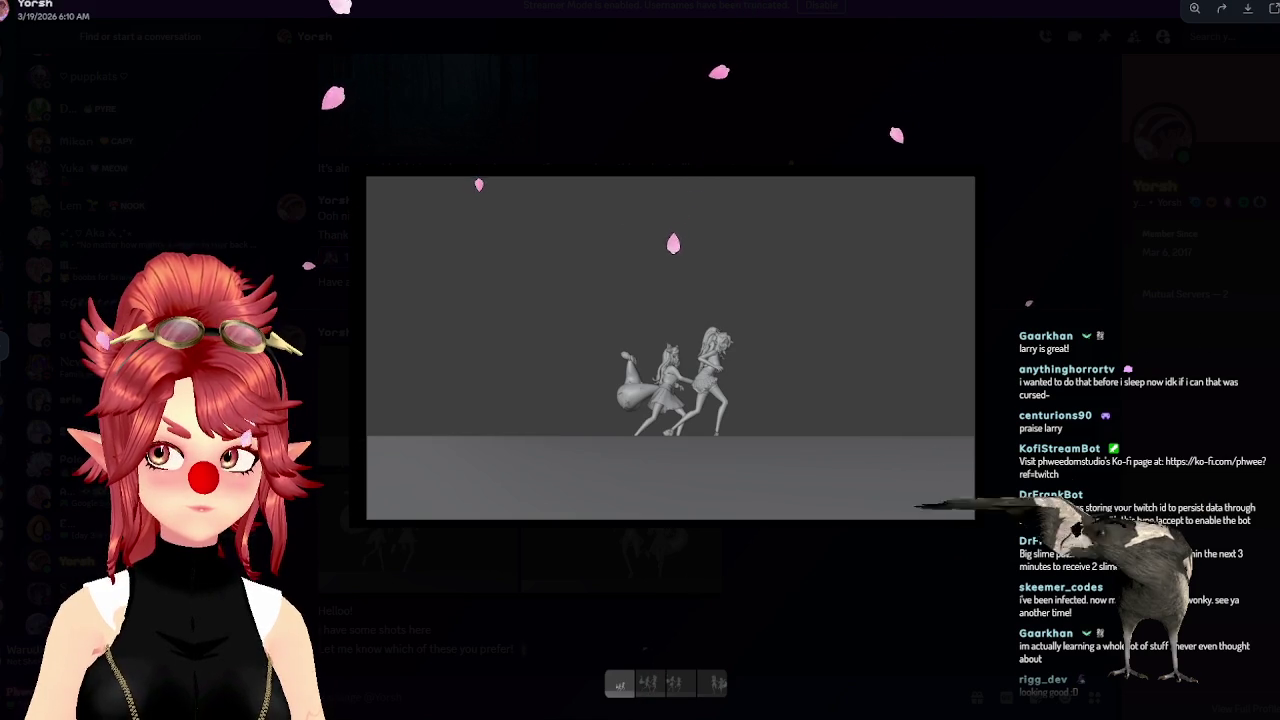
pyautogui.press('Right')
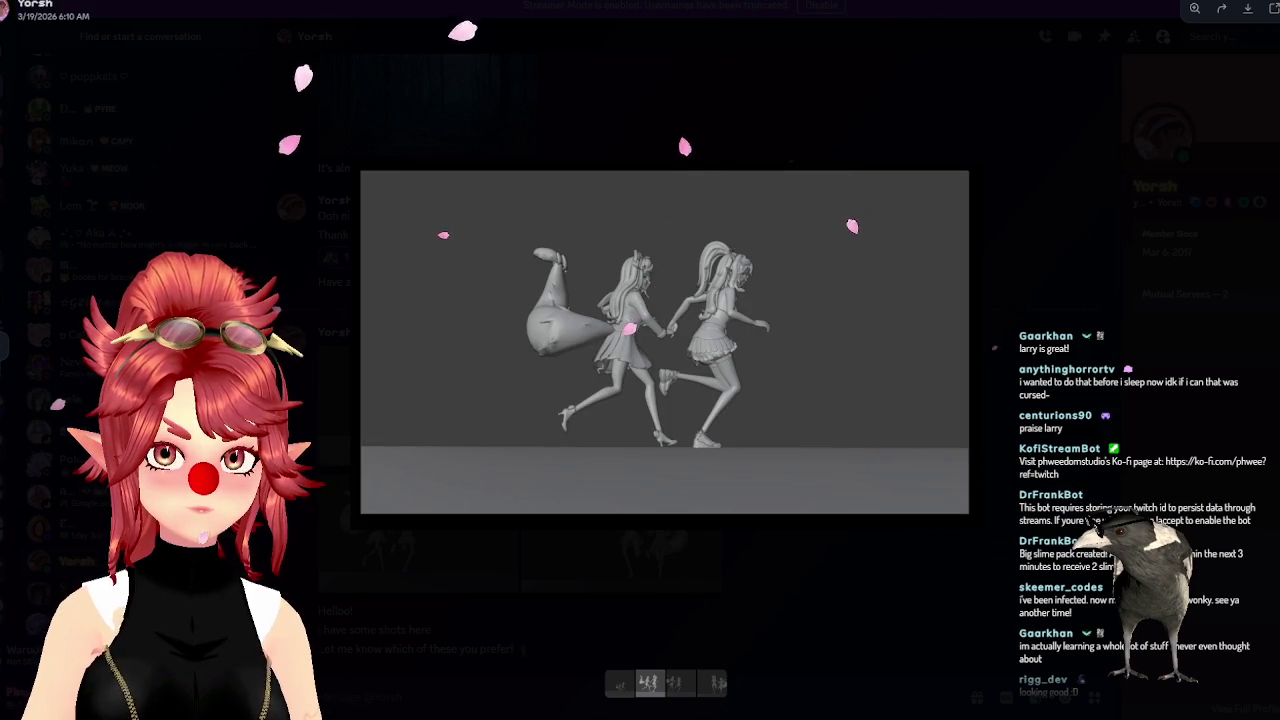
pyautogui.press('Right')
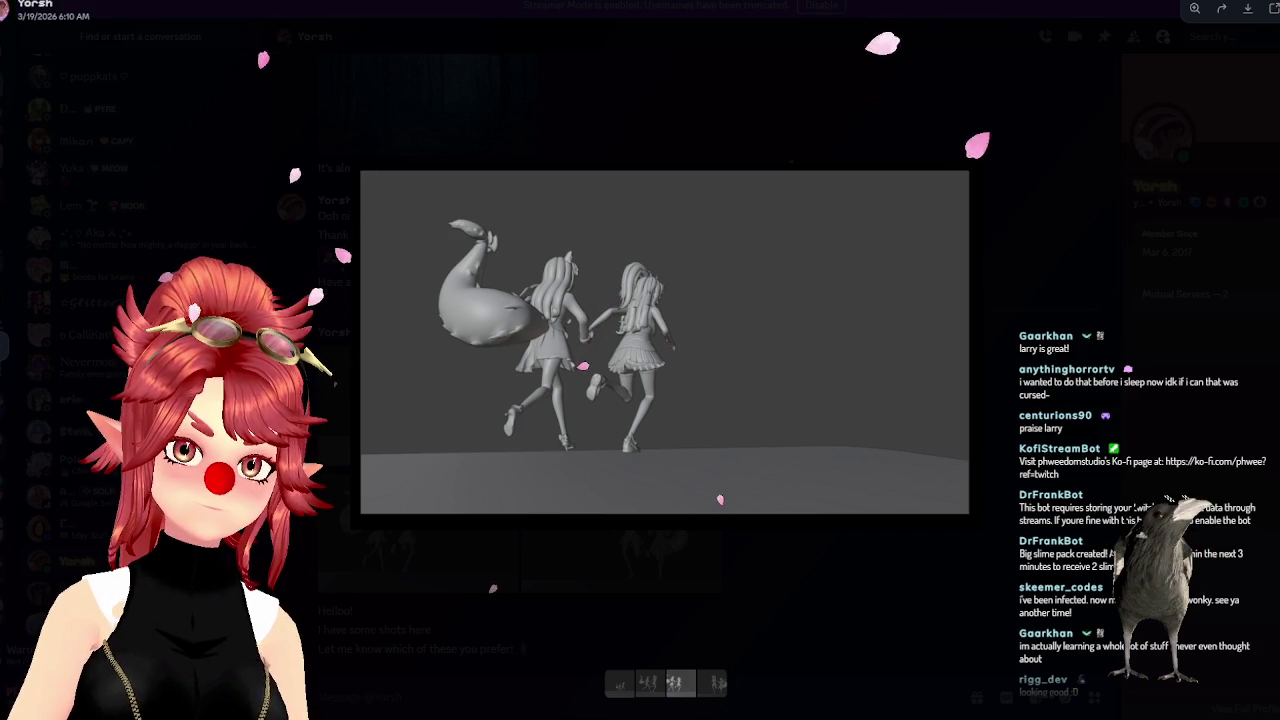
pyautogui.press('Right')
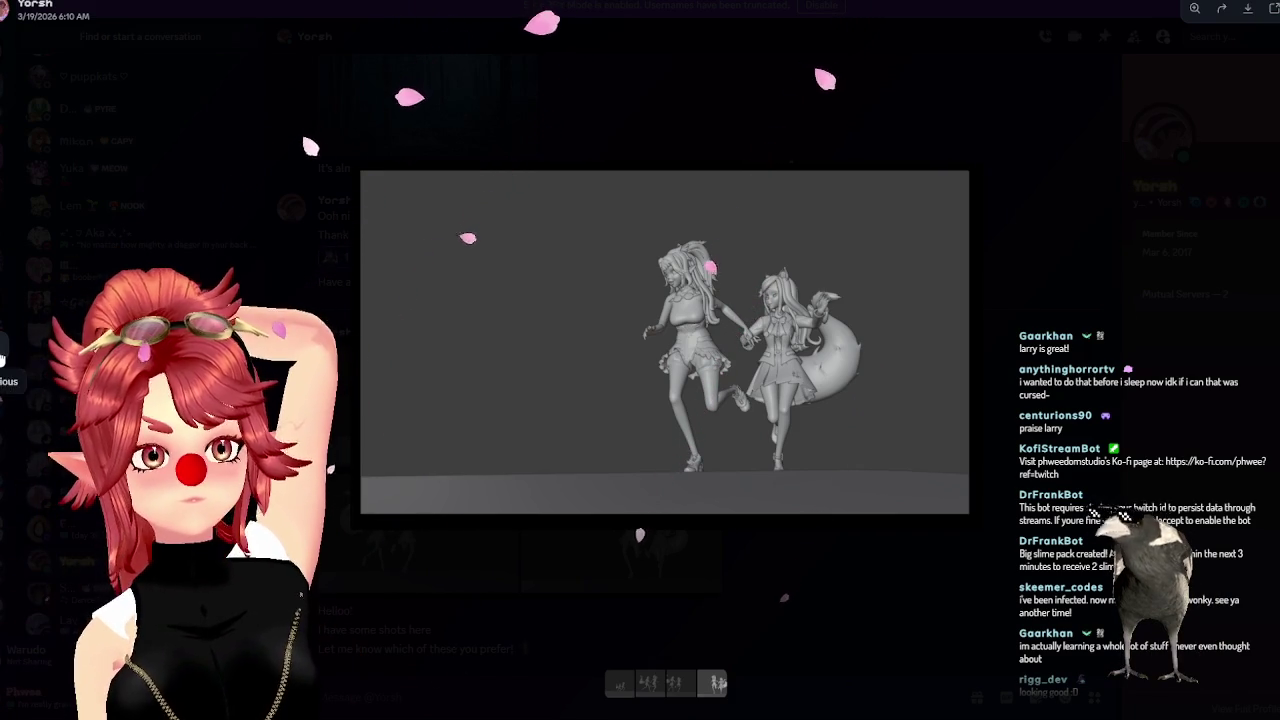
# Flip back and forth between the four renders, finishing on the closer side-on shot
pyautogui.press('Left')
pyautogui.press('Right')
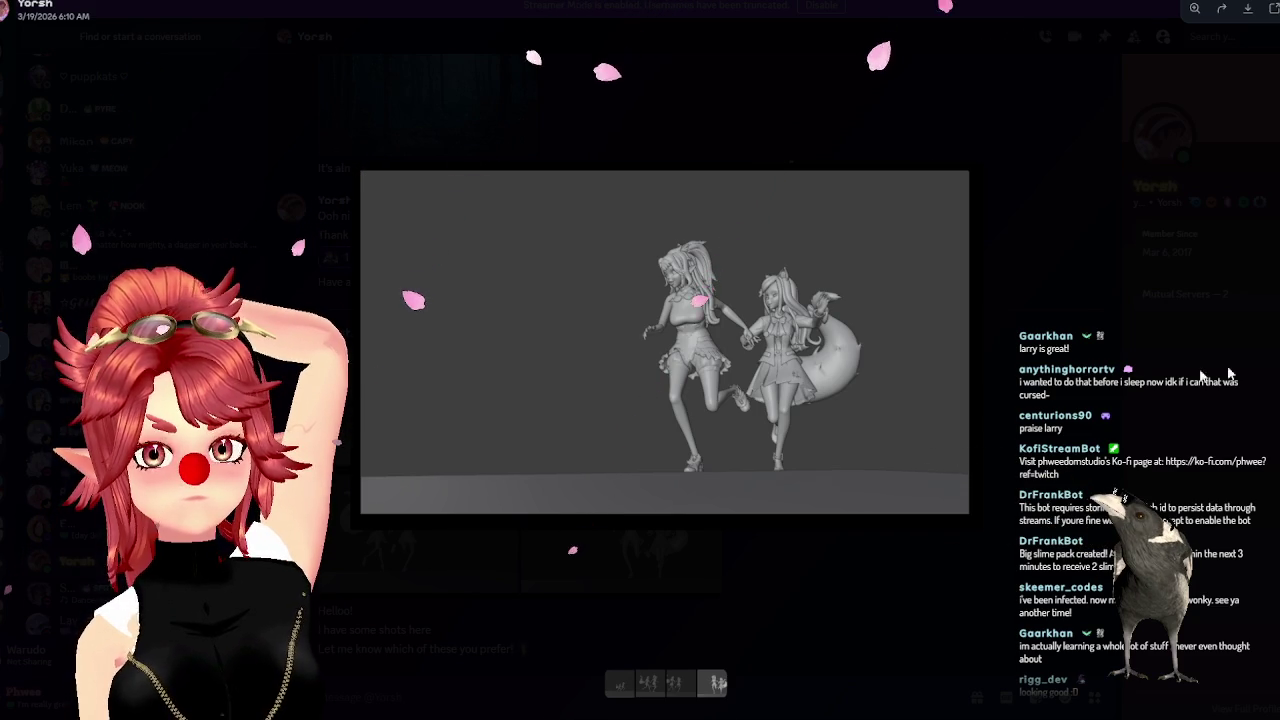
pyautogui.press('Left')
pyautogui.press('Left')
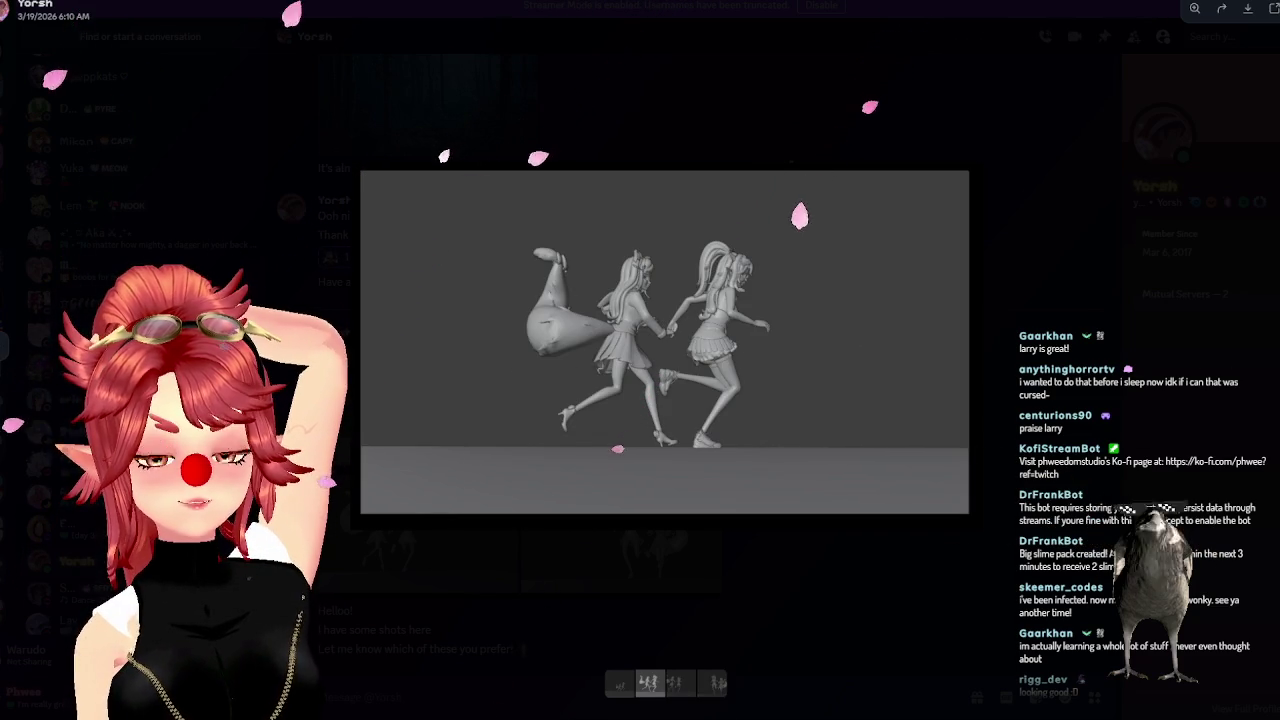
pyautogui.press('Right')
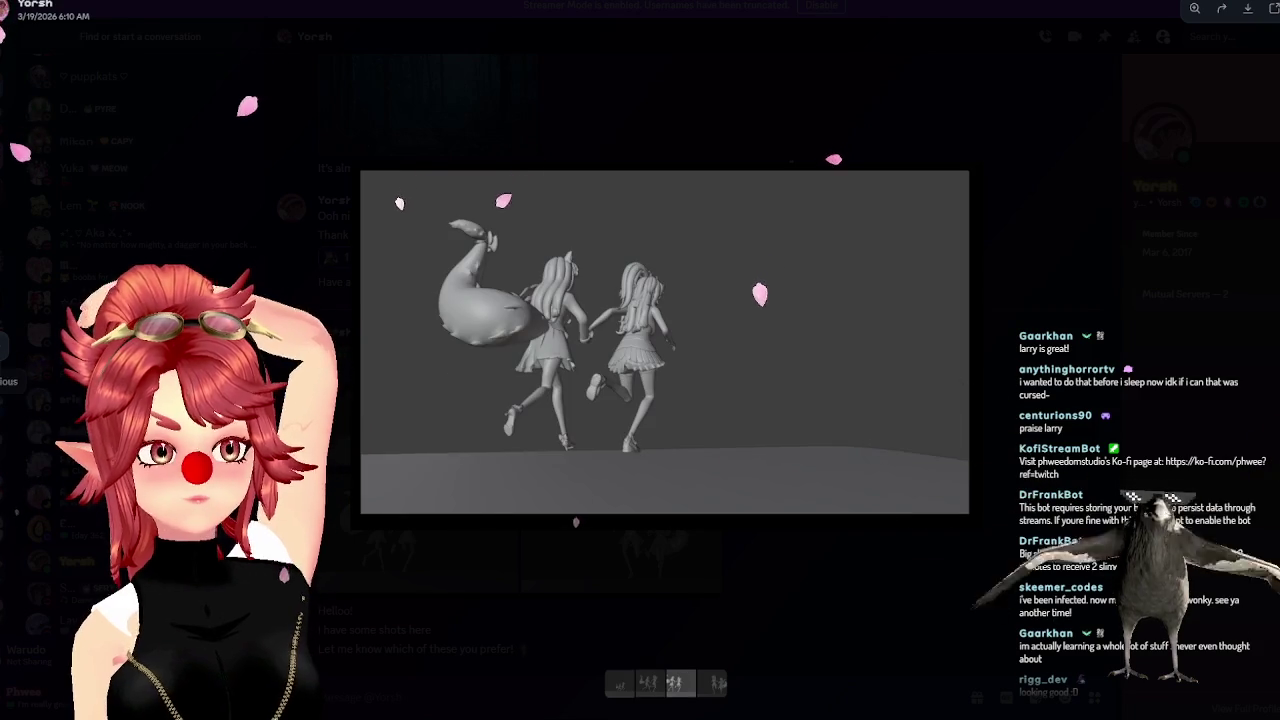
pyautogui.press('Left')
pyautogui.press('Left')
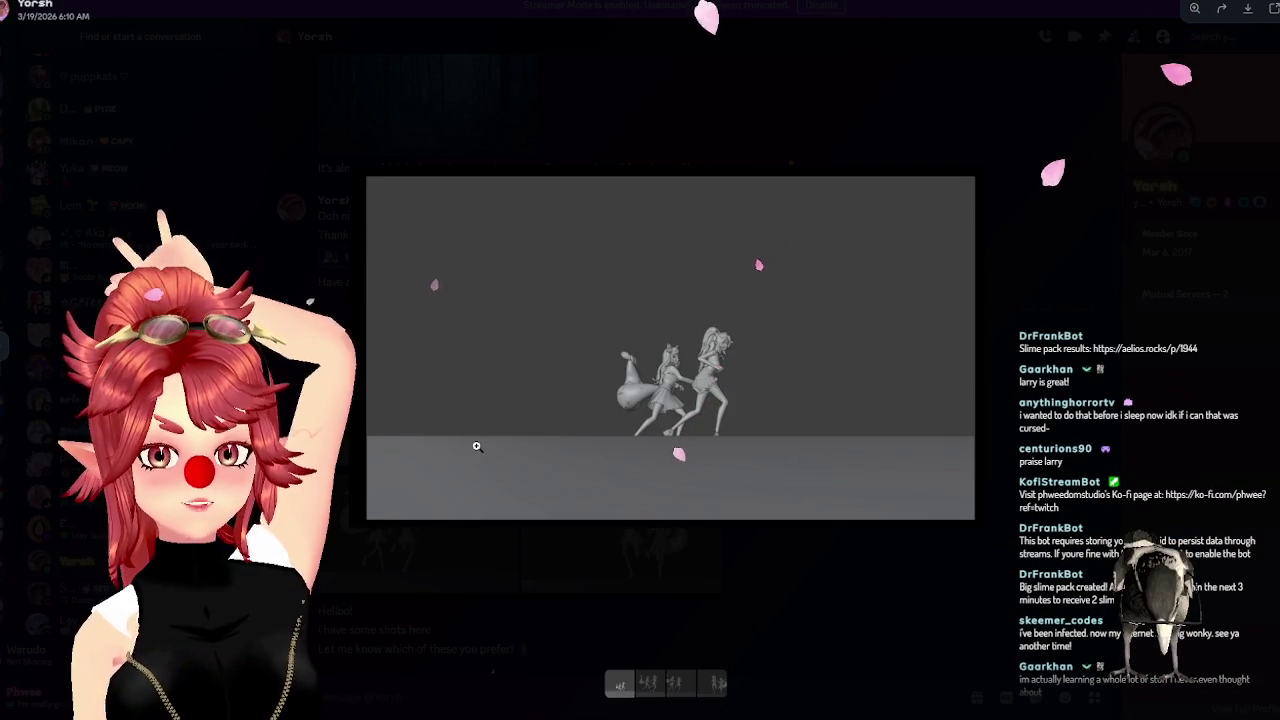
pyautogui.press('Right')
pyautogui.press('Right')
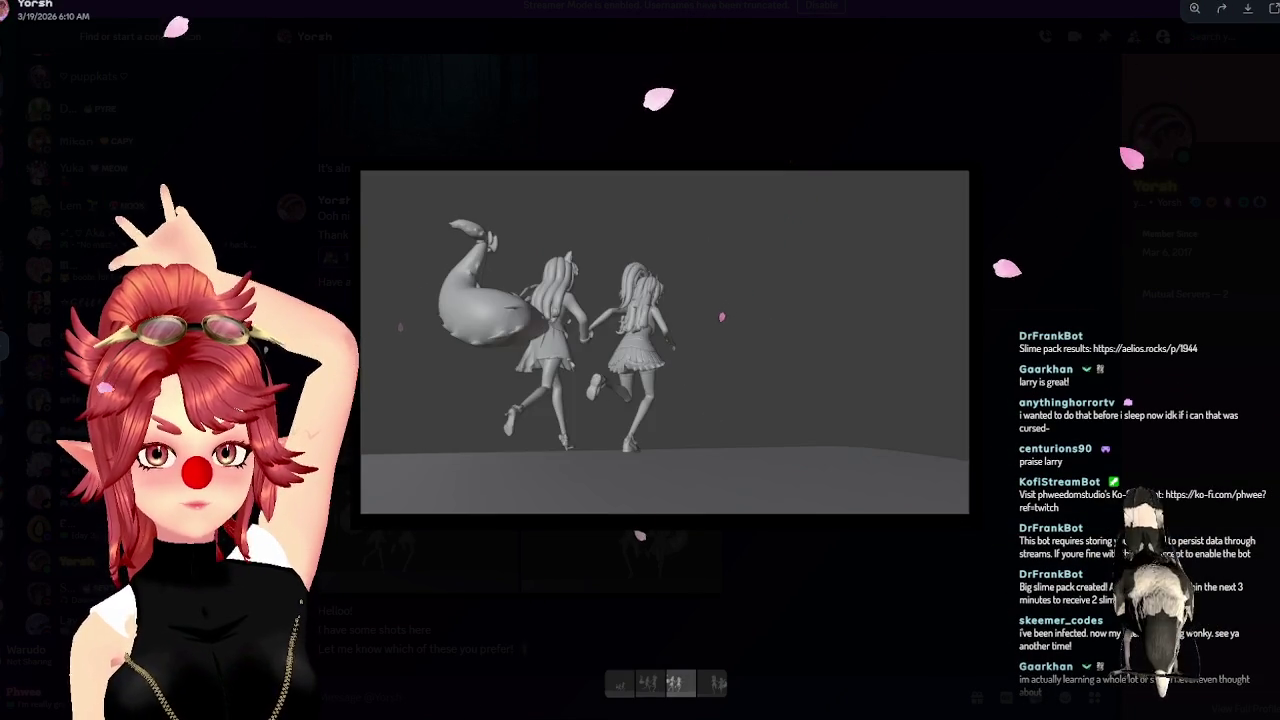
pyautogui.press('Right')
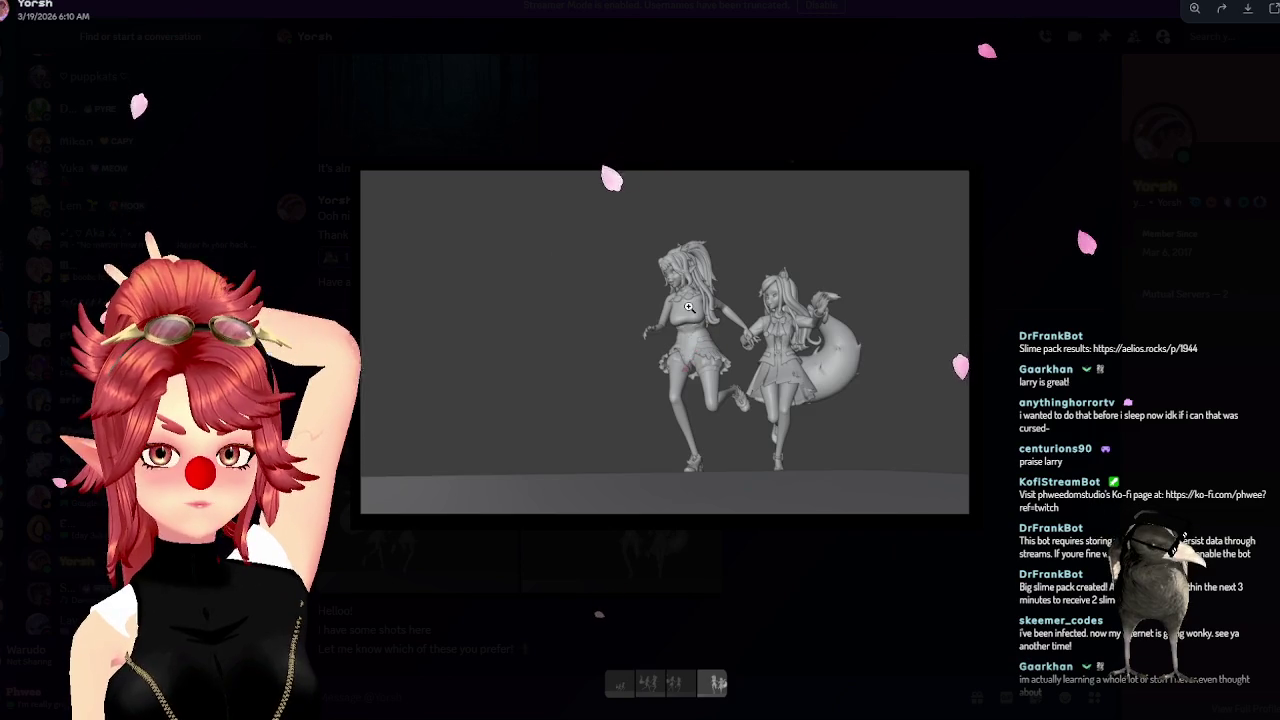
pyautogui.press('Left')
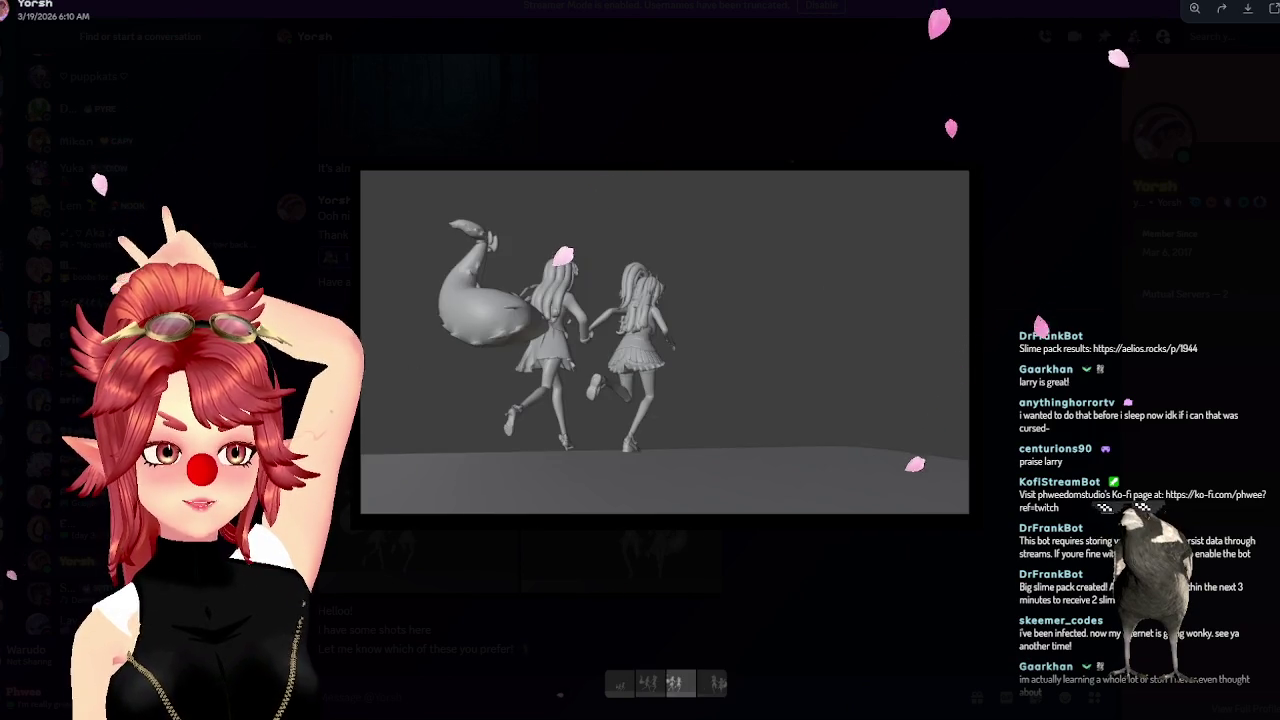
pyautogui.press('Left')
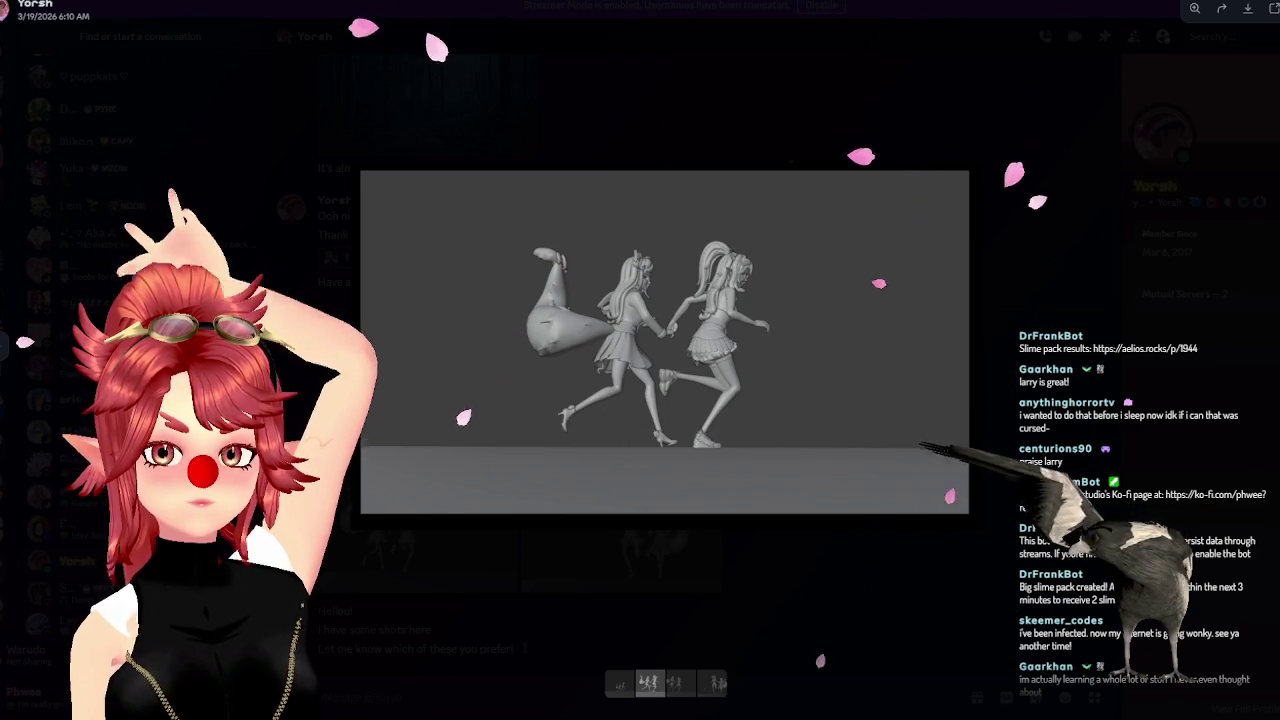
pyautogui.press('Right')
pyautogui.press('Right')
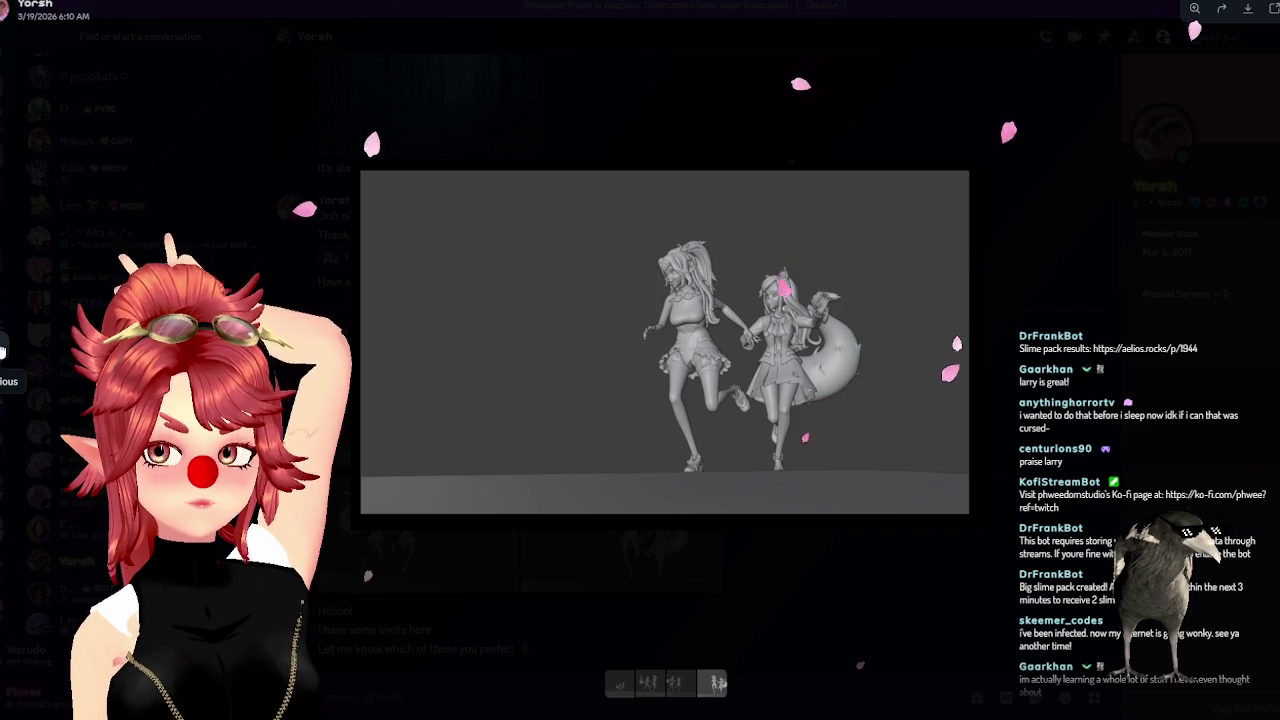
pyautogui.press('Left')
pyautogui.press('Left')
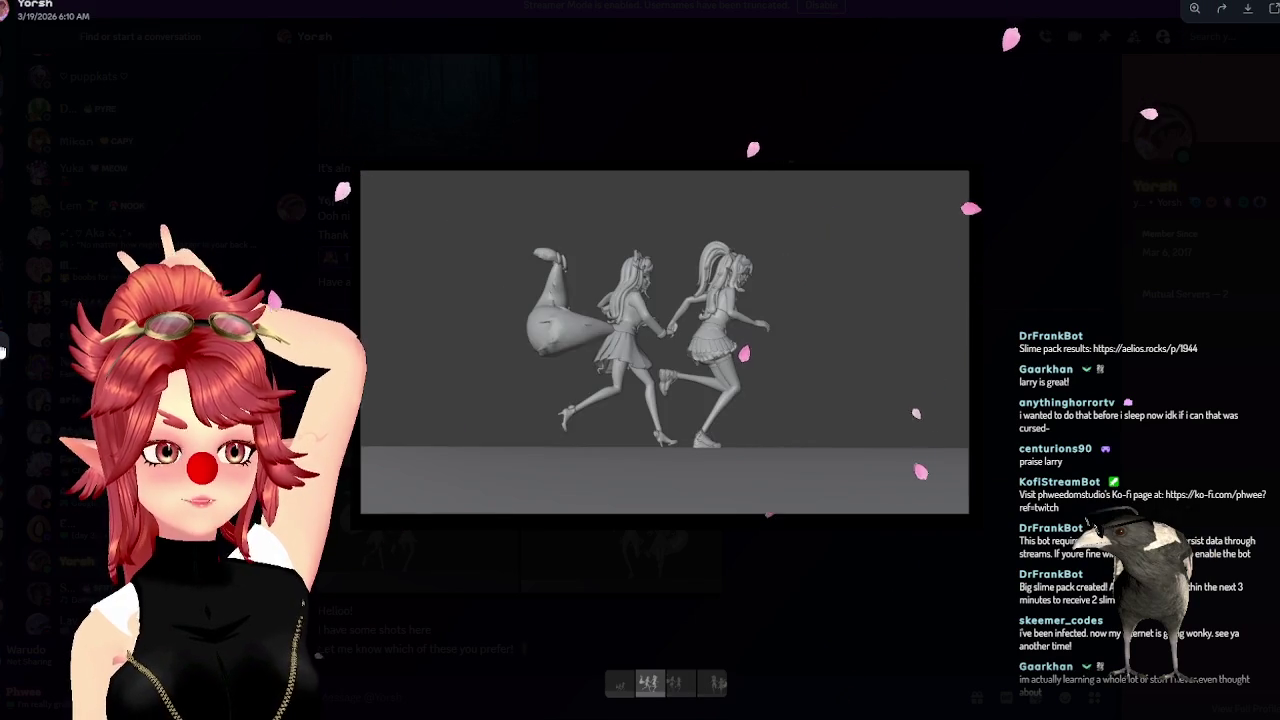
pyautogui.press('Left')
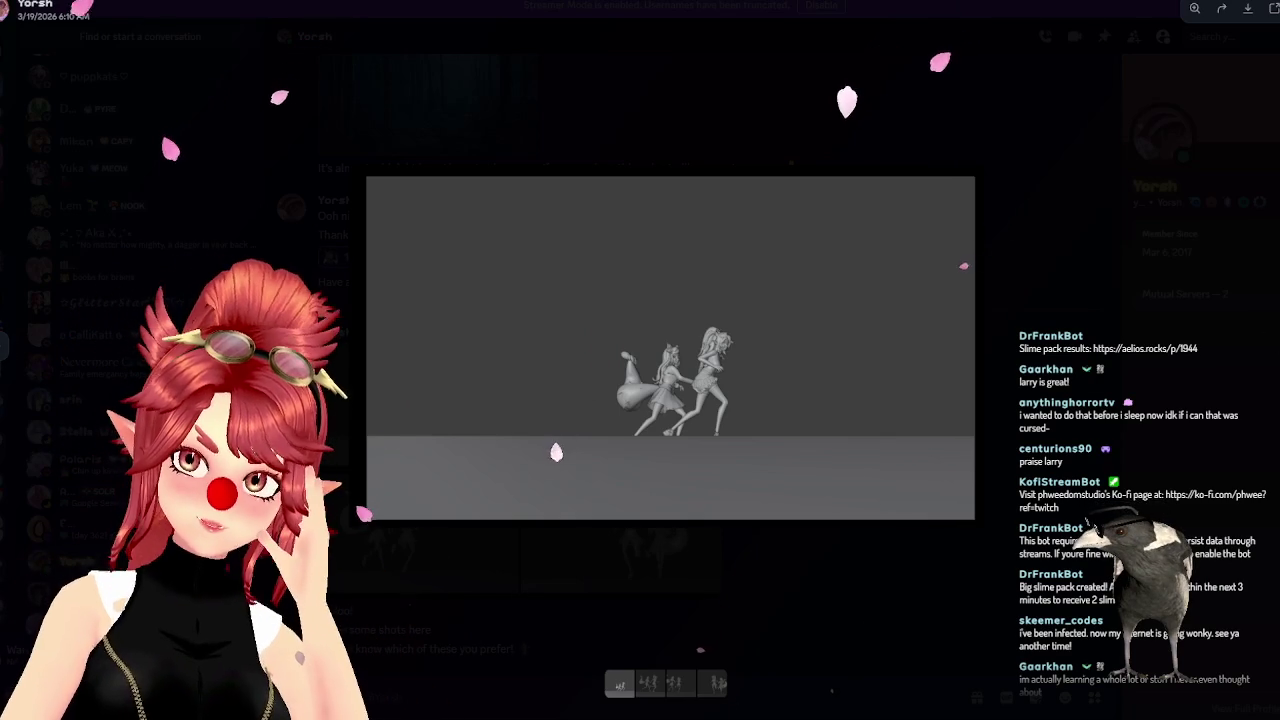
pyautogui.press('Right')
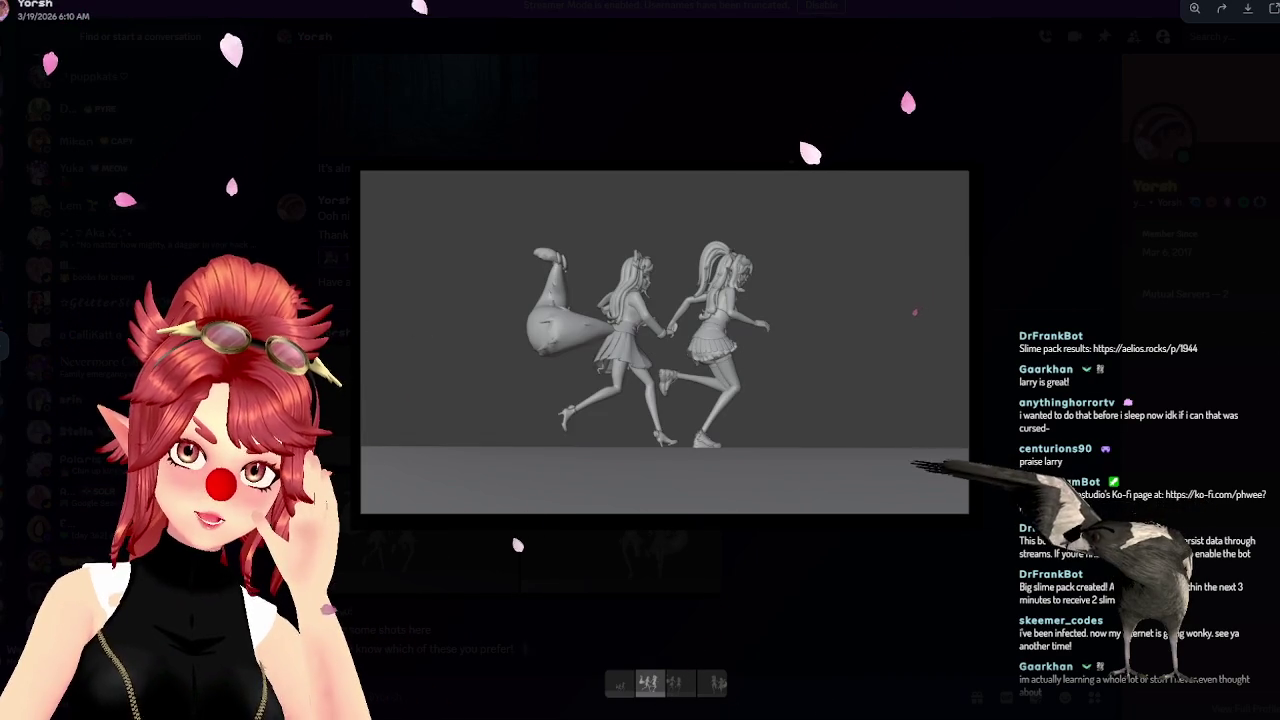
# Compare the wider and closer renders again, advancing to the third render
pyautogui.press('Left')
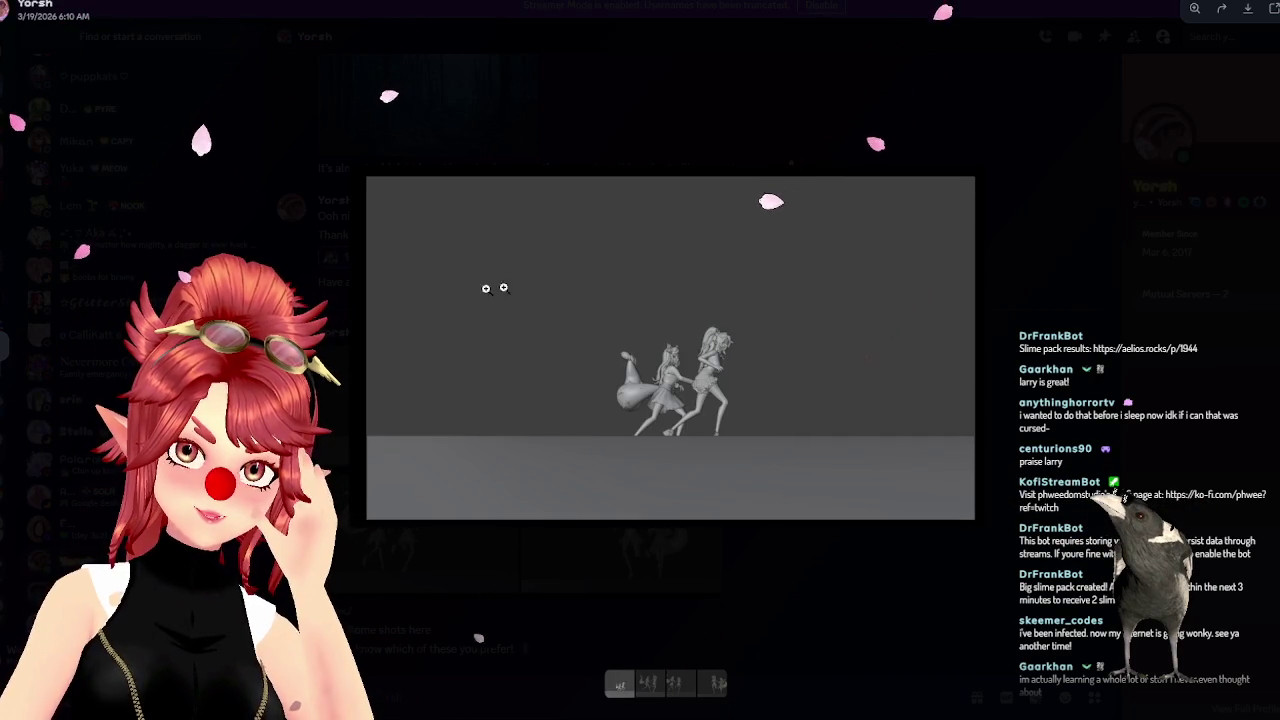
pyautogui.press('Right')
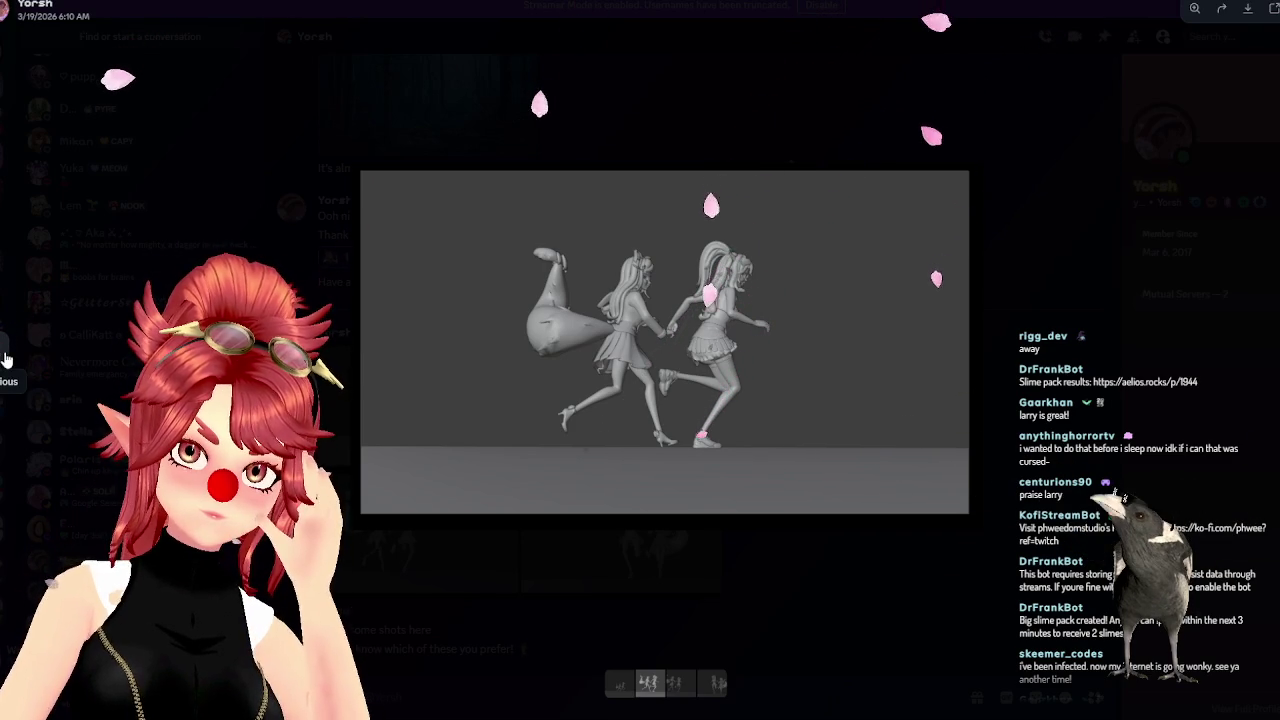
pyautogui.press('Right')
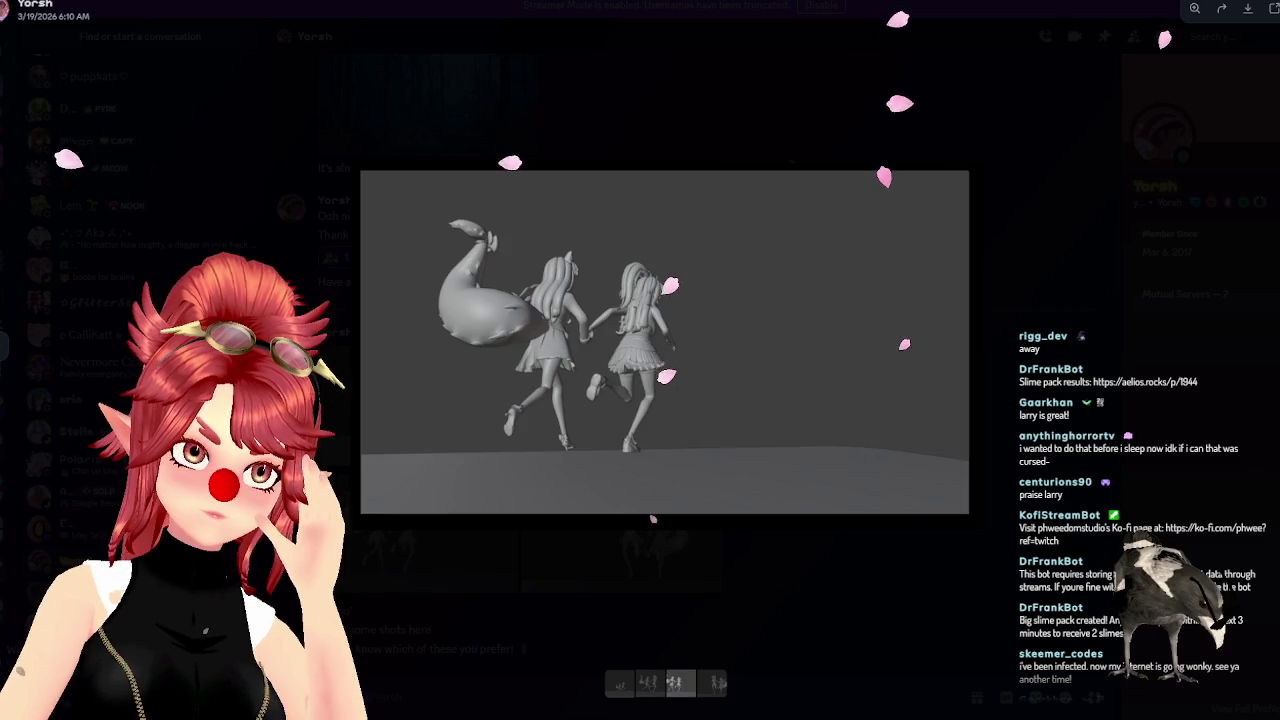
pyautogui.press('Left')
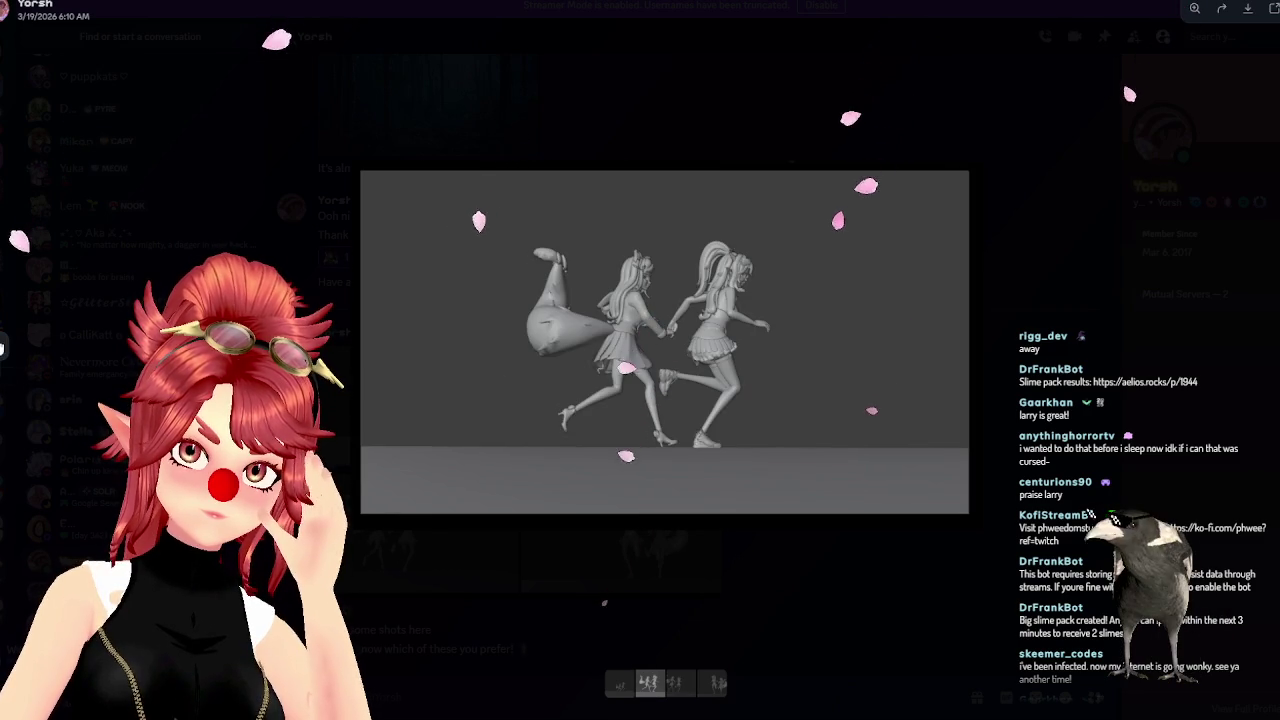
pyautogui.press('Left')
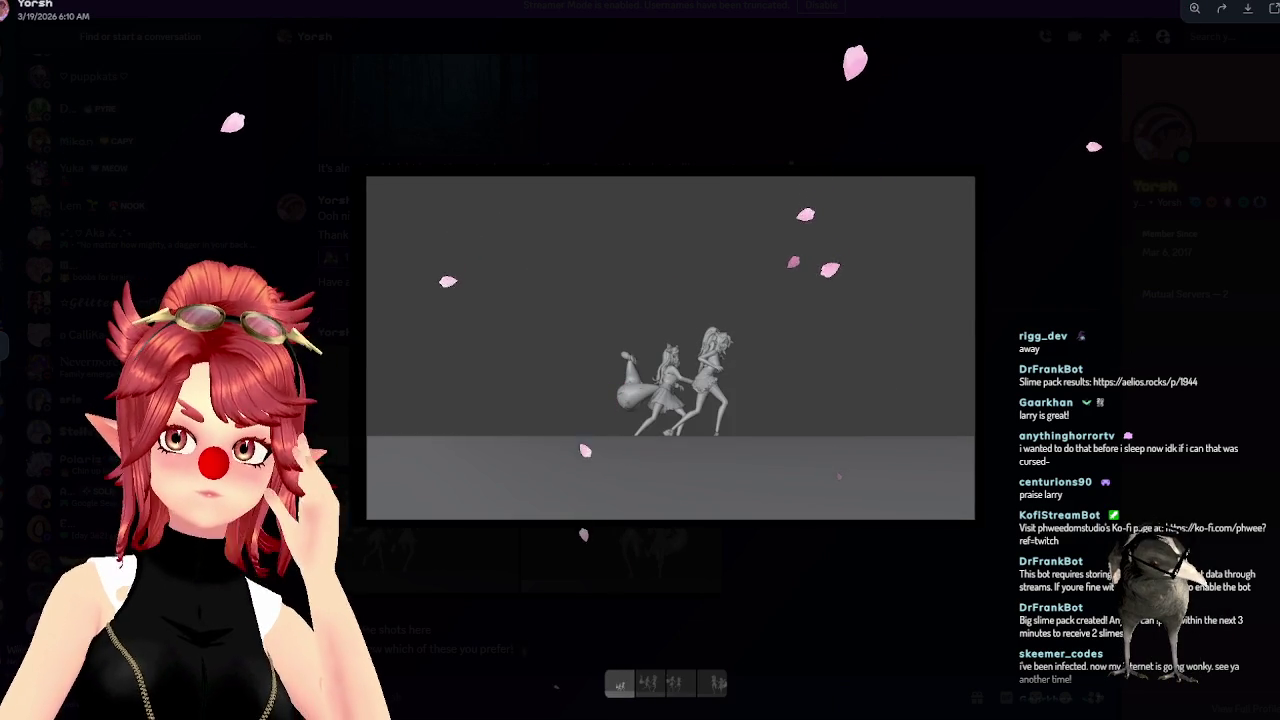
pyautogui.press('Right')
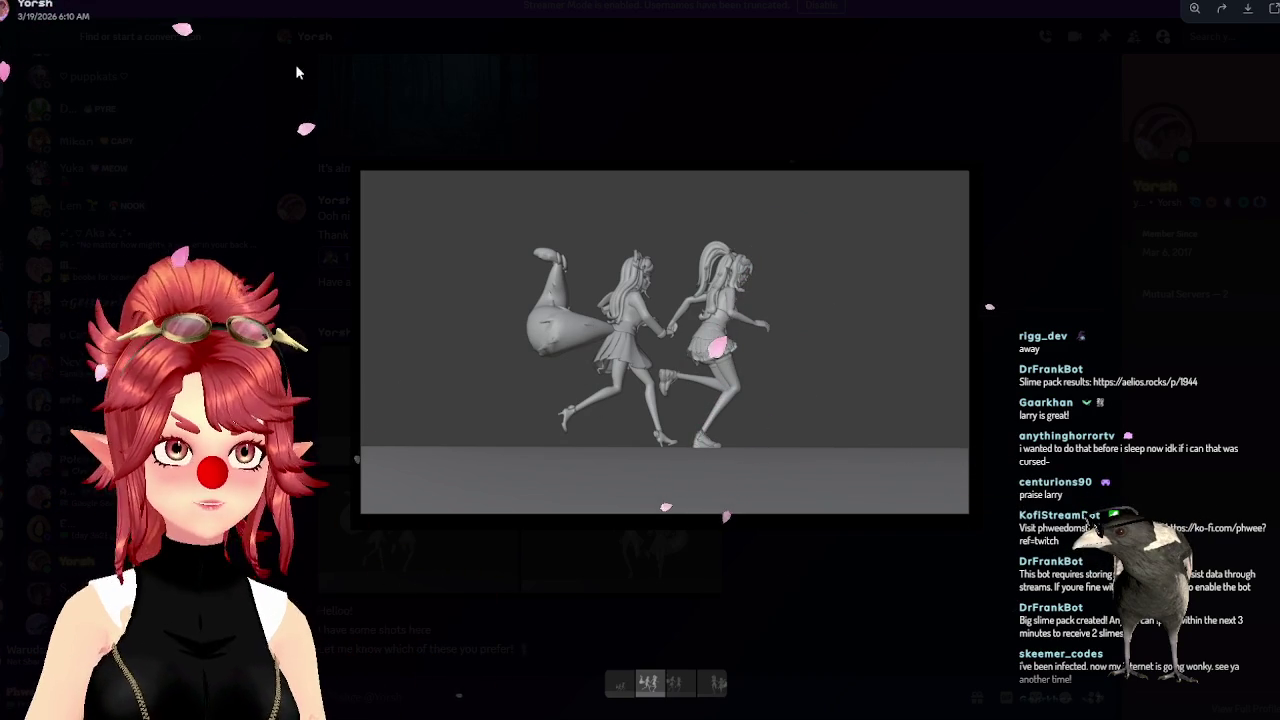
pyautogui.press('Left')
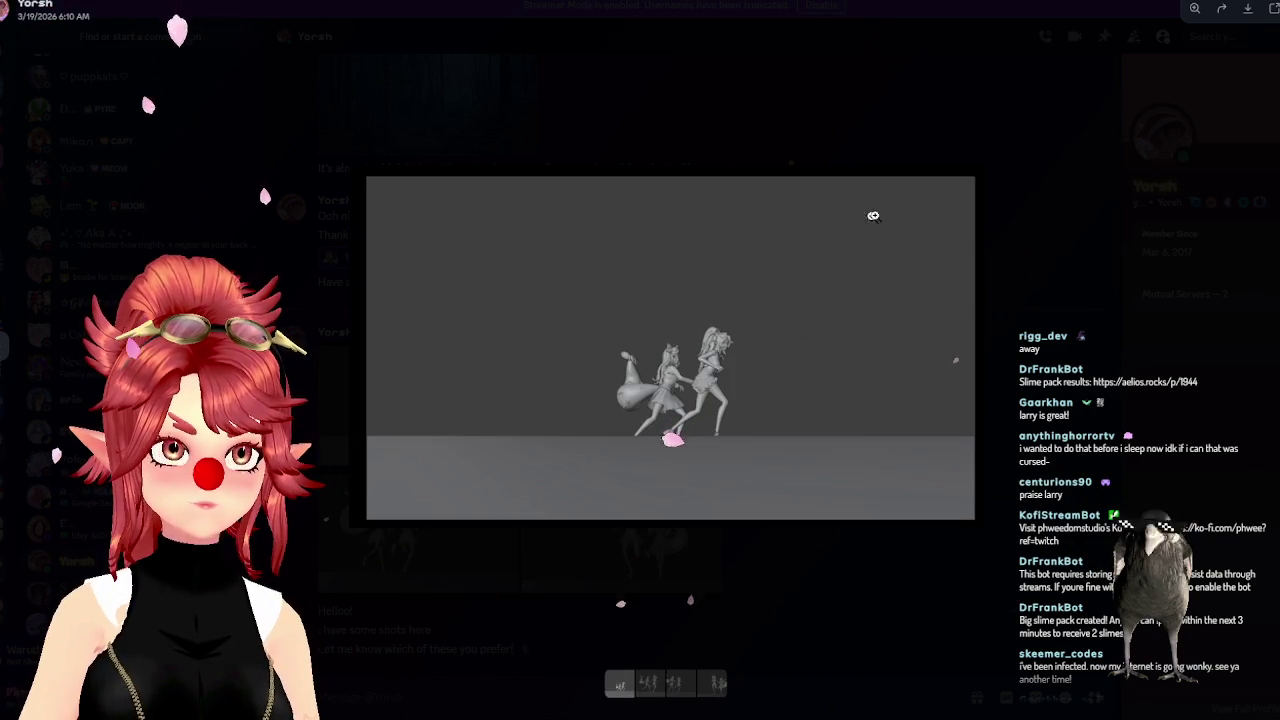
pyautogui.press('Right')
pyautogui.press('Right')
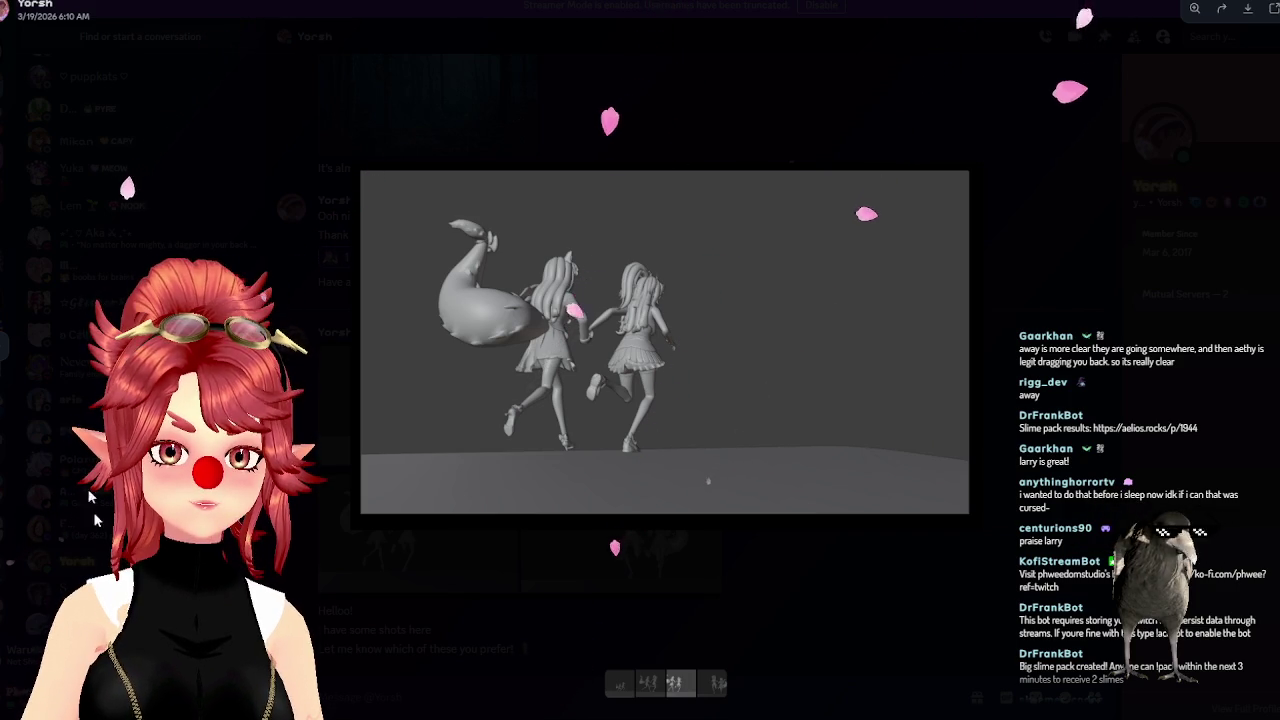
# Step back through the renders, close the viewer and reopen the third, back-view render
pyautogui.press('Left')
pyautogui.press('Left')
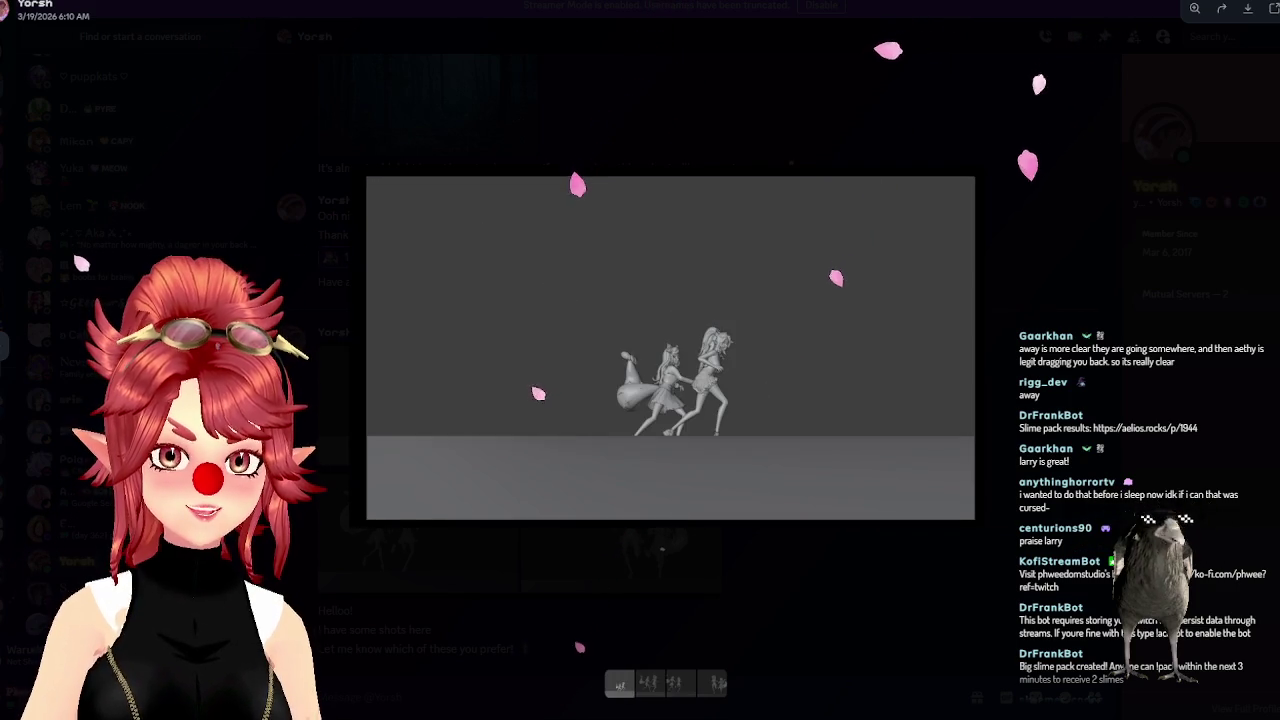
pyautogui.press('Left')
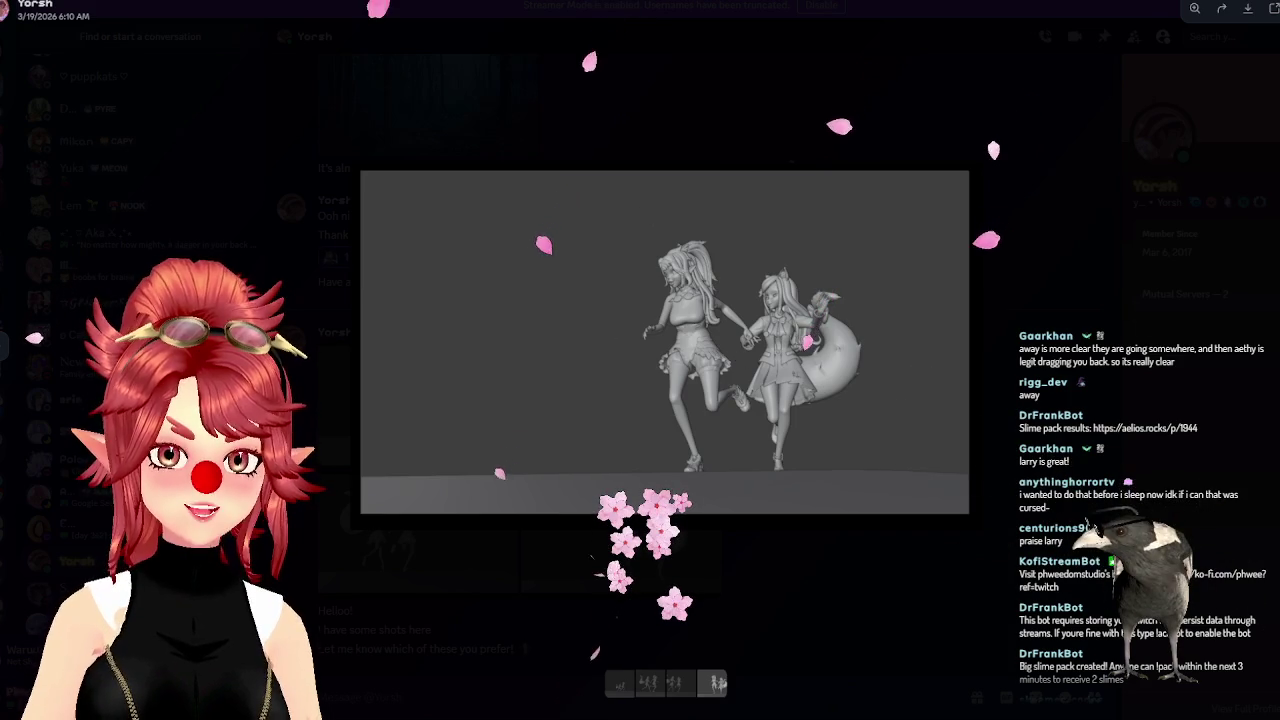
pyautogui.press('Left')
pyautogui.press('Left')
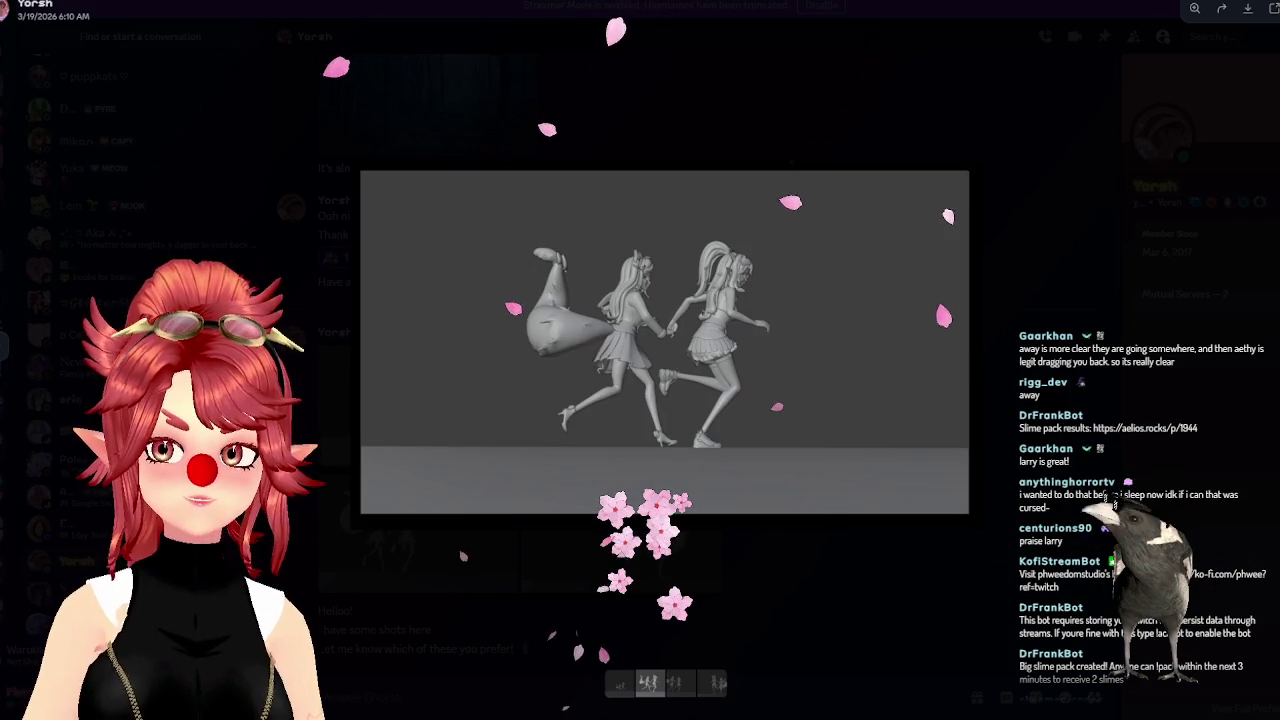
pyautogui.press('Escape')
pyautogui.click(454, 556)
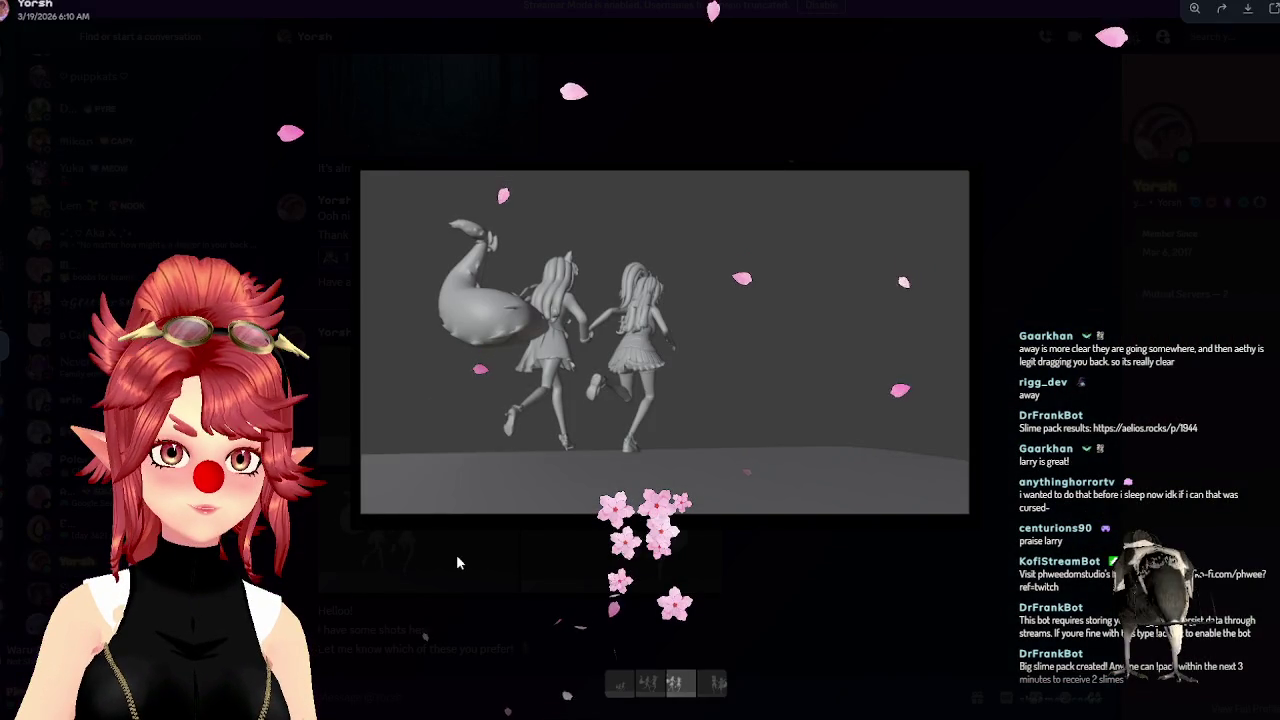